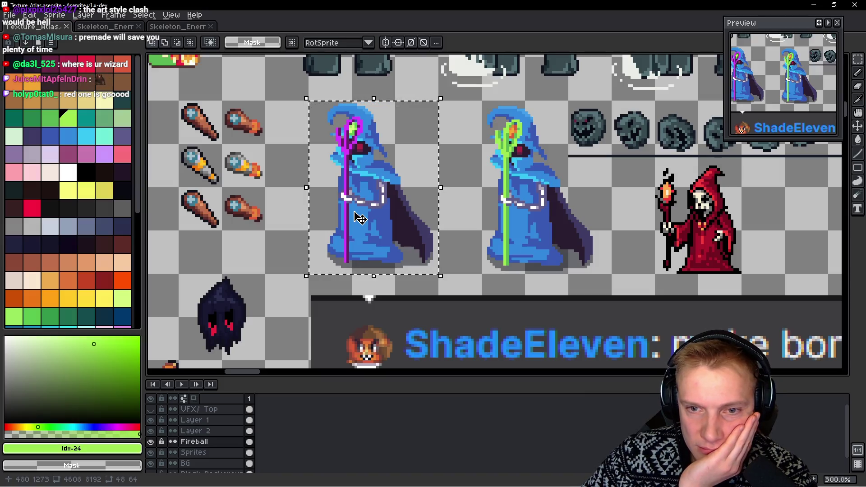
{"action": "scroll", "coordinate": [507, 170], "scroll_direction": "right", "scroll_amount": 5}
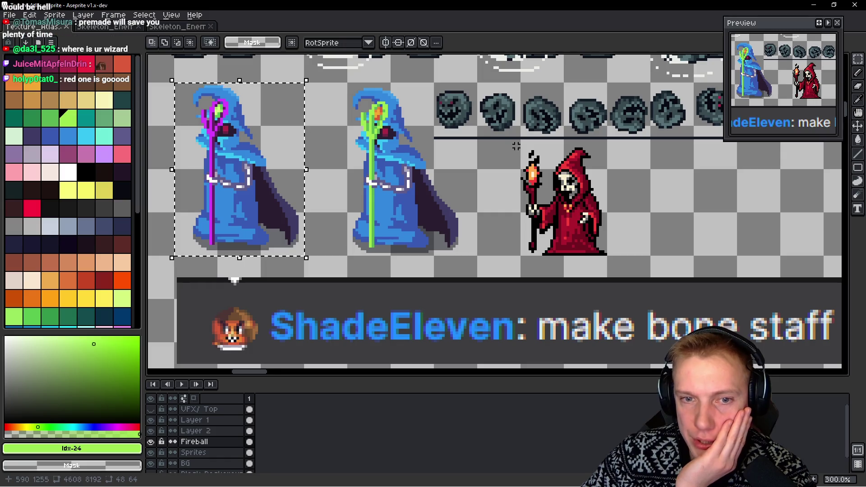
Marquee the red skeleton, then re-select a tight 32x41 box around the cyan hooded mage
{"action": "left_click_drag", "start_coordinate": [510, 144], "coordinate": [620, 266]}
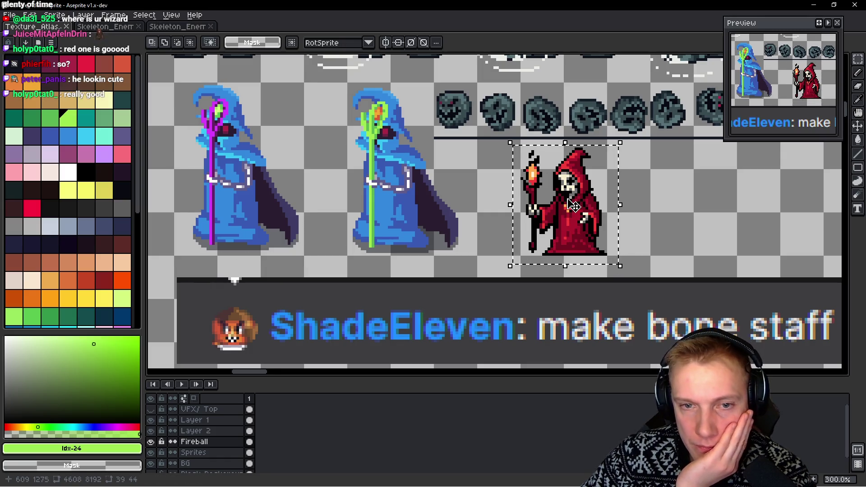
{"action": "scroll", "coordinate": [582, 171], "scroll_direction": "down", "scroll_amount": 3}
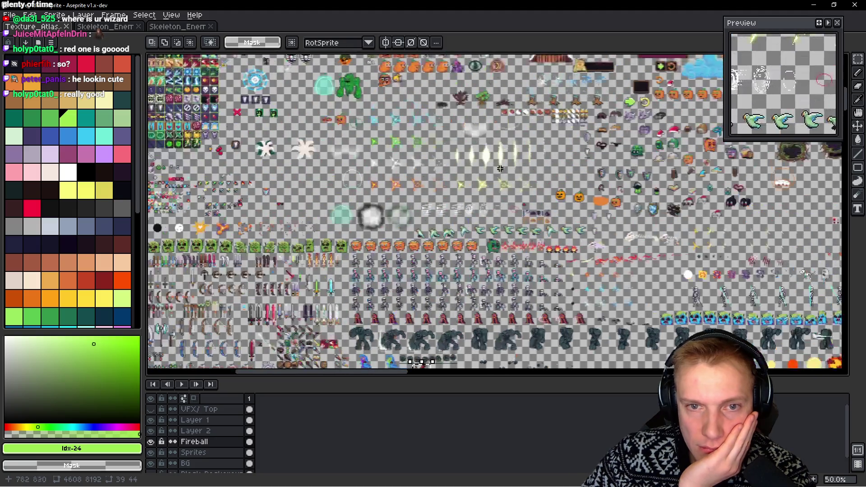
{"action": "scroll", "coordinate": [493, 231], "scroll_direction": "up", "scroll_amount": 5}
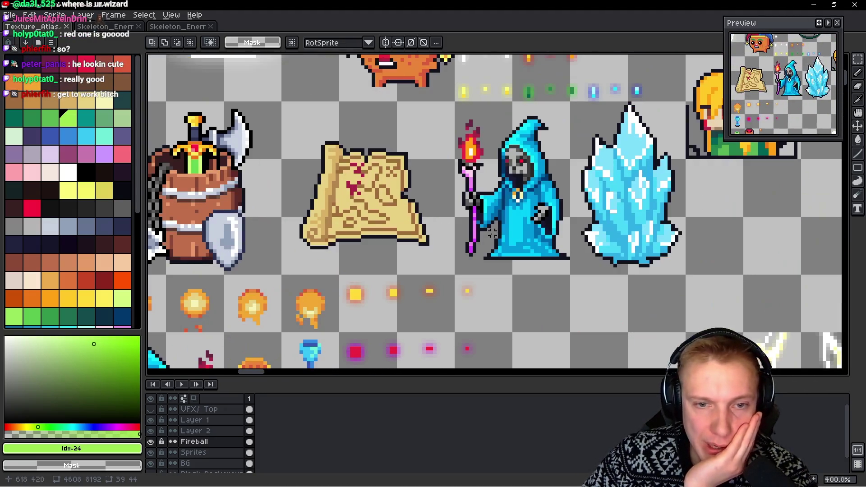
{"action": "left_click_drag", "start_coordinate": [492, 231], "coordinate": [456, 240]}
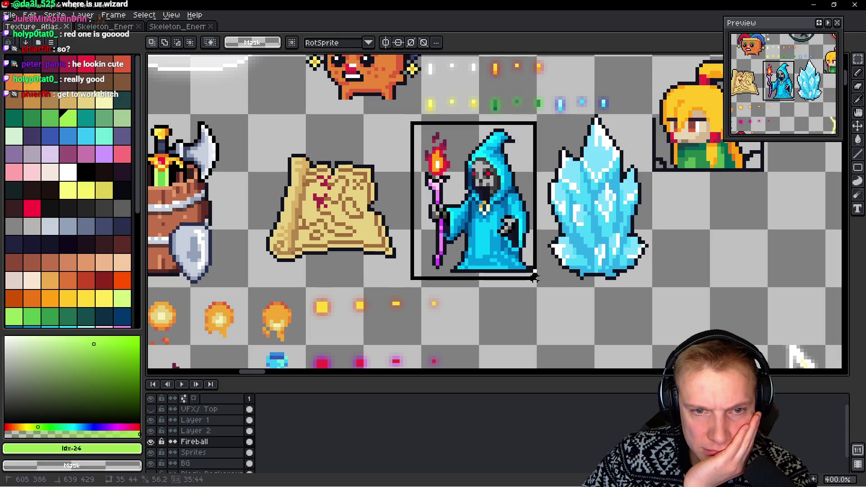
{"action": "left_click_drag", "start_coordinate": [408, 120], "coordinate": [538, 282]}
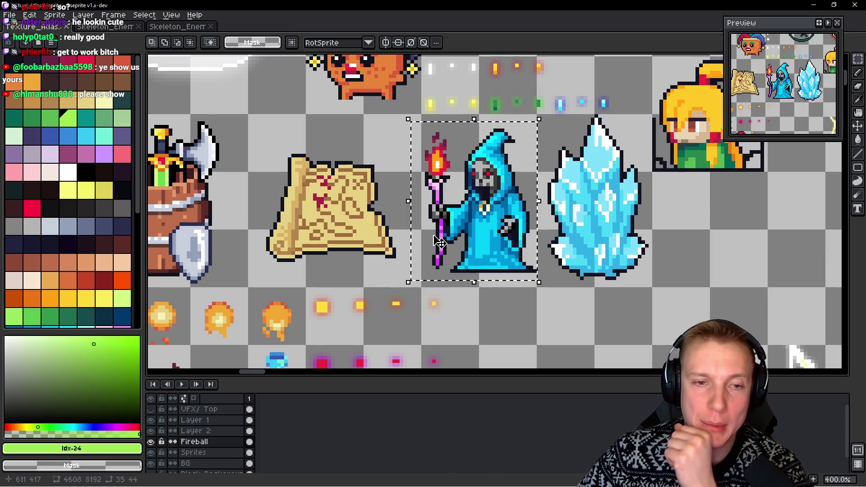
{"action": "scroll", "coordinate": [420, 178], "scroll_direction": "left", "scroll_amount": 1}
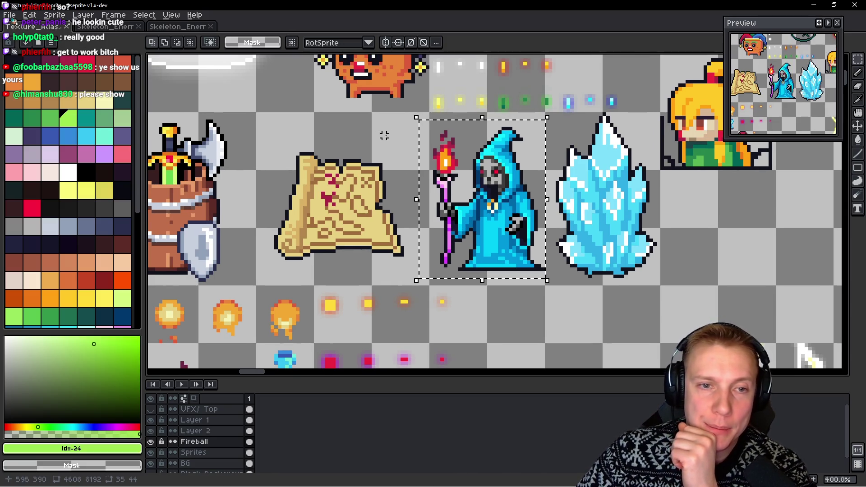
{"action": "left_click", "coordinate": [435, 117]}
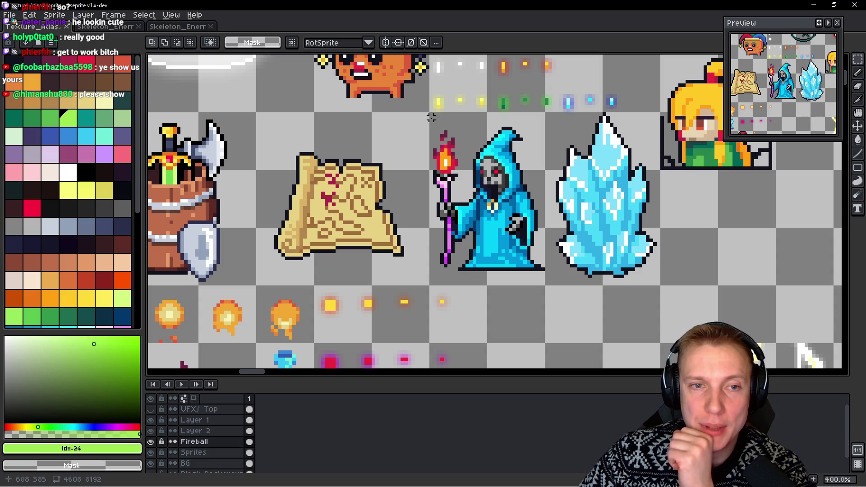
{"action": "left_click_drag", "start_coordinate": [434, 127], "coordinate": [542, 273]}
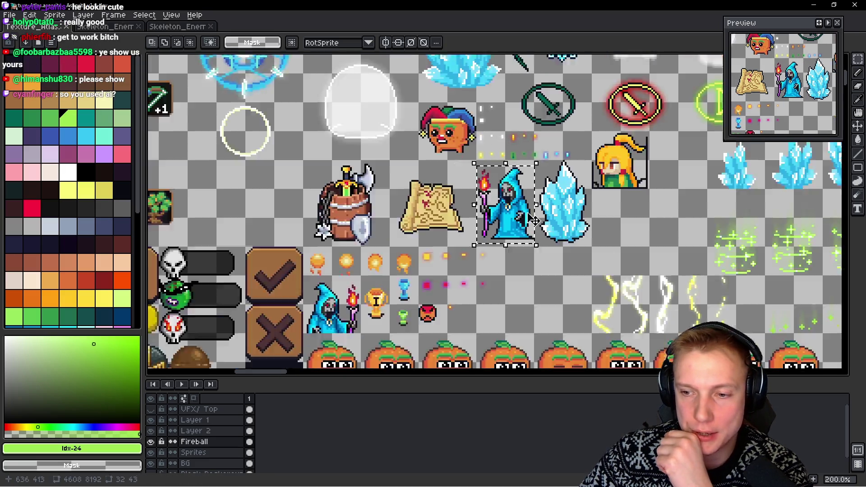
{"action": "scroll", "coordinate": [542, 274], "scroll_direction": "down", "scroll_amount": 2}
{"action": "scroll", "coordinate": [549, 236], "scroll_direction": "down", "scroll_amount": 3}
{"action": "scroll", "coordinate": [538, 234], "scroll_direction": "down", "scroll_amount": 4}
{"action": "scroll", "coordinate": [529, 232], "scroll_direction": "down", "scroll_amount": 4}
{"action": "scroll", "coordinate": [529, 231], "scroll_direction": "down", "scroll_amount": 5}
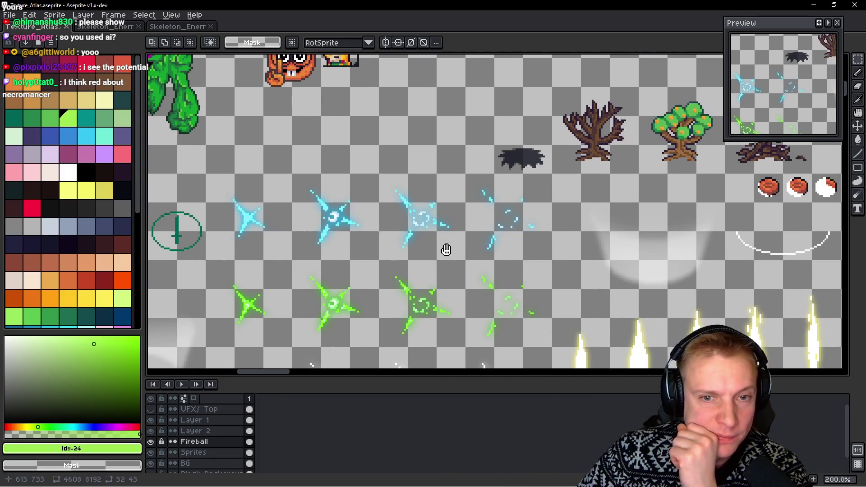
{"action": "scroll", "coordinate": [444, 248], "scroll_direction": "down", "scroll_amount": 4}
{"action": "scroll", "coordinate": [437, 149], "scroll_direction": "up", "scroll_amount": 4}
{"action": "scroll", "coordinate": [436, 150], "scroll_direction": "up", "scroll_amount": 4}
{"action": "scroll", "coordinate": [474, 190], "scroll_direction": "up", "scroll_amount": 2}
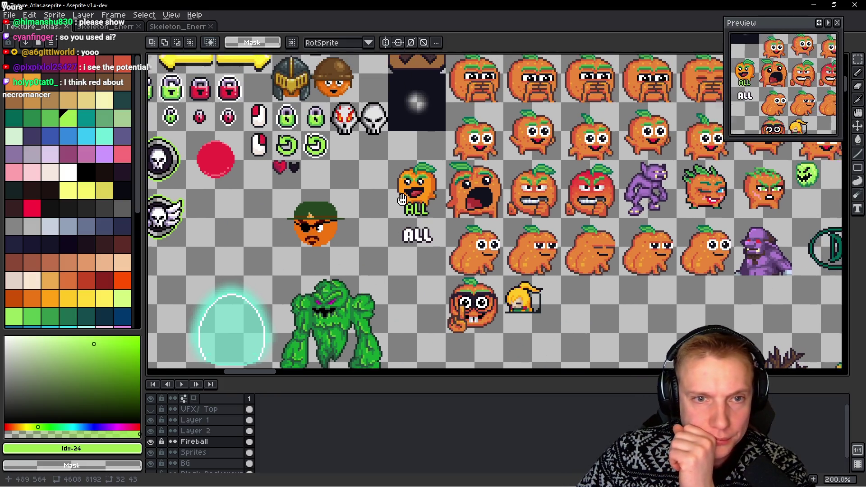
{"action": "scroll", "coordinate": [551, 248], "scroll_direction": "up", "scroll_amount": 5}
{"action": "scroll", "coordinate": [551, 249], "scroll_direction": "down", "scroll_amount": 4}
{"action": "scroll", "coordinate": [527, 237], "scroll_direction": "down", "scroll_amount": 3}
{"action": "scroll", "coordinate": [501, 224], "scroll_direction": "down", "scroll_amount": 3}
{"action": "scroll", "coordinate": [465, 207], "scroll_direction": "up", "scroll_amount": 4}
{"action": "scroll", "coordinate": [464, 207], "scroll_direction": "up", "scroll_amount": 2}
{"action": "scroll", "coordinate": [465, 203], "scroll_direction": "left", "scroll_amount": 2}
{"action": "scroll", "coordinate": [468, 200], "scroll_direction": "left", "scroll_amount": 2}
{"action": "scroll", "coordinate": [468, 193], "scroll_direction": "left", "scroll_amount": 3}
{"action": "scroll", "coordinate": [467, 193], "scroll_direction": "down", "scroll_amount": 2}
{"action": "scroll", "coordinate": [460, 190], "scroll_direction": "down", "scroll_amount": 4}
{"action": "scroll", "coordinate": [446, 186], "scroll_direction": "down", "scroll_amount": 4}
{"action": "scroll", "coordinate": [411, 169], "scroll_direction": "down", "scroll_amount": 1}
{"action": "scroll", "coordinate": [339, 197], "scroll_direction": "left", "scroll_amount": 4}
{"action": "scroll", "coordinate": [200, 245], "scroll_direction": "right", "scroll_amount": 3}
{"action": "scroll", "coordinate": [199, 245], "scroll_direction": "up", "scroll_amount": 2}
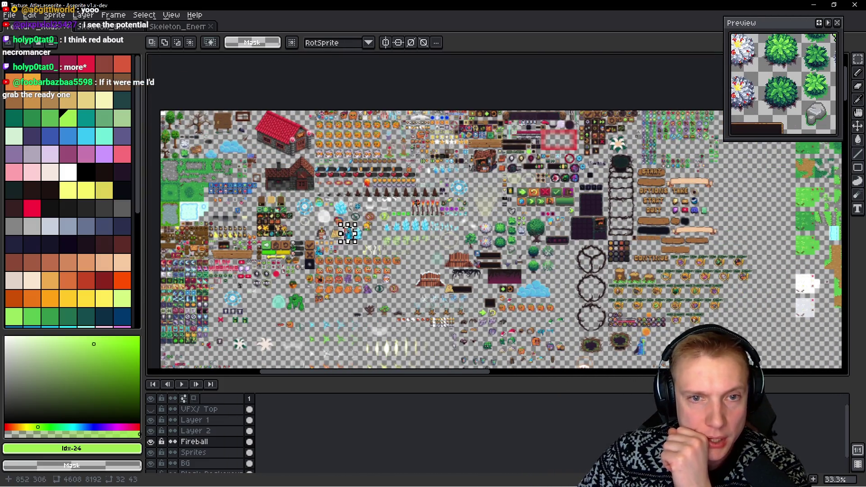
{"action": "scroll", "coordinate": [347, 232], "scroll_direction": "up", "scroll_amount": 5}
{"action": "scroll", "coordinate": [379, 237], "scroll_direction": "up", "scroll_amount": 2}
{"action": "scroll", "coordinate": [413, 241], "scroll_direction": "up", "scroll_amount": 1}
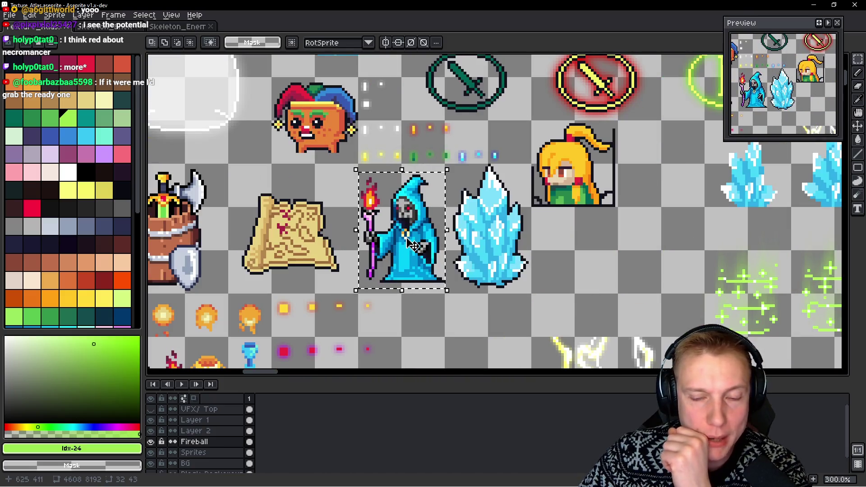
{"action": "left_click_drag", "start_coordinate": [441, 244], "coordinate": [563, 148]}
{"action": "scroll", "coordinate": [484, 213], "scroll_direction": "down", "scroll_amount": 2}
{"action": "left_click_drag", "start_coordinate": [484, 213], "coordinate": [503, 108]}
{"action": "scroll", "coordinate": [494, 136], "scroll_direction": "down", "scroll_amount": 5}
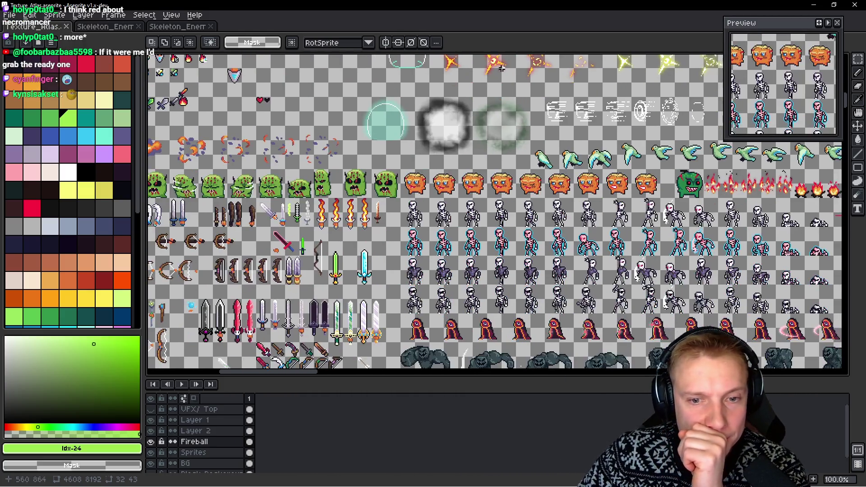
{"action": "scroll", "coordinate": [485, 162], "scroll_direction": "down", "scroll_amount": 5}
{"action": "scroll", "coordinate": [477, 183], "scroll_direction": "down", "scroll_amount": 3}
{"action": "scroll", "coordinate": [476, 187], "scroll_direction": "up", "scroll_amount": 2}
{"action": "scroll", "coordinate": [476, 186], "scroll_direction": "down", "scroll_amount": 1}
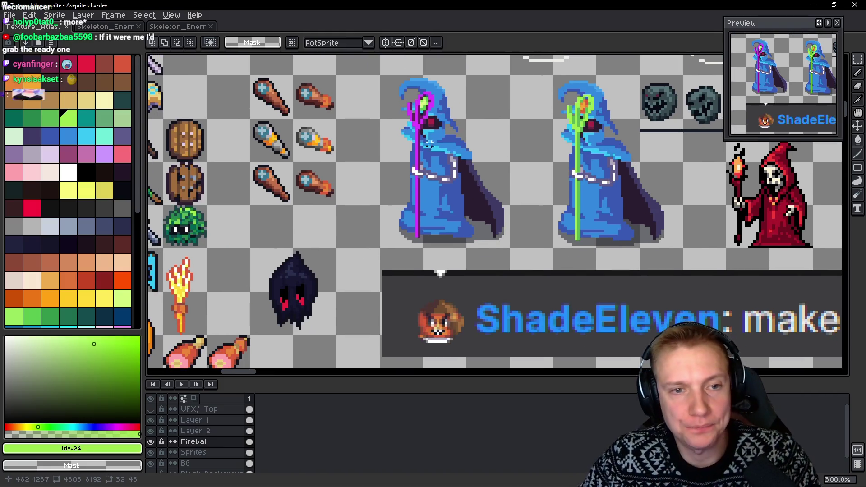
{"action": "scroll", "coordinate": [461, 162], "scroll_direction": "down", "scroll_amount": 1}
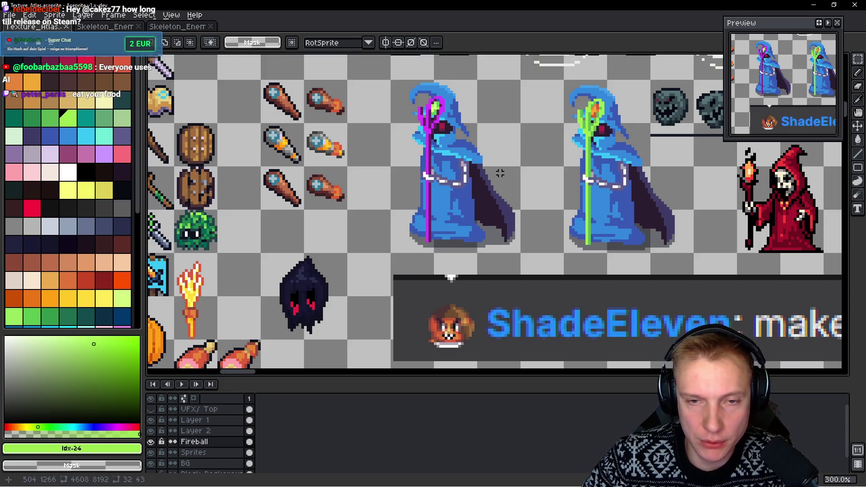
{"action": "left_click_drag", "start_coordinate": [551, 171], "coordinate": [509, 188]}
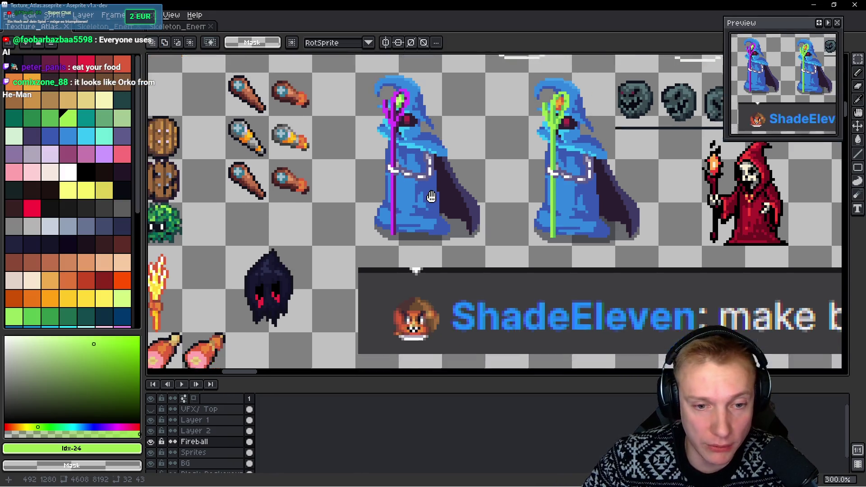
{"action": "scroll", "coordinate": [405, 175], "scroll_direction": "down", "scroll_amount": 2}
{"action": "mouse_move", "coordinate": [404, 174]}
{"action": "left_mouse_down"}
{"action": "mouse_move", "coordinate": [337, 111]}
{"action": "mouse_move", "coordinate": [508, 266]}
{"action": "mouse_move", "coordinate": [522, 256]}
{"action": "left_mouse_up"}
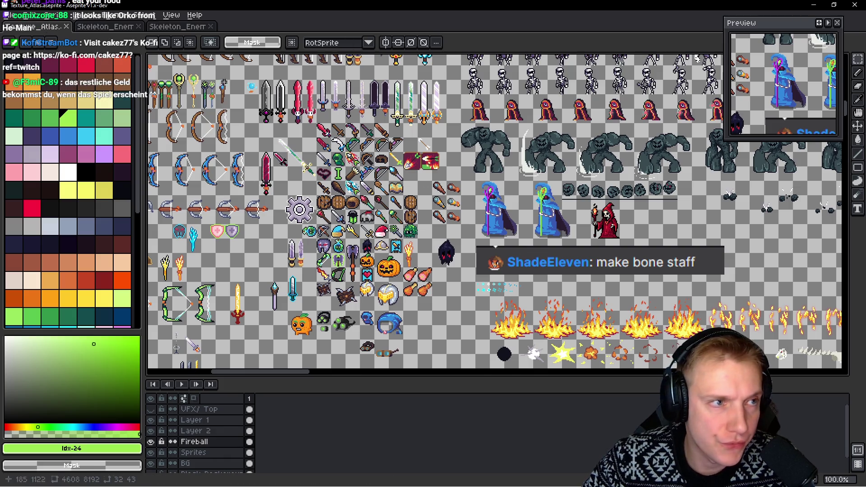
{"action": "key", "text": "i"}
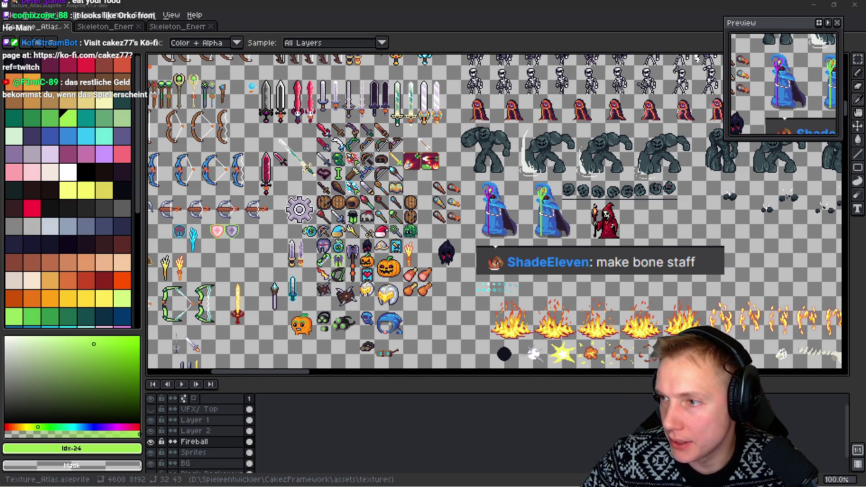
{"action": "key", "text": "alt+Tab"}
Download the free Necromancer sprite sheet from itch.io and reveal it in the Downloads folder
{"action": "middle_click", "coordinate": [78, 277]}
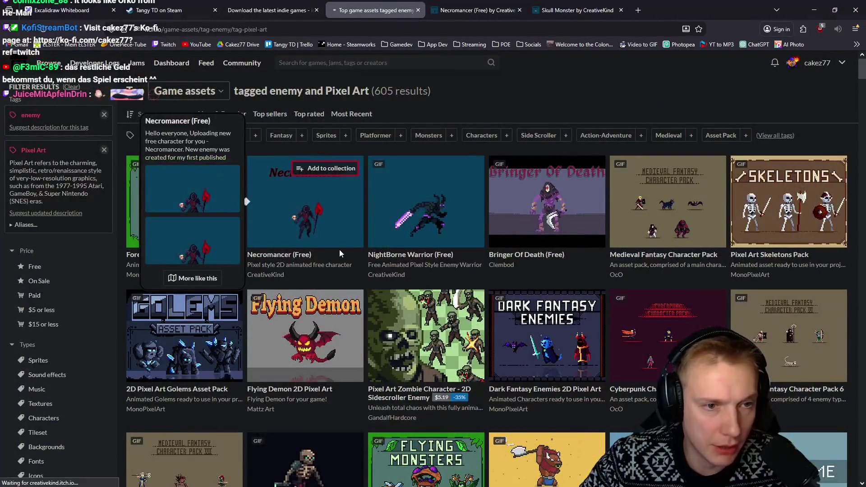
{"action": "left_click", "coordinate": [335, 234]}
{"action": "left_click", "coordinate": [243, 135]}
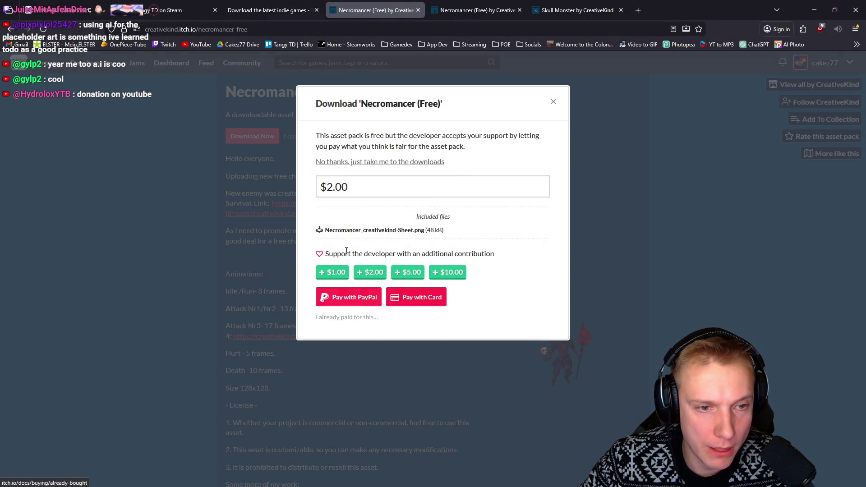
{"action": "left_click", "coordinate": [354, 163]}
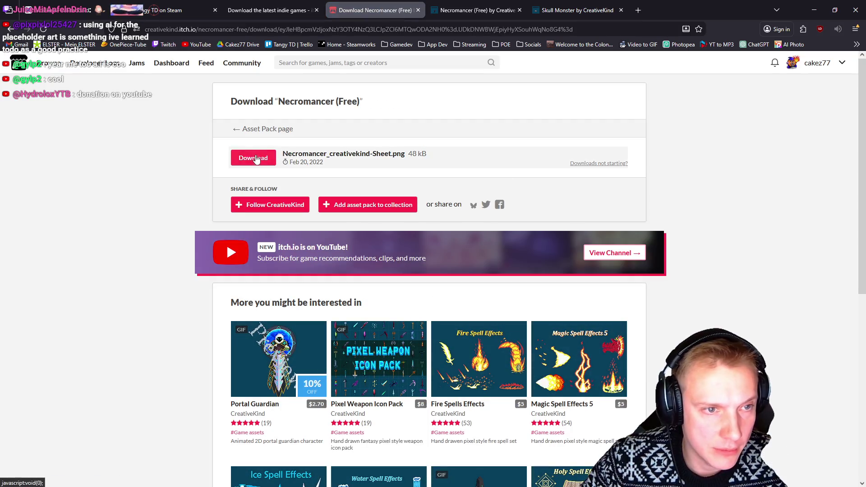
{"action": "left_click", "coordinate": [256, 160]}
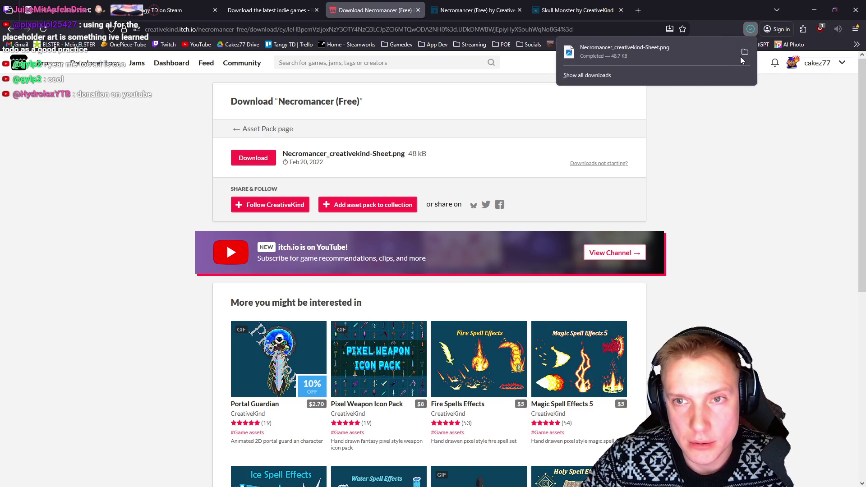
{"action": "left_click", "coordinate": [745, 53]}
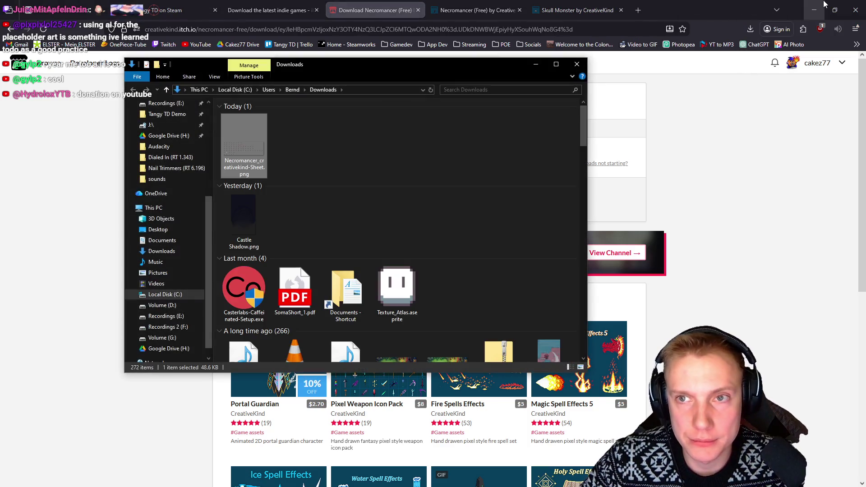
{"action": "left_click", "coordinate": [824, 6]}
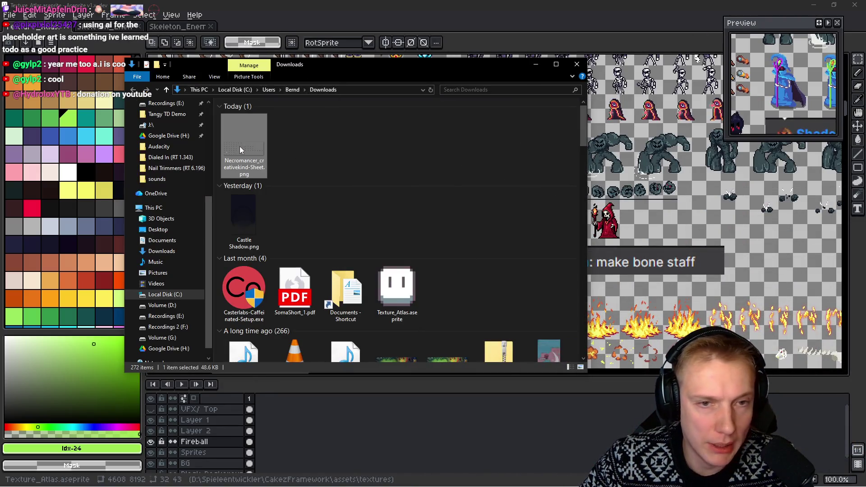
Open Necromancer_creativekind-Sheet.png in Aseprite and pan to the sheet's top edge
{"action": "double_click", "coordinate": [259, 171]}
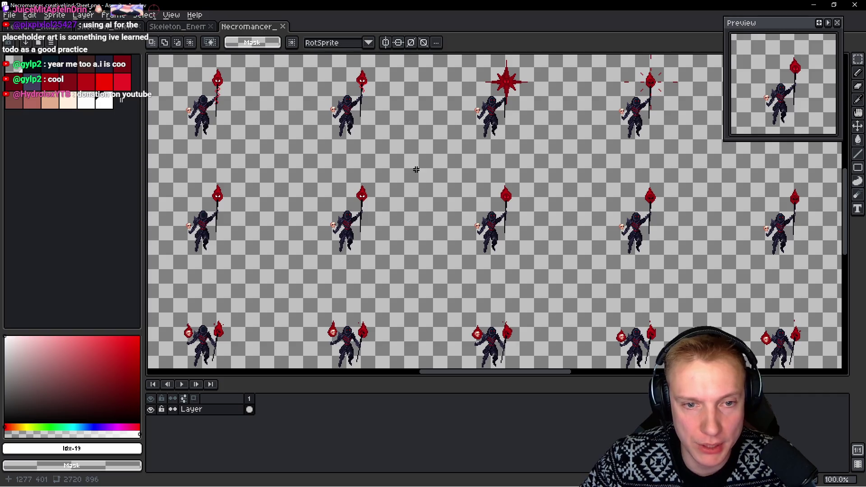
{"action": "mouse_move", "coordinate": [415, 169]}
{"action": "left_mouse_down"}
{"action": "mouse_move", "coordinate": [315, 194]}
{"action": "mouse_move", "coordinate": [372, 205]}
{"action": "left_mouse_up"}
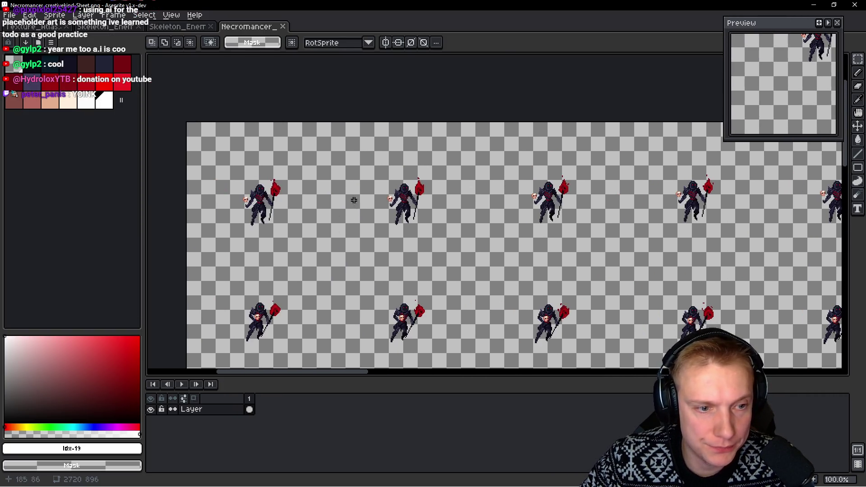
{"action": "scroll", "coordinate": [354, 200], "scroll_direction": "down", "scroll_amount": 3}
{"action": "scroll", "coordinate": [393, 173], "scroll_direction": "down", "scroll_amount": 2}
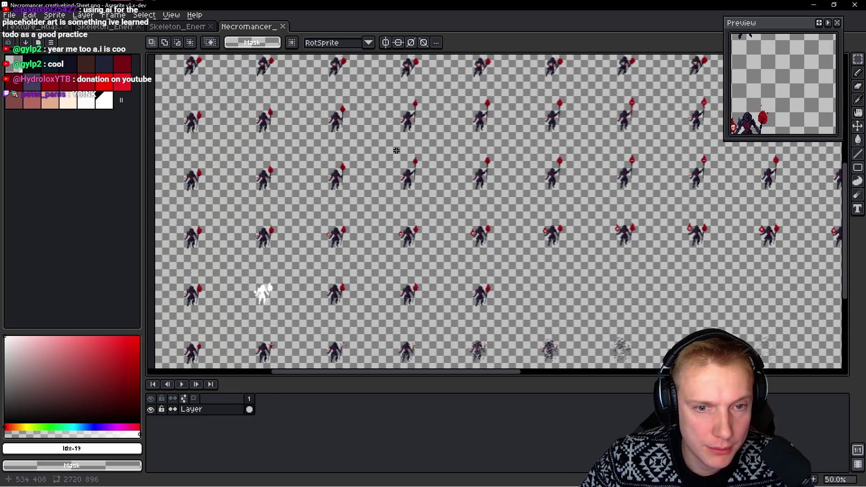
{"action": "scroll", "coordinate": [419, 256], "scroll_direction": "down", "scroll_amount": 1}
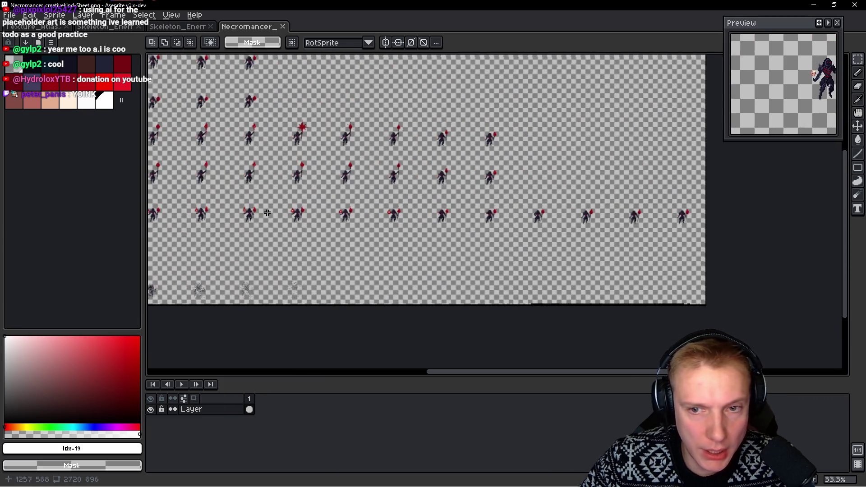
{"action": "scroll", "coordinate": [462, 202], "scroll_direction": "down", "scroll_amount": 1}
{"action": "scroll", "coordinate": [424, 175], "scroll_direction": "up", "scroll_amount": 2}
{"action": "scroll", "coordinate": [424, 175], "scroll_direction": "left", "scroll_amount": 2}
{"action": "scroll", "coordinate": [300, 172], "scroll_direction": "down", "scroll_amount": 1}
{"action": "scroll", "coordinate": [367, 169], "scroll_direction": "up", "scroll_amount": 2}
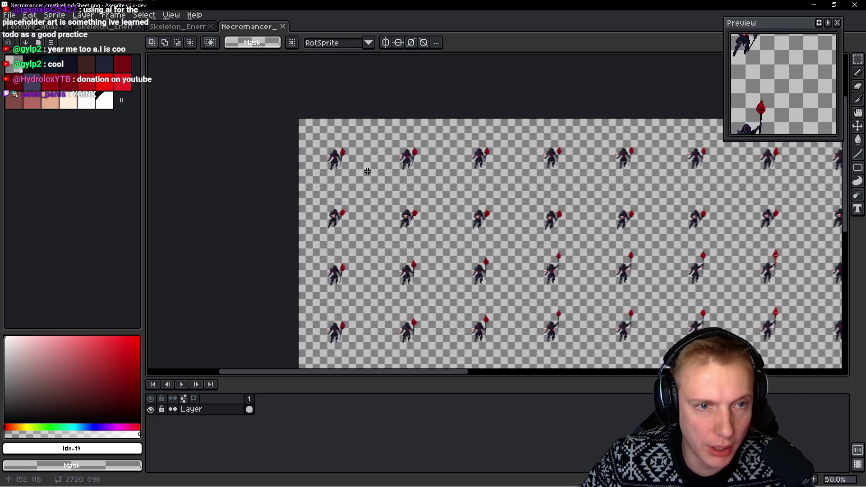
{"action": "scroll", "coordinate": [340, 153], "scroll_direction": "up", "scroll_amount": 2}
{"action": "scroll", "coordinate": [347, 140], "scroll_direction": "down", "scroll_amount": 1}
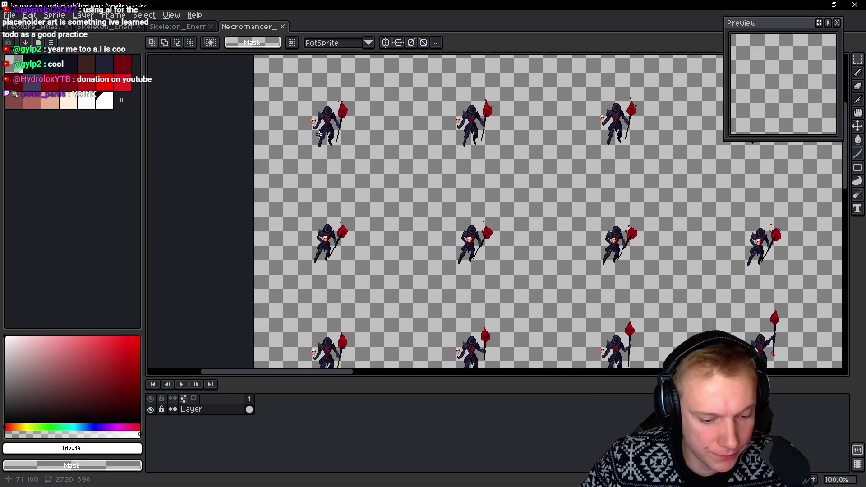
Show the grid and marquee the sheet's first frame to gauge its size
{"action": "left_click", "coordinate": [171, 14]}
{"action": "mouse_move", "coordinate": [203, 64]}
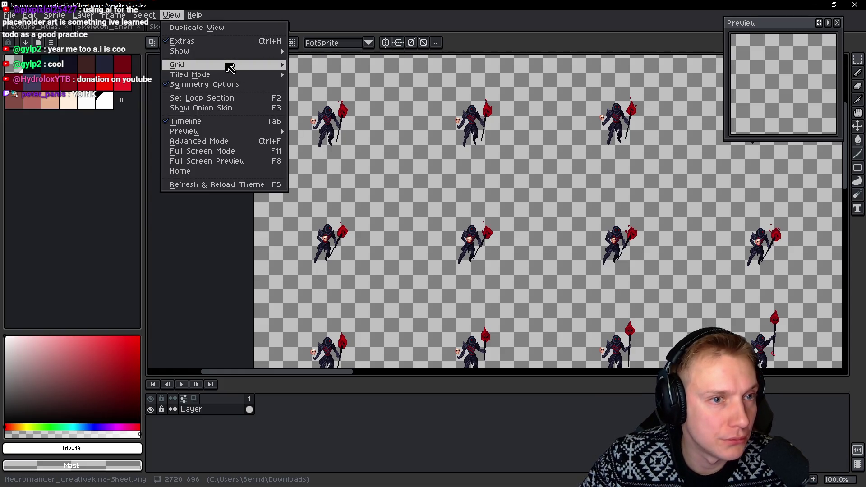
{"action": "left_click", "coordinate": [333, 66]}
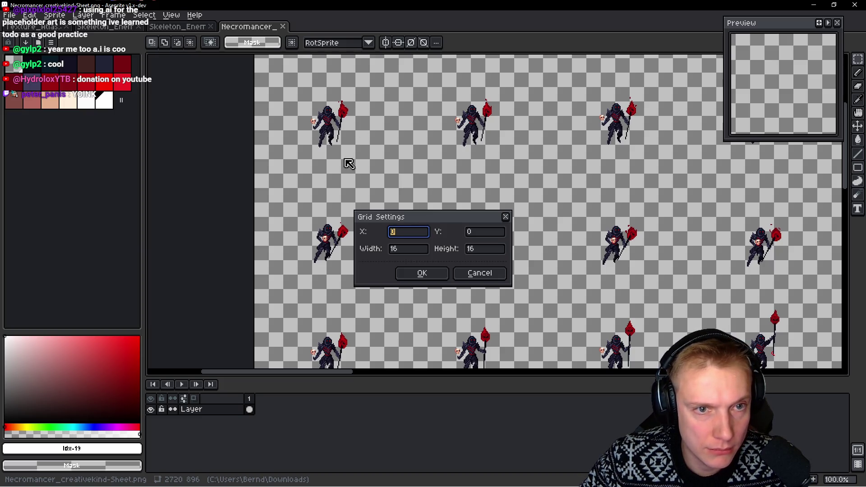
{"action": "key", "text": "Return"}
{"action": "left_click_drag", "start_coordinate": [264, 95], "coordinate": [411, 240]}
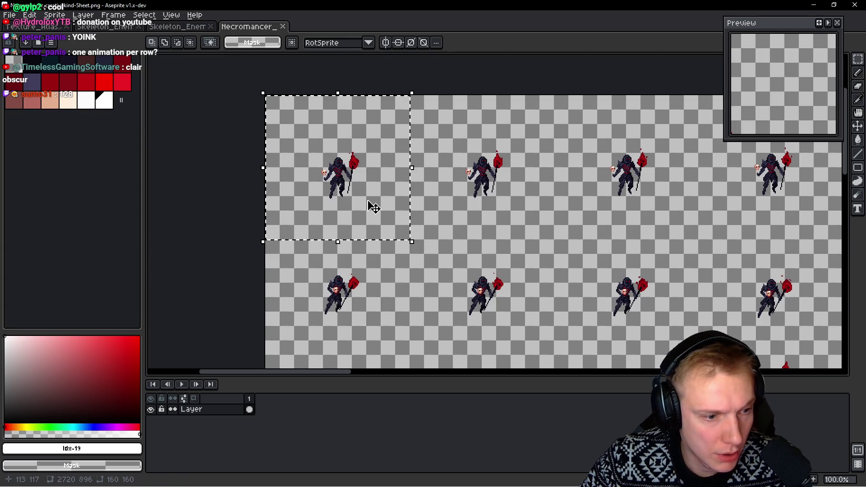
Set the grid to 160 by 160 cells and clear the selection
{"action": "left_click", "coordinate": [174, 19]}
{"action": "mouse_move", "coordinate": [177, 65]}
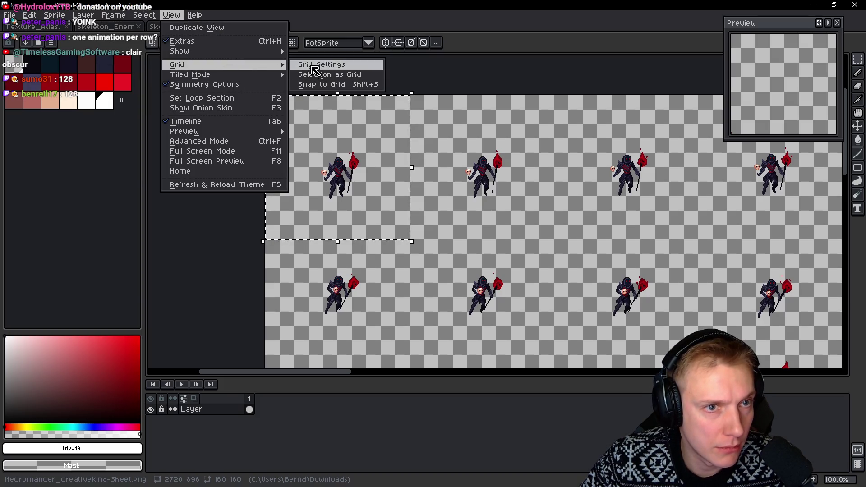
{"action": "left_click", "coordinate": [313, 68]}
{"action": "key", "text": "Tab"}
{"action": "type", "text": "160"}
{"action": "key", "text": "Tab"}
{"action": "type", "text": "0"}
{"action": "key", "text": "Return"}
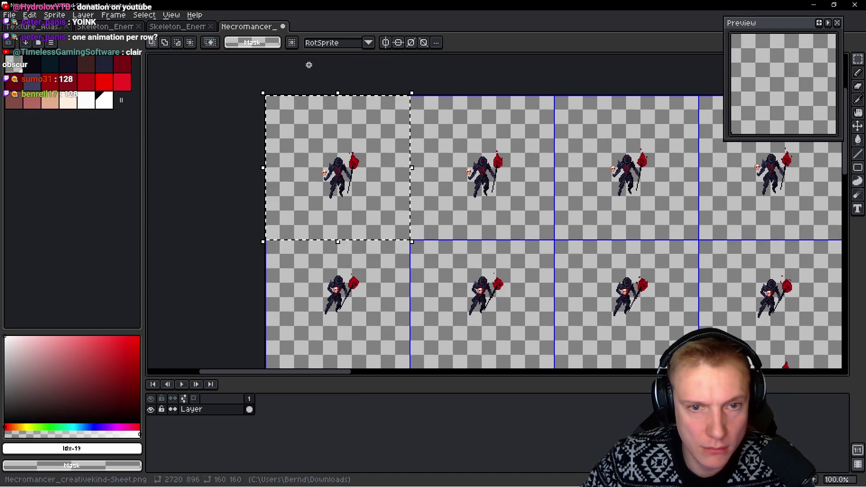
{"action": "scroll", "coordinate": [466, 112], "scroll_direction": "down", "scroll_amount": 3}
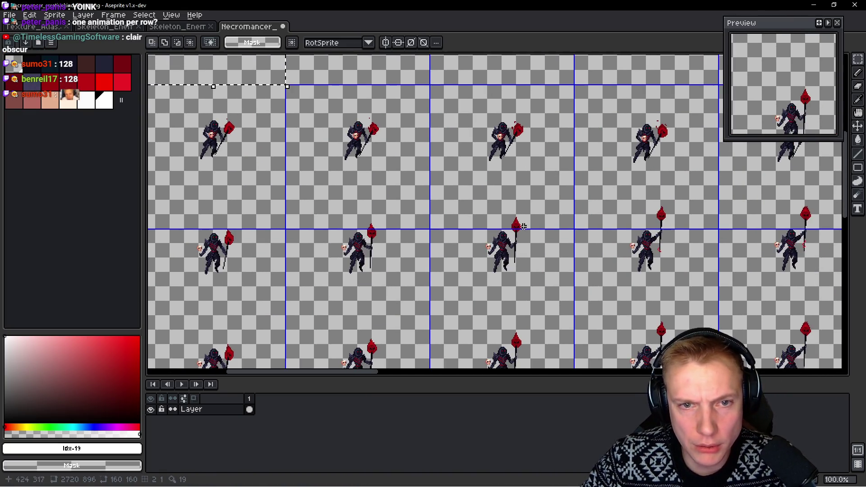
{"action": "scroll", "coordinate": [522, 258], "scroll_direction": "up", "scroll_amount": 3}
{"action": "scroll", "coordinate": [522, 257], "scroll_direction": "left", "scroll_amount": 2}
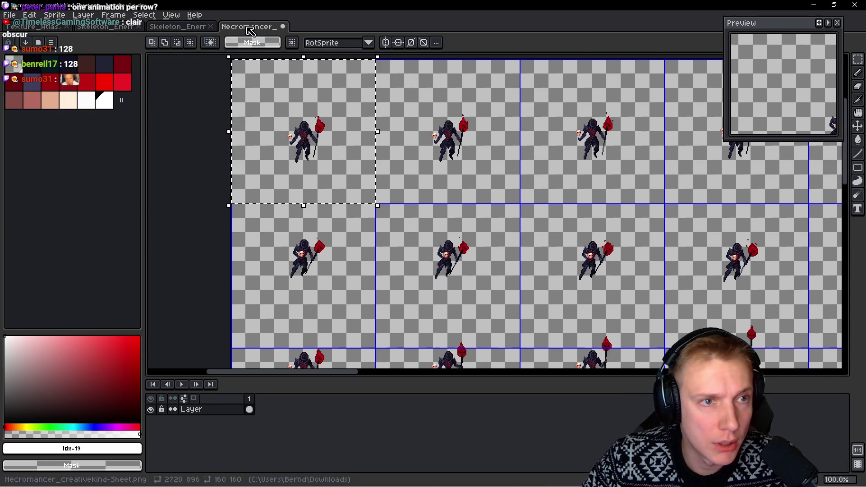
{"action": "left_click", "coordinate": [285, 185]}
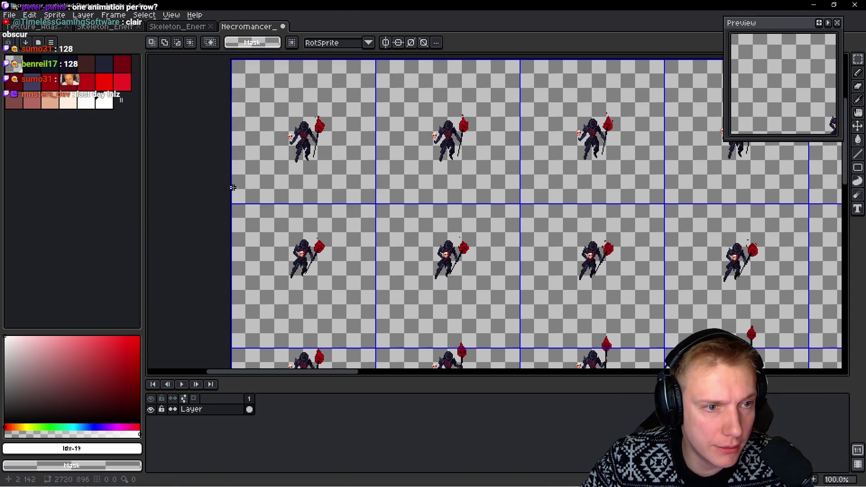
{"action": "scroll", "coordinate": [232, 187], "scroll_direction": "up", "scroll_amount": 3}
{"action": "left_click_drag", "start_coordinate": [211, 185], "coordinate": [576, 101]}
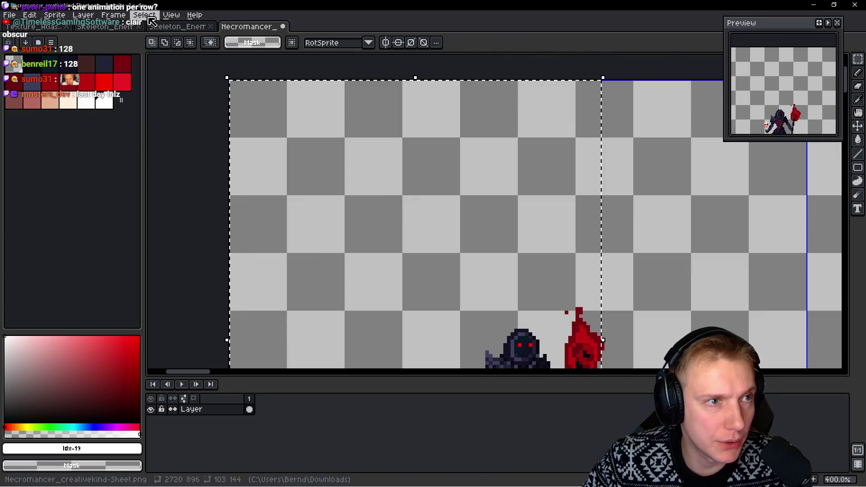
Shorten the grid cell height in Grid Settings so rows fit the frames
{"action": "left_click", "coordinate": [171, 14]}
{"action": "mouse_move", "coordinate": [177, 64]}
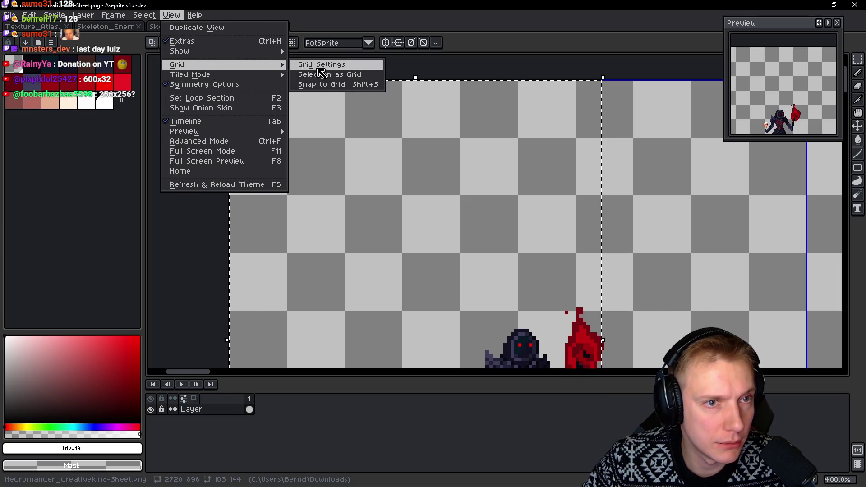
{"action": "left_click", "coordinate": [318, 64]}
{"action": "key", "text": "Tab"}
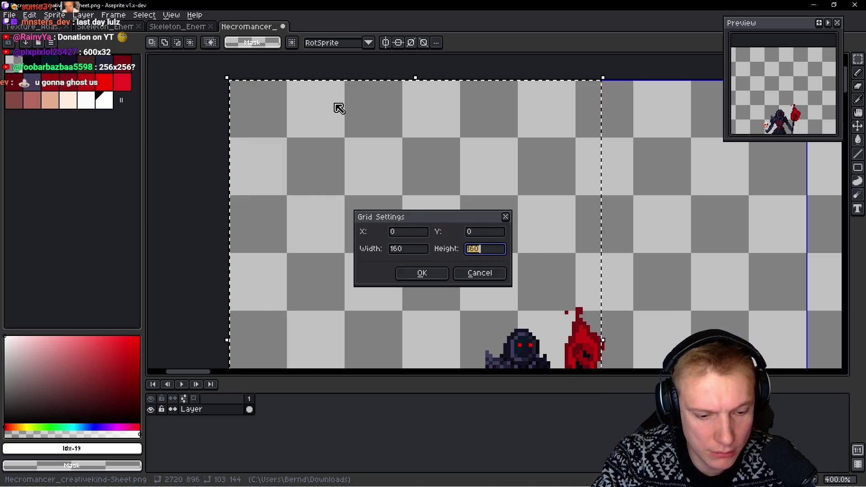
{"action": "type", "text": "160"}
{"action": "key", "text": "Return"}
{"action": "scroll", "coordinate": [516, 199], "scroll_direction": "down", "scroll_amount": 4}
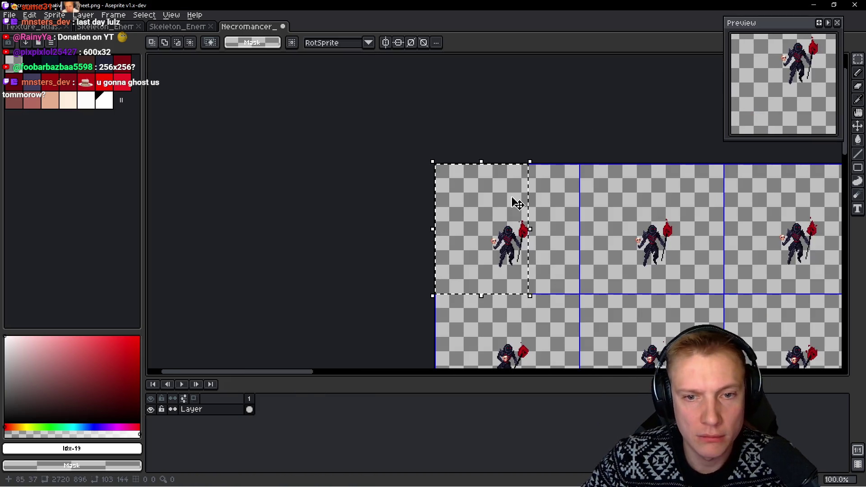
{"action": "scroll", "coordinate": [471, 165], "scroll_direction": "up", "scroll_amount": 1}
{"action": "scroll", "coordinate": [490, 207], "scroll_direction": "down", "scroll_amount": 2}
Pan across the sheet's rows and check the itch.io page for frame details
{"action": "left_click_drag", "start_coordinate": [491, 207], "coordinate": [381, 71]}
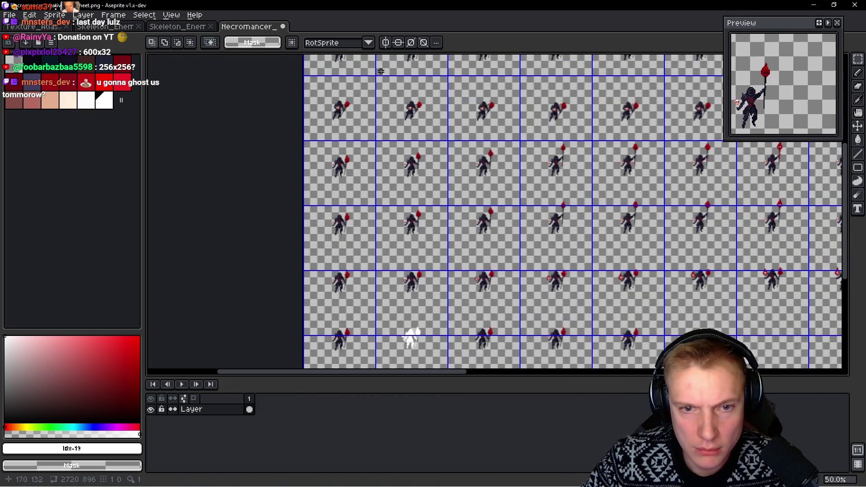
{"action": "left_click_drag", "start_coordinate": [498, 235], "coordinate": [484, 139]}
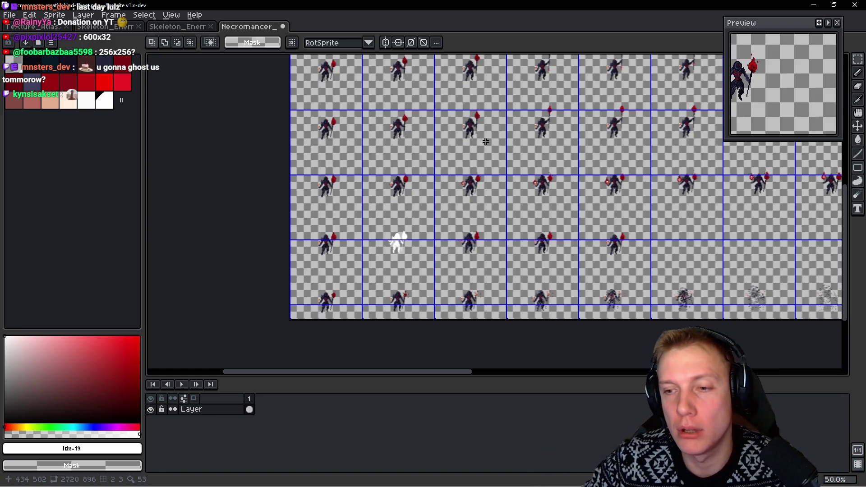
{"action": "left_click_drag", "start_coordinate": [505, 146], "coordinate": [486, 185]}
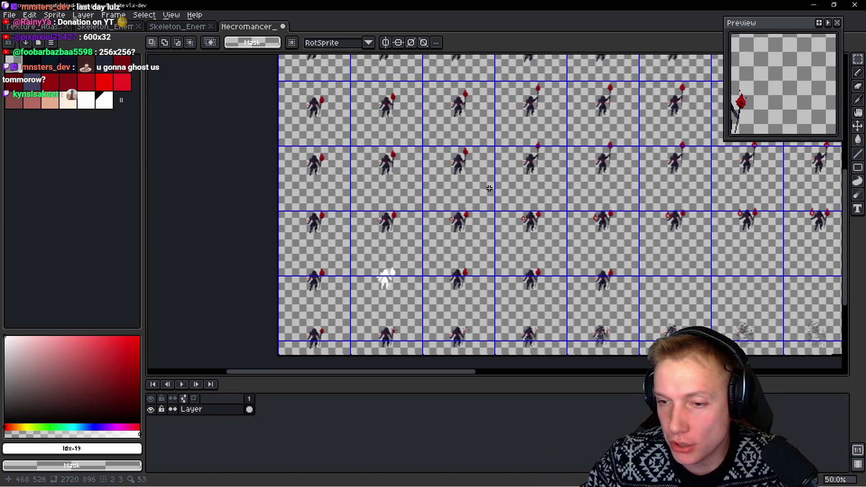
{"action": "key", "text": "i"}
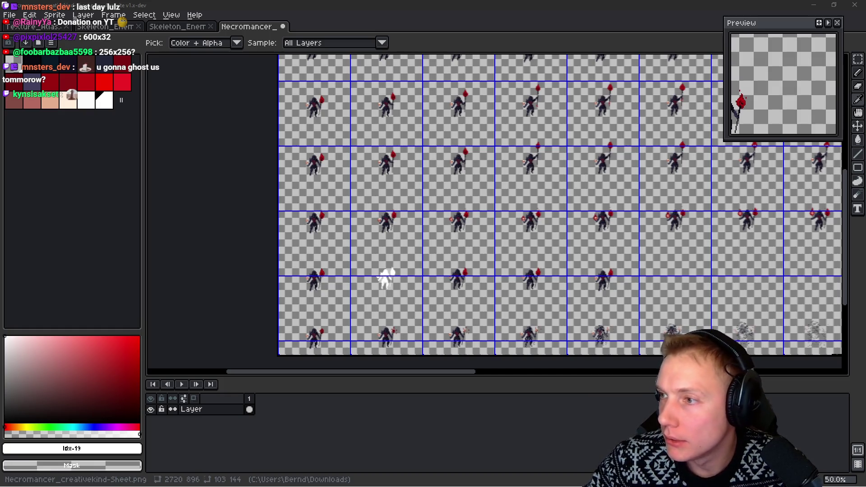
{"action": "key", "text": "alt+Tab"}
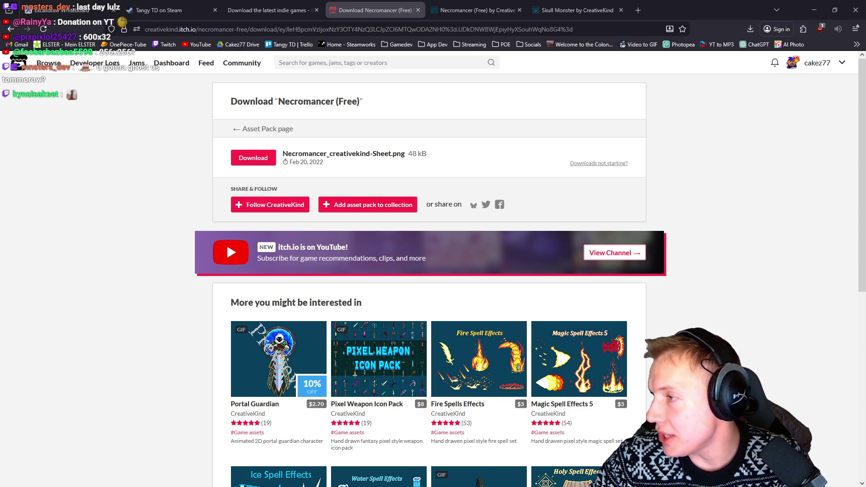
{"action": "key", "text": "alt+Tab"}
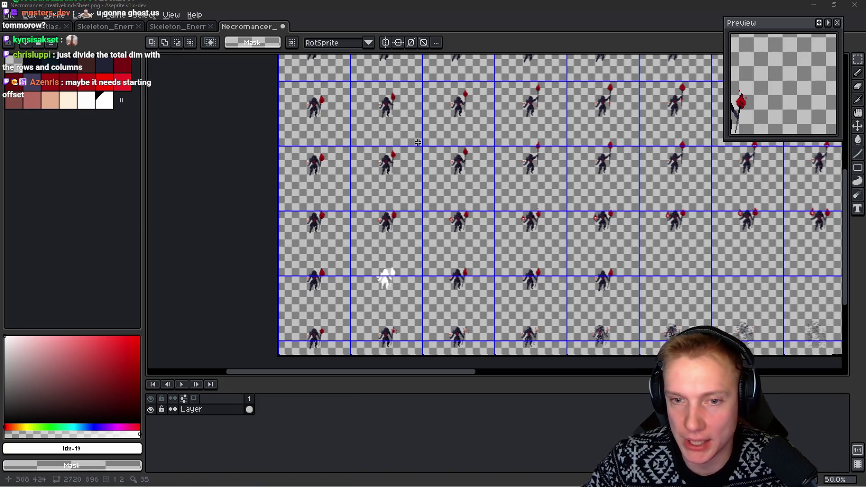
{"action": "scroll", "coordinate": [454, 239], "scroll_direction": "up", "scroll_amount": 3}
{"action": "scroll", "coordinate": [415, 284], "scroll_direction": "up", "scroll_amount": 3}
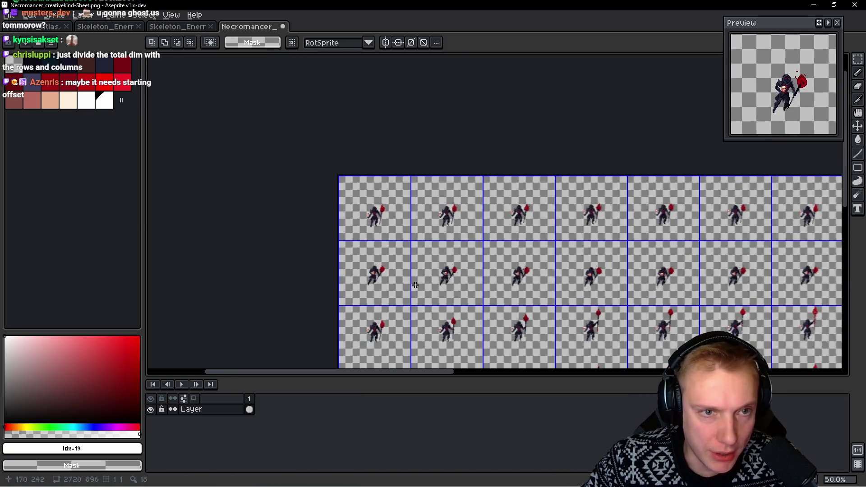
{"action": "scroll", "coordinate": [386, 266], "scroll_direction": "up", "scroll_amount": 1}
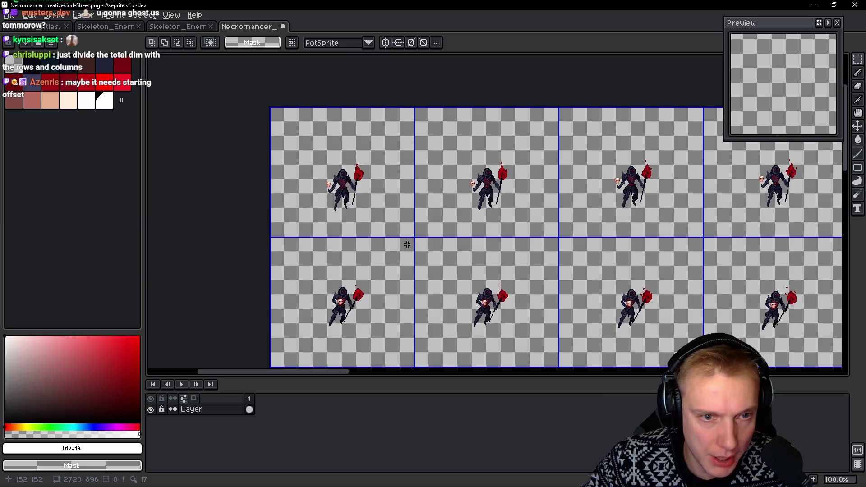
{"action": "scroll", "coordinate": [399, 249], "scroll_direction": "up", "scroll_amount": 1}
{"action": "scroll", "coordinate": [397, 188], "scroll_direction": "down", "scroll_amount": 1}
{"action": "scroll", "coordinate": [410, 107], "scroll_direction": "up", "scroll_amount": 1}
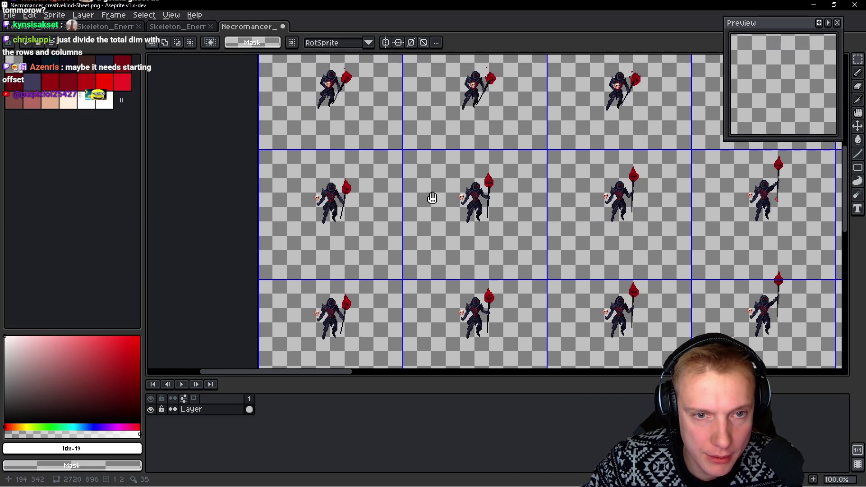
{"action": "scroll", "coordinate": [409, 122], "scroll_direction": "left", "scroll_amount": 1}
{"action": "scroll", "coordinate": [410, 145], "scroll_direction": "up", "scroll_amount": 1}
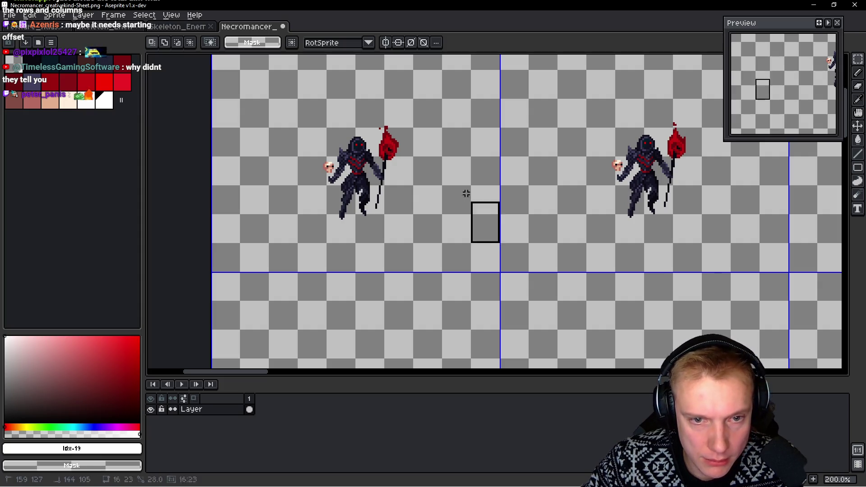
{"action": "scroll", "coordinate": [466, 194], "scroll_direction": "up", "scroll_amount": 3}
Resize the grid on the Necromancer sheet to 160 by 128 cells
{"action": "left_click", "coordinate": [429, 253]}
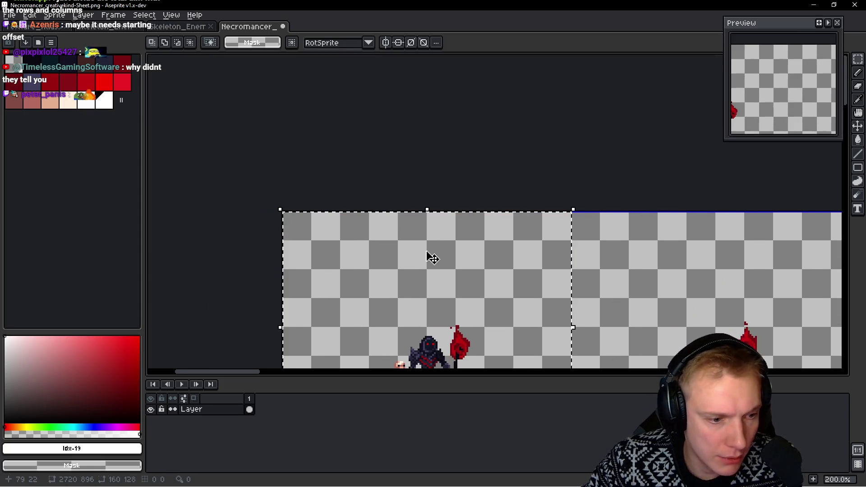
{"action": "left_click", "coordinate": [172, 15]}
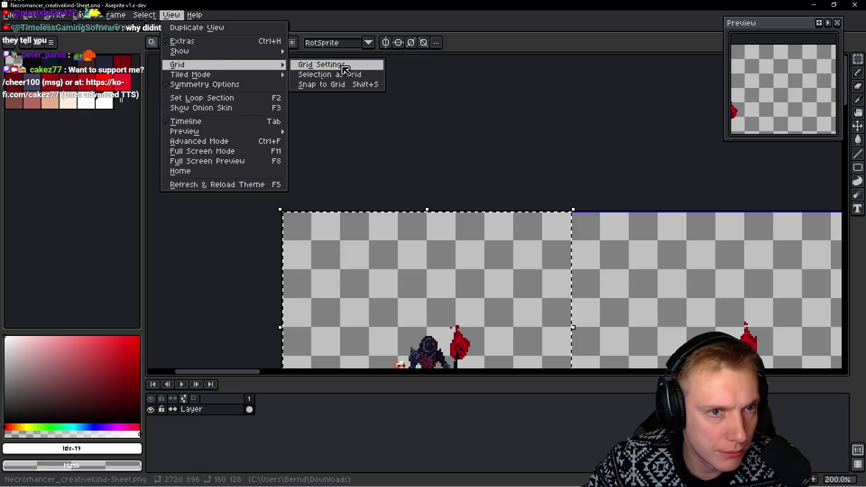
{"action": "left_click", "coordinate": [345, 66]}
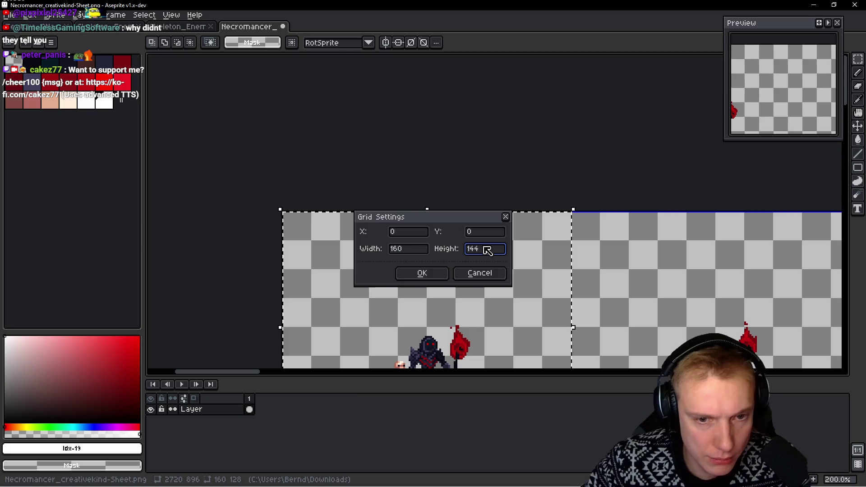
{"action": "key", "text": "Return"}
{"action": "scroll", "coordinate": [483, 250], "scroll_direction": "down", "scroll_amount": 3}
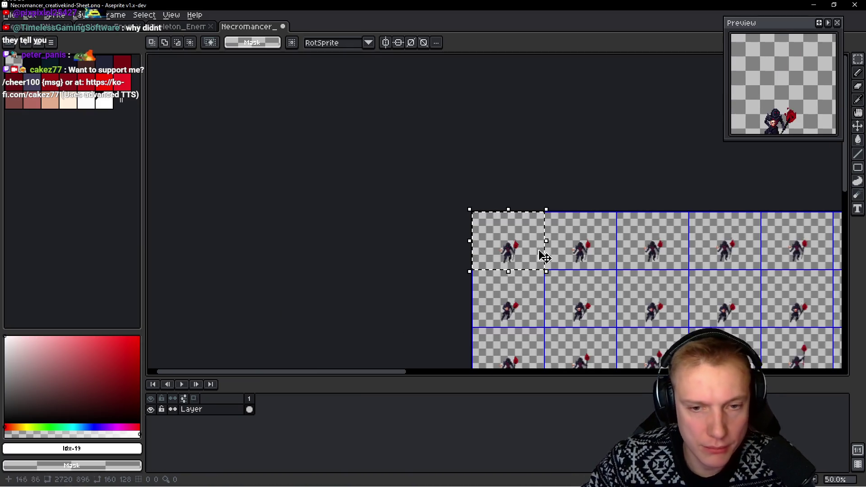
{"action": "mouse_move", "coordinate": [658, 323]}
{"action": "left_mouse_down"}
{"action": "mouse_move", "coordinate": [486, 167]}
{"action": "mouse_move", "coordinate": [397, 64]}
{"action": "left_mouse_up"}
{"action": "mouse_move", "coordinate": [568, 242]}
{"action": "left_mouse_down"}
{"action": "mouse_move", "coordinate": [543, 212]}
{"action": "mouse_move", "coordinate": [535, 284]}
{"action": "left_mouse_up"}
{"action": "mouse_move", "coordinate": [518, 174]}
{"action": "left_mouse_down"}
{"action": "mouse_move", "coordinate": [503, 248]}
{"action": "mouse_move", "coordinate": [366, 194]}
{"action": "mouse_move", "coordinate": [226, 179]}
{"action": "left_mouse_up"}
{"action": "left_click_drag", "start_coordinate": [413, 203], "coordinate": [227, 194]}
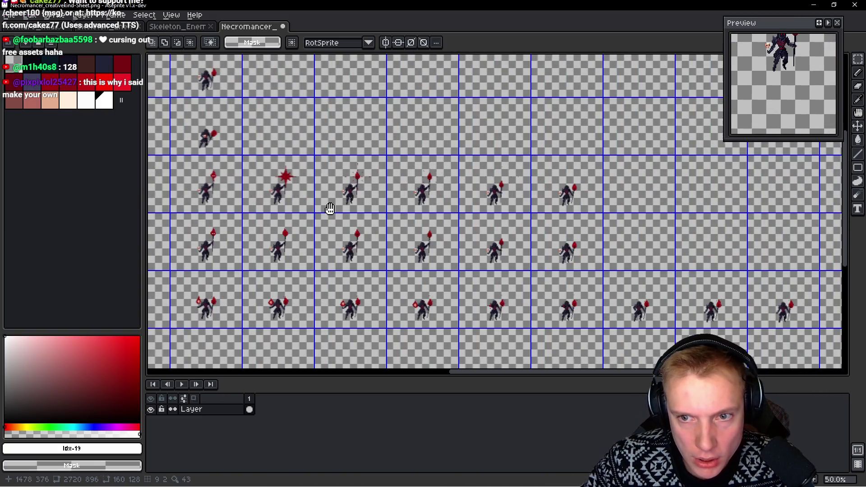
{"action": "mouse_move", "coordinate": [606, 259]}
{"action": "left_mouse_down"}
{"action": "mouse_move", "coordinate": [494, 212]}
{"action": "mouse_move", "coordinate": [420, 218]}
{"action": "left_mouse_up"}
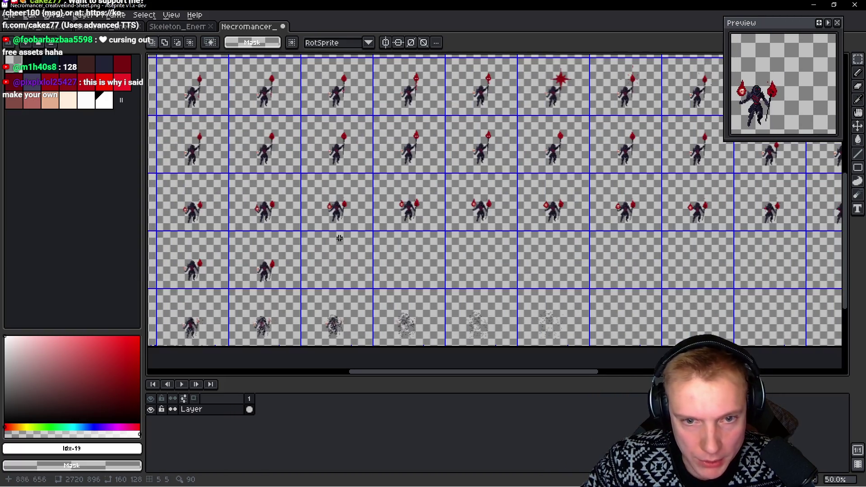
{"action": "scroll", "coordinate": [407, 213], "scroll_direction": "up", "scroll_amount": 3}
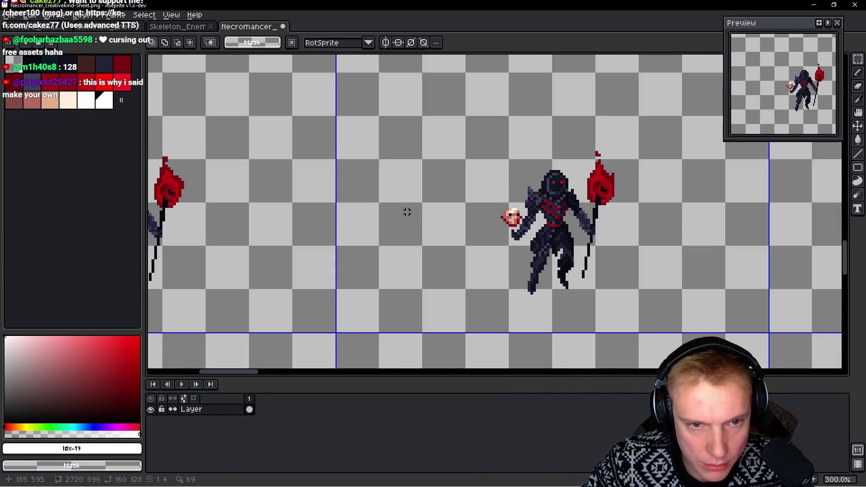
{"action": "scroll", "coordinate": [494, 236], "scroll_direction": "down", "scroll_amount": 1}
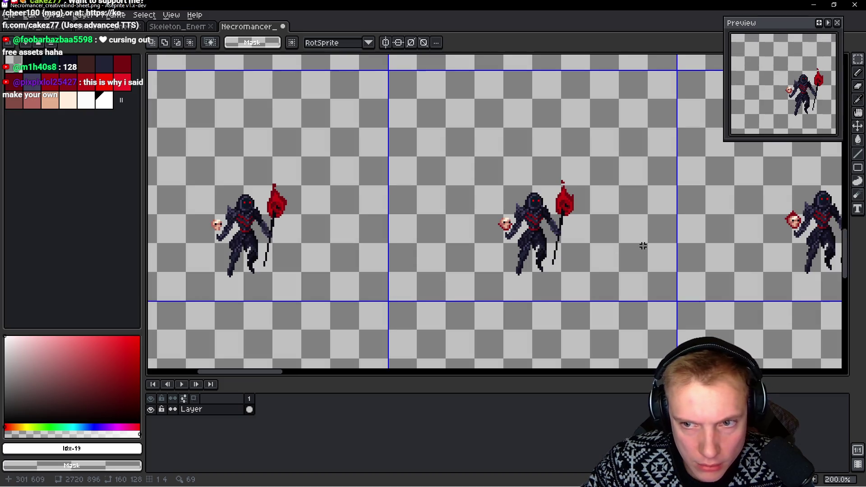
{"action": "scroll", "coordinate": [516, 215], "scroll_direction": "up", "scroll_amount": 3}
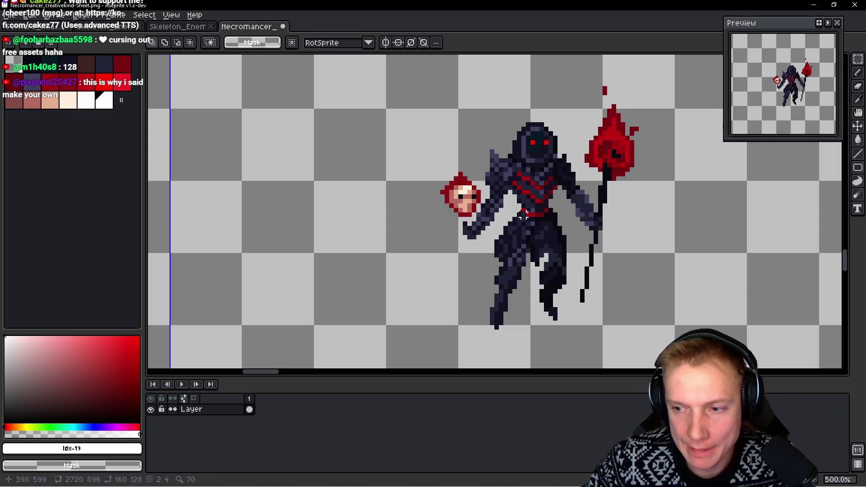
{"action": "scroll", "coordinate": [454, 215], "scroll_direction": "down", "scroll_amount": 2}
{"action": "scroll", "coordinate": [453, 214], "scroll_direction": "down", "scroll_amount": 2}
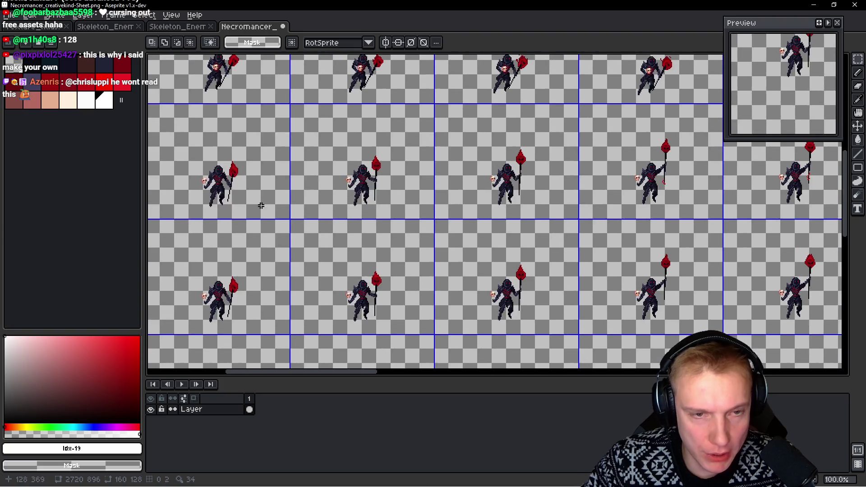
{"action": "mouse_move", "coordinate": [231, 229]}
{"action": "left_mouse_down"}
{"action": "mouse_move", "coordinate": [480, 227]}
{"action": "mouse_move", "coordinate": [275, 194]}
{"action": "mouse_move", "coordinate": [448, 193]}
{"action": "mouse_move", "coordinate": [290, 217]}
{"action": "mouse_move", "coordinate": [495, 219]}
{"action": "mouse_move", "coordinate": [376, 205]}
{"action": "mouse_move", "coordinate": [342, 238]}
{"action": "left_mouse_up"}
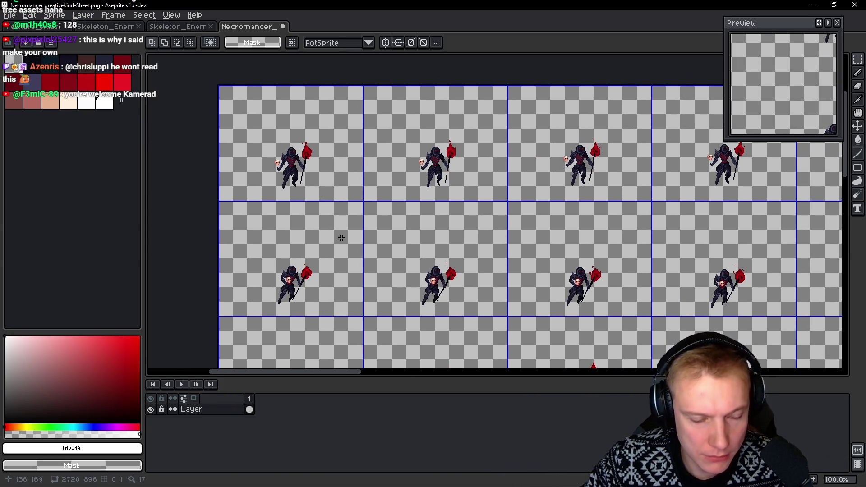
Create a new 160 by 128 sprite and paste the first necromancer pose into it
{"action": "left_click_drag", "start_coordinate": [336, 164], "coordinate": [352, 187]}
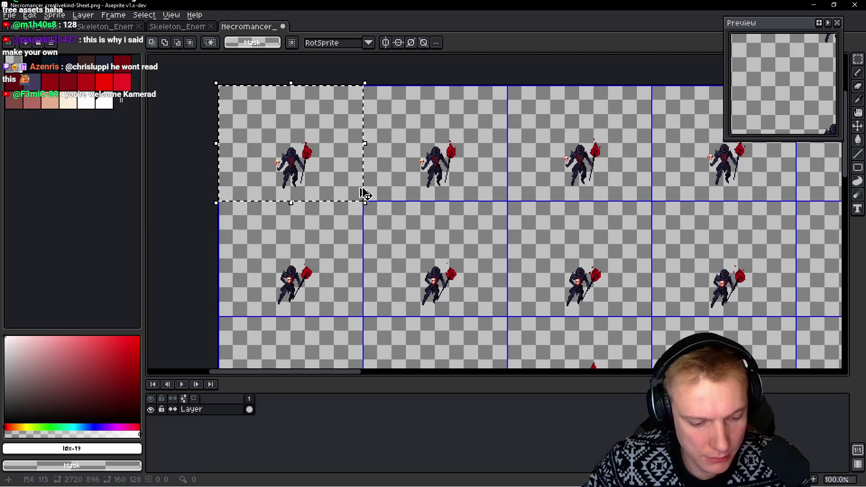
{"action": "key", "text": "ctrl+n"}
{"action": "key", "text": "Return"}
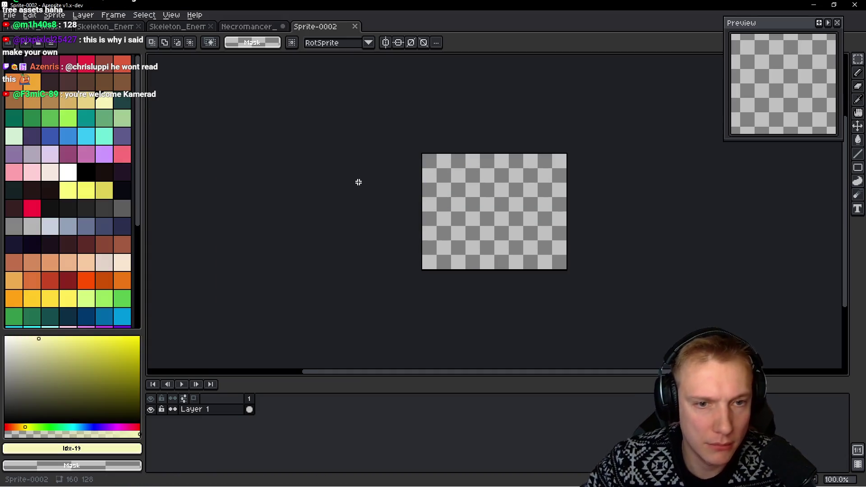
{"action": "key", "text": "ctrl+v"}
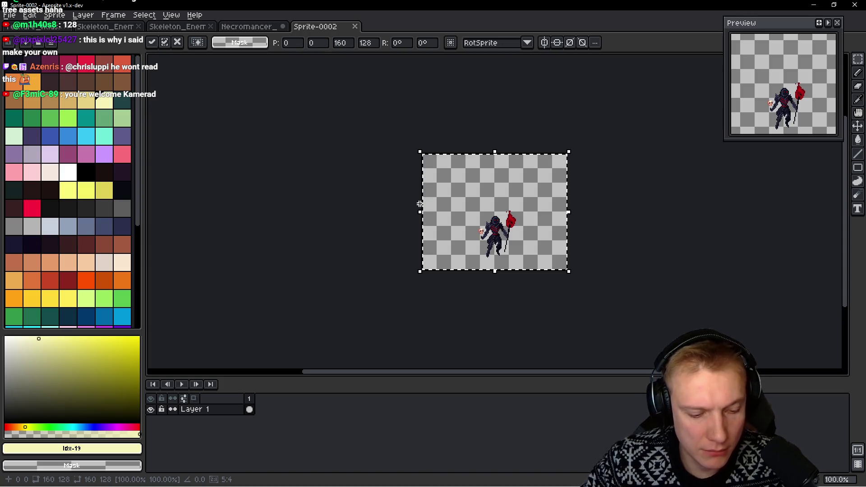
Close both Skeleton_Enemy files, copy the second pose from the sheet and add a second frame
{"action": "left_click", "coordinate": [138, 26]}
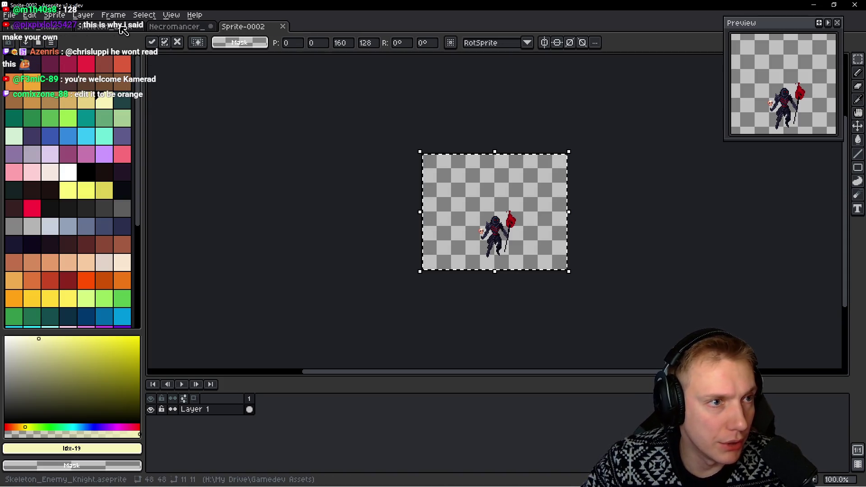
{"action": "key", "text": "ctrl+Tab"}
{"action": "key", "text": "ctrl+v"}
{"action": "left_click_drag", "start_coordinate": [309, 142], "coordinate": [455, 142]}
{"action": "key", "text": "ctrl+Tab"}
{"action": "key", "text": "Return"}
{"action": "key", "text": "alt+n"}
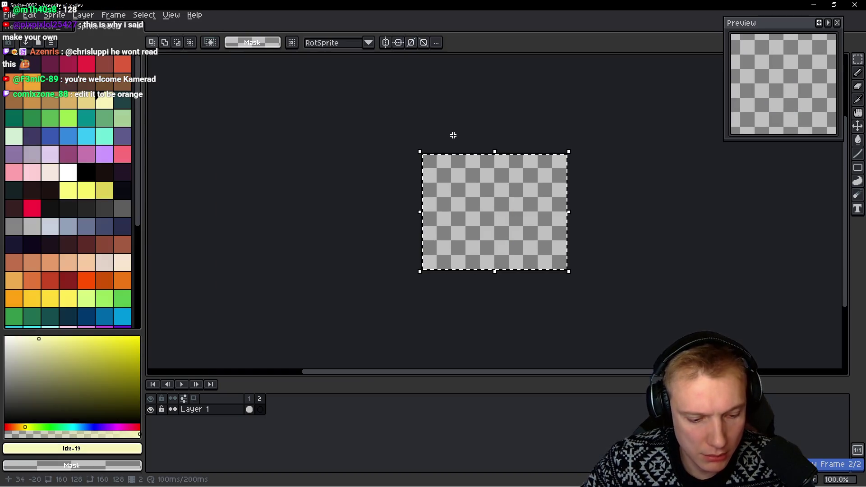
Paste the second pose into frame 2 and the third pose into a new frame 3
{"action": "key", "text": "ctrl+v"}
{"action": "key", "text": "ctrl+Tab"}
{"action": "left_click", "coordinate": [98, 28]}
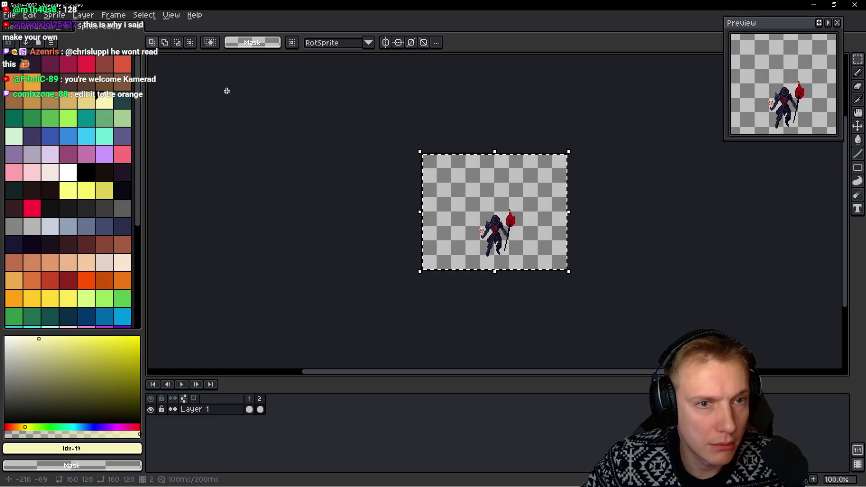
{"action": "left_click", "coordinate": [41, 25]}
{"action": "left_click", "coordinate": [593, 137]}
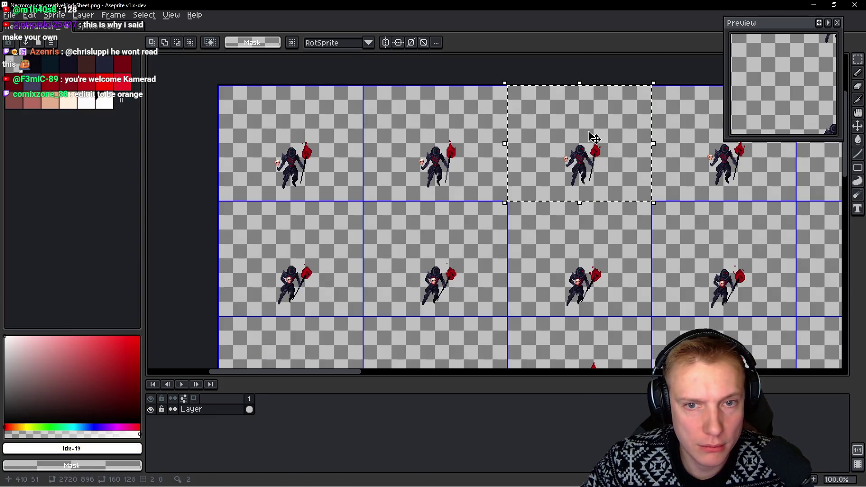
{"action": "key", "text": "ctrl+Tab"}
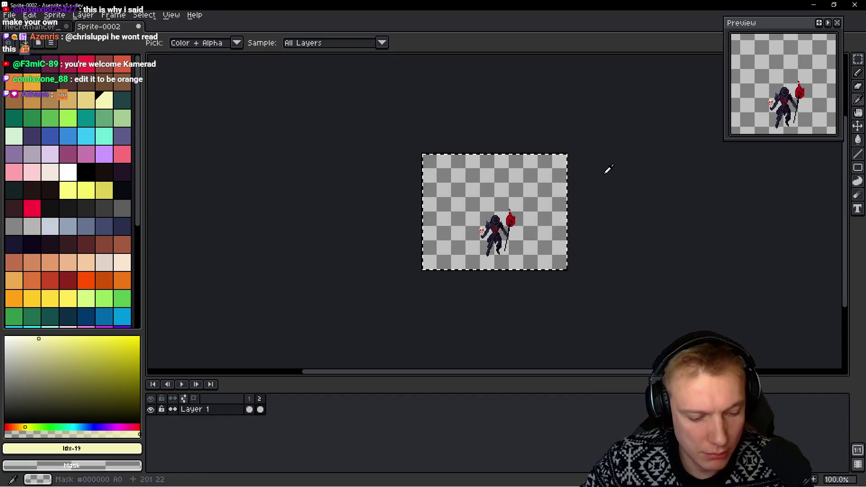
{"action": "key", "text": "alt+n"}
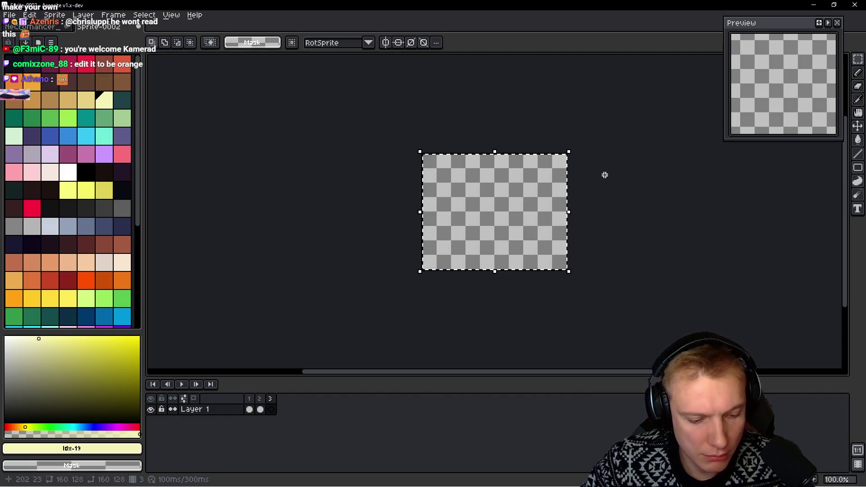
{"action": "key", "text": "ctrl+v"}
Copy the fourth and fifth poses from the sheet into new frames 4 and 5
{"action": "key", "text": "ctrl+Tab"}
{"action": "left_click", "coordinate": [717, 156]}
{"action": "key", "text": "ctrl+c"}
{"action": "key", "text": "ctrl+Tab"}
{"action": "key", "text": "alt+n"}
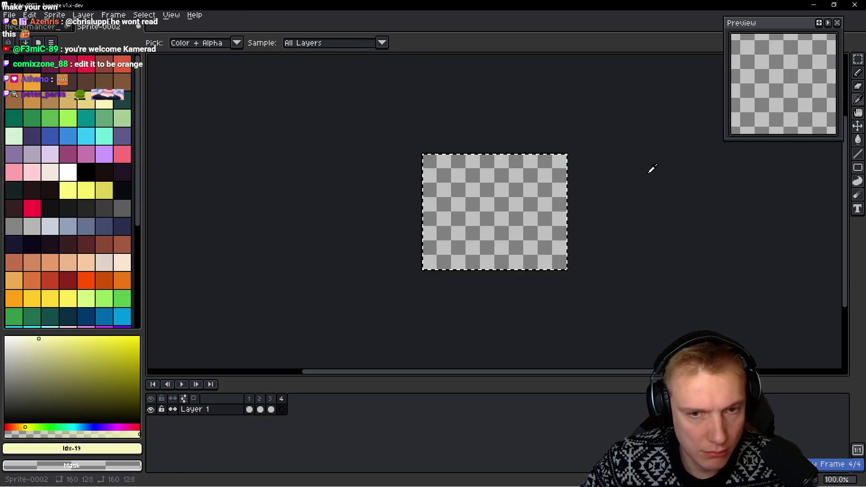
{"action": "key", "text": "ctrl+v"}
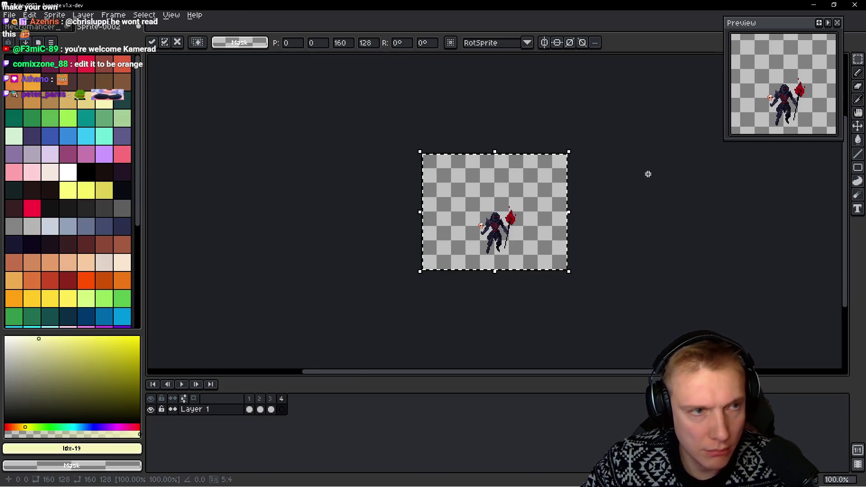
{"action": "key", "text": "ctrl+Tab"}
{"action": "left_click", "coordinate": [705, 138]}
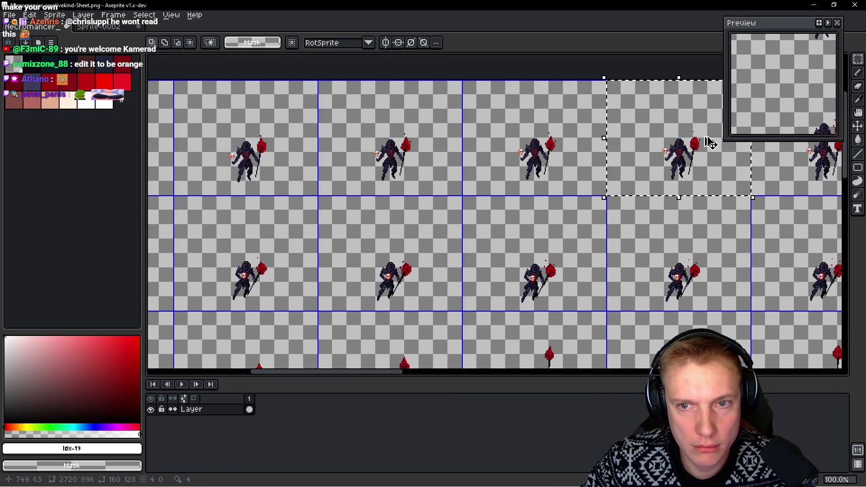
{"action": "key", "text": "ctrl+c"}
{"action": "key", "text": "ctrl+Tab"}
{"action": "key", "text": "alt+n"}
{"action": "key", "text": "ctrl+v"}
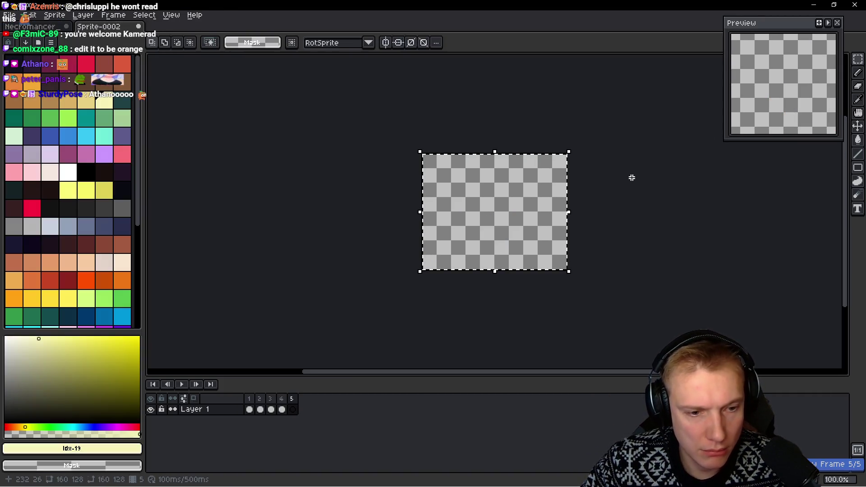
Copy the sixth and seventh poses from the sheet into new frames 6 and 7
{"action": "key", "text": "ctrl+Tab"}
{"action": "left_click", "coordinate": [670, 137]}
{"action": "key", "text": "ctrl+c"}
{"action": "key", "text": "ctrl+Tab"}
{"action": "key", "text": "alt+n"}
{"action": "key", "text": "ctrl+v"}
{"action": "key", "text": "ctrl+Tab"}
{"action": "left_click", "coordinate": [441, 203]}
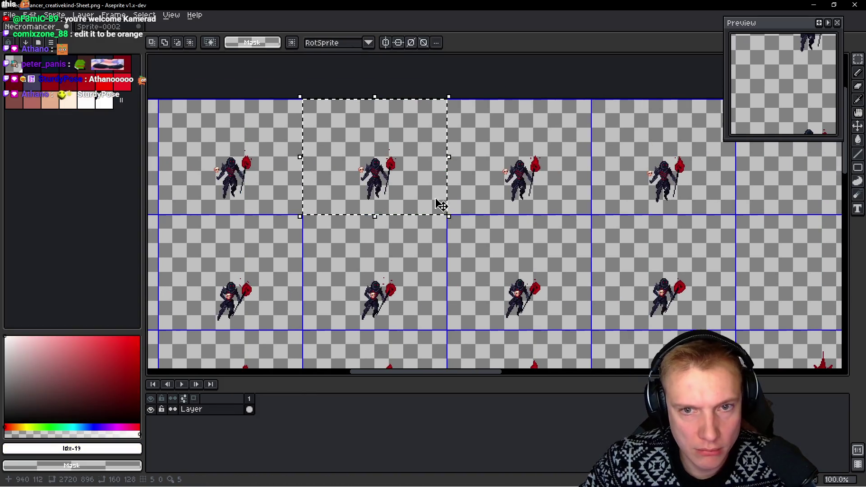
{"action": "left_click", "coordinate": [544, 152]}
{"action": "key", "text": "ctrl+c"}
{"action": "key", "text": "ctrl+Tab"}
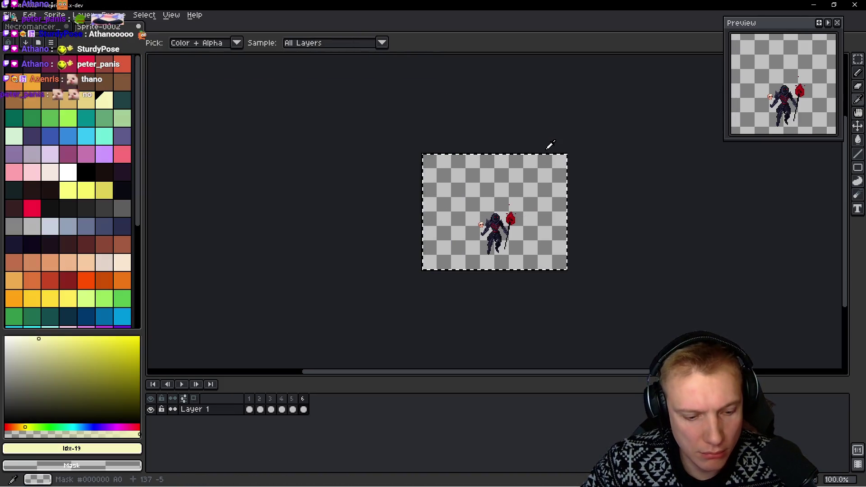
{"action": "key", "text": "alt+n"}
{"action": "key", "text": "ctrl+v"}
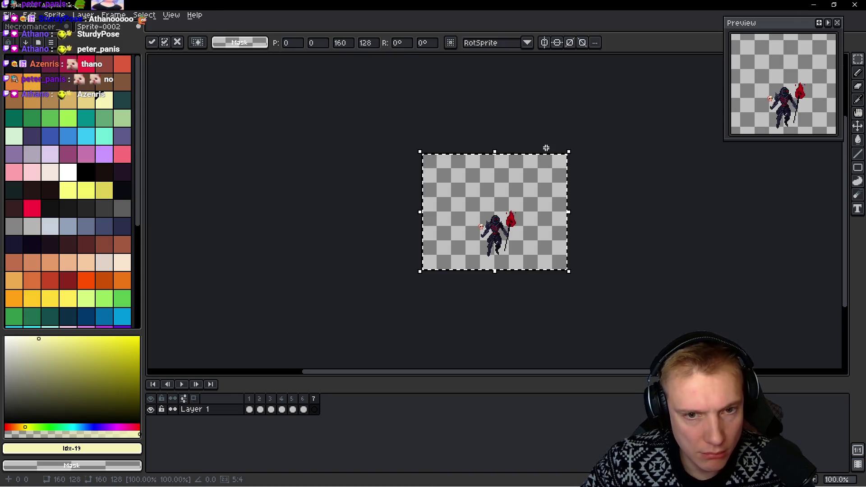
Fill frame 8 with the eighth pose, play the animation and select frames 1–8
{"action": "key", "text": "ctrl+Tab"}
{"action": "left_click", "coordinate": [461, 122]}
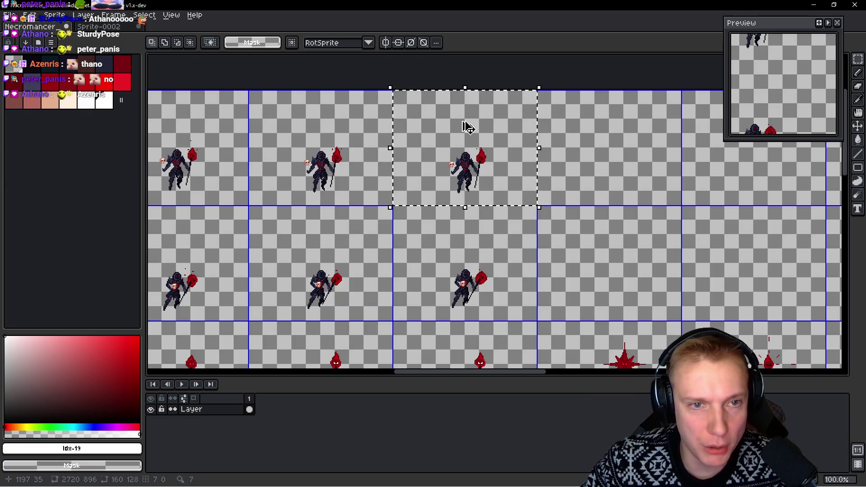
{"action": "key", "text": "ctrl+c"}
{"action": "key", "text": "ctrl+Tab"}
{"action": "key", "text": "alt+n"}
{"action": "key", "text": "ctrl+v"}
{"action": "key", "text": "alt+n"}
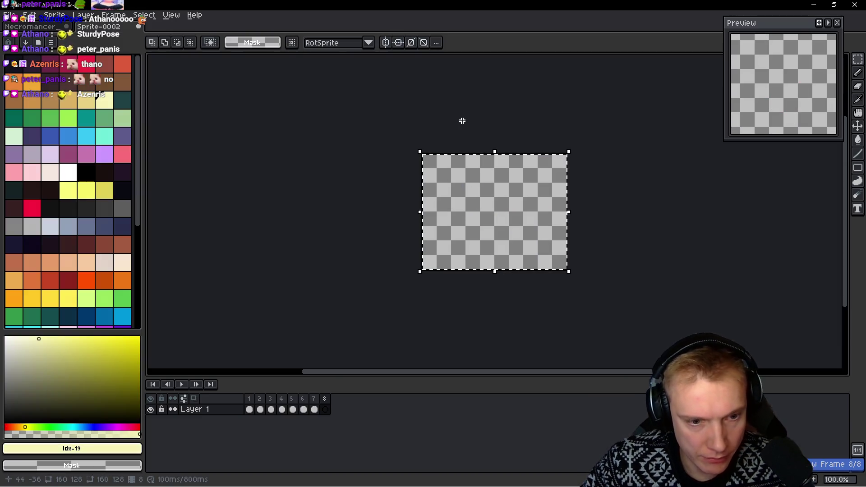
{"action": "key", "text": "ctrl+d"}
{"action": "key", "text": "Return"}
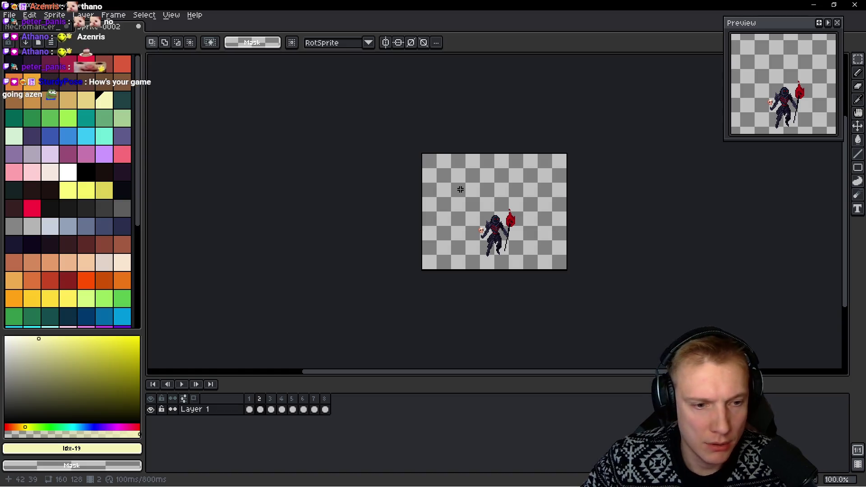
{"action": "left_click_drag", "start_coordinate": [254, 402], "coordinate": [334, 402]}
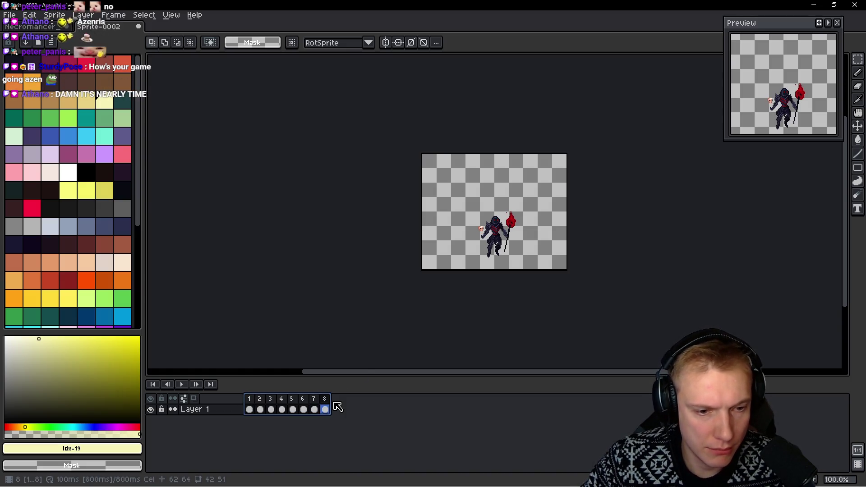
Tag frames 1–8 as Idle and add an empty ninth frame after them
{"action": "key", "text": "F2"}
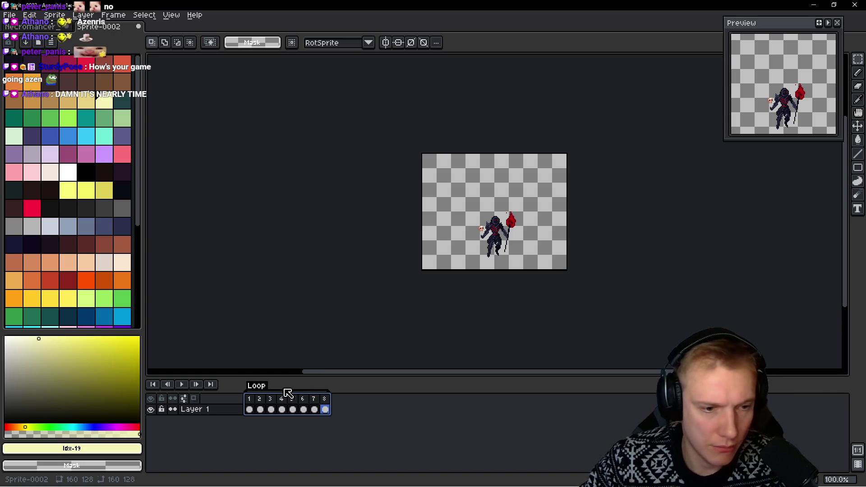
{"action": "double_click", "coordinate": [257, 386]}
{"action": "type", "text": "le"}
{"action": "key", "text": "Return"}
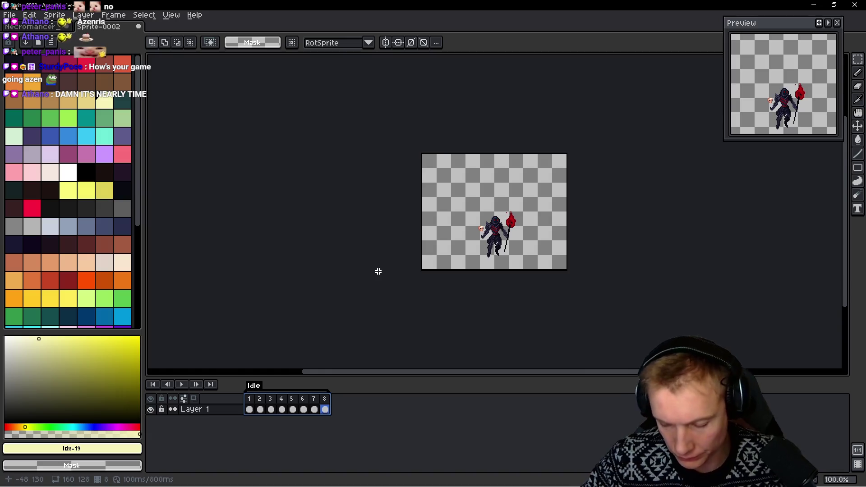
{"action": "scroll", "coordinate": [383, 229], "scroll_direction": "right", "scroll_amount": 1}
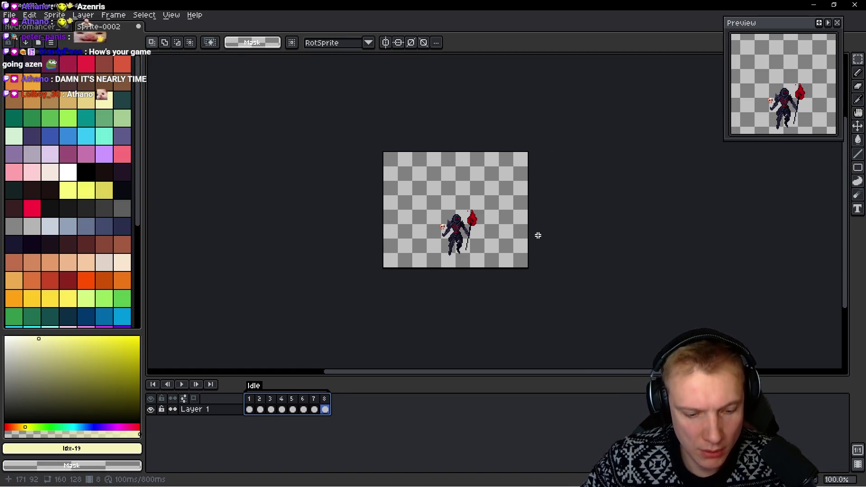
{"action": "key", "text": "i"}
{"action": "key", "text": "alt+shift+n"}
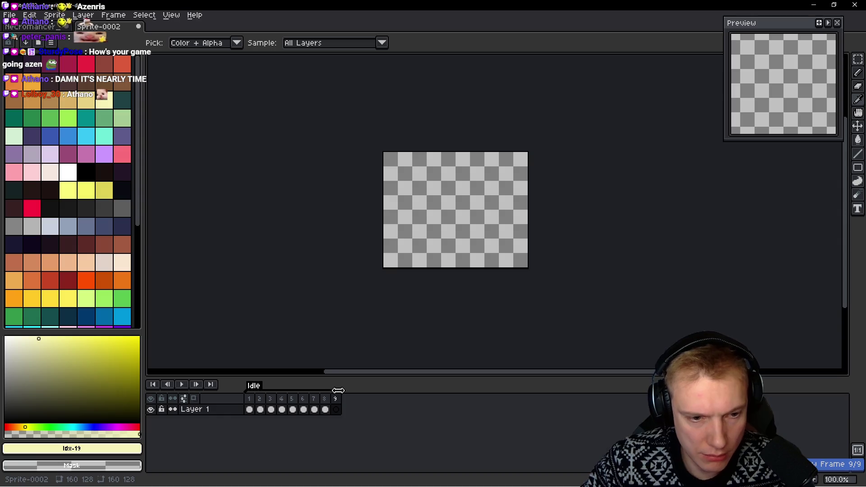
{"action": "key", "text": "m"}
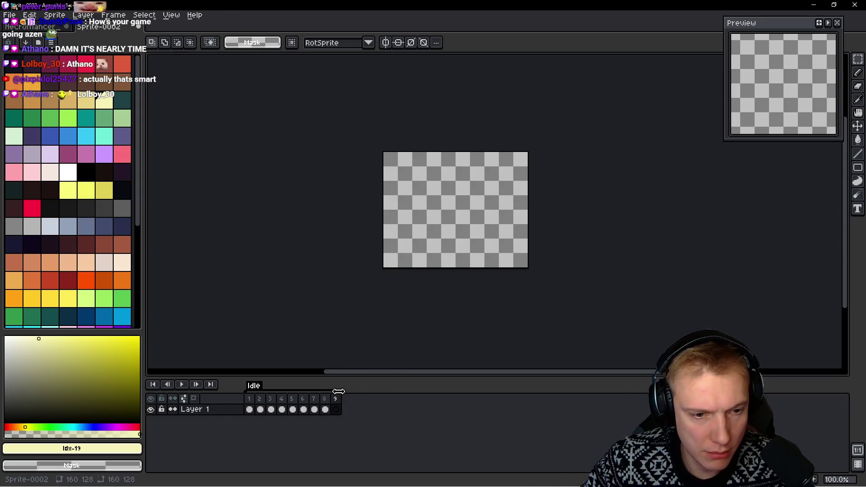
{"action": "left_click_drag", "start_coordinate": [589, 261], "coordinate": [564, 266]}
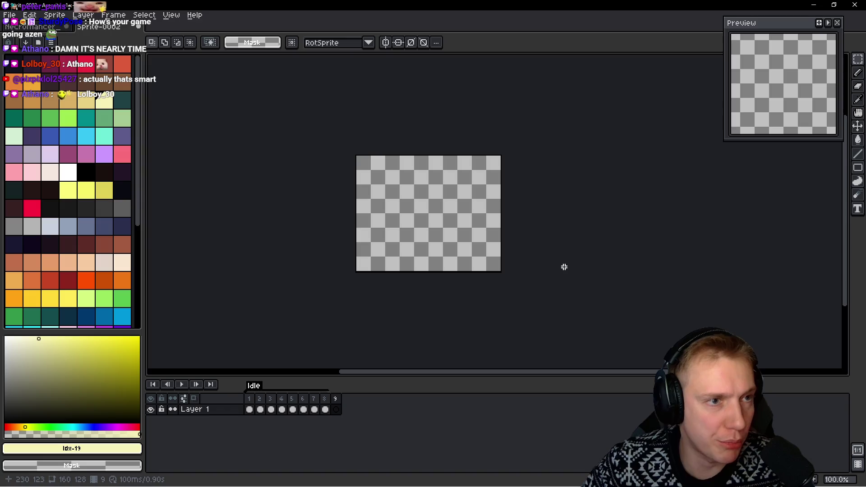
Drop the extra frame and paste the next sheet pose, re-picking the cell one to the right
{"action": "key", "text": "ctrl+Tab"}
{"action": "scroll", "coordinate": [541, 244], "scroll_direction": "up", "scroll_amount": 1}
{"action": "scroll", "coordinate": [532, 229], "scroll_direction": "up", "scroll_amount": 1}
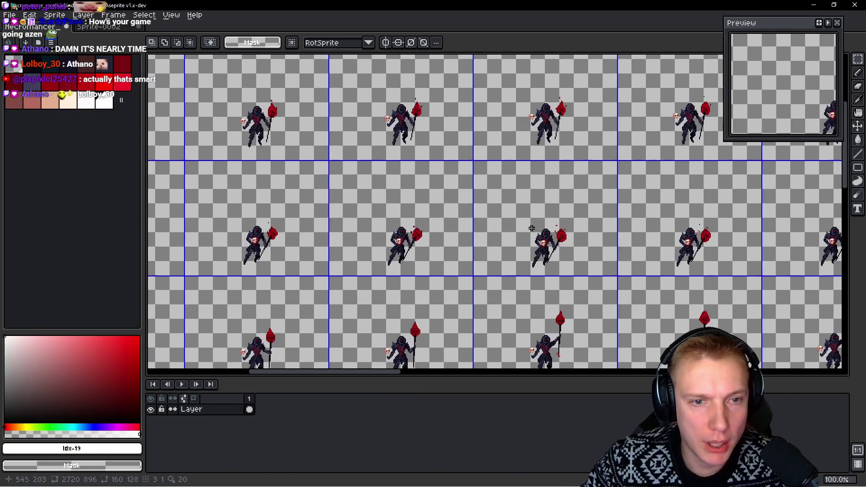
{"action": "scroll", "coordinate": [396, 228], "scroll_direction": "left", "scroll_amount": 2}
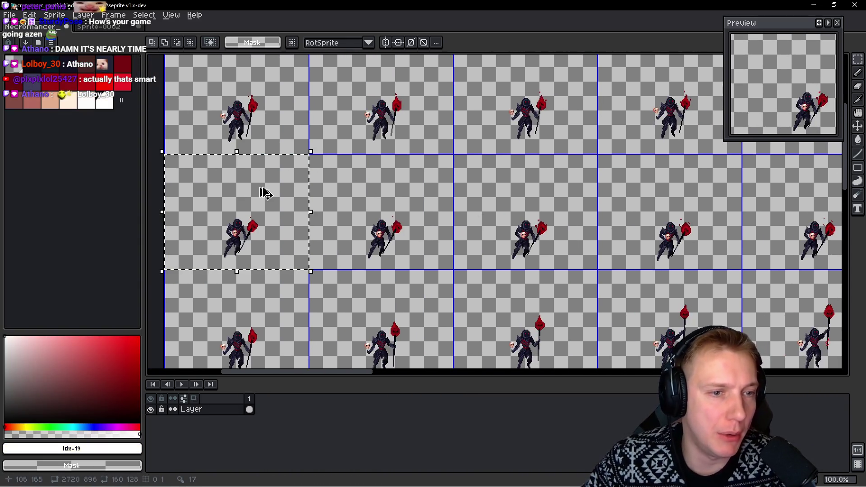
{"action": "key", "text": "ctrl+Tab"}
{"action": "key", "text": "i"}
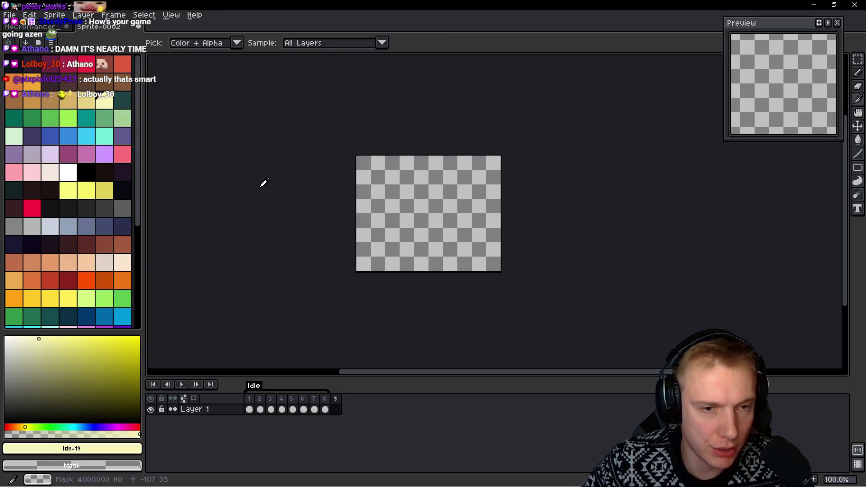
{"action": "key", "text": "alt+n"}
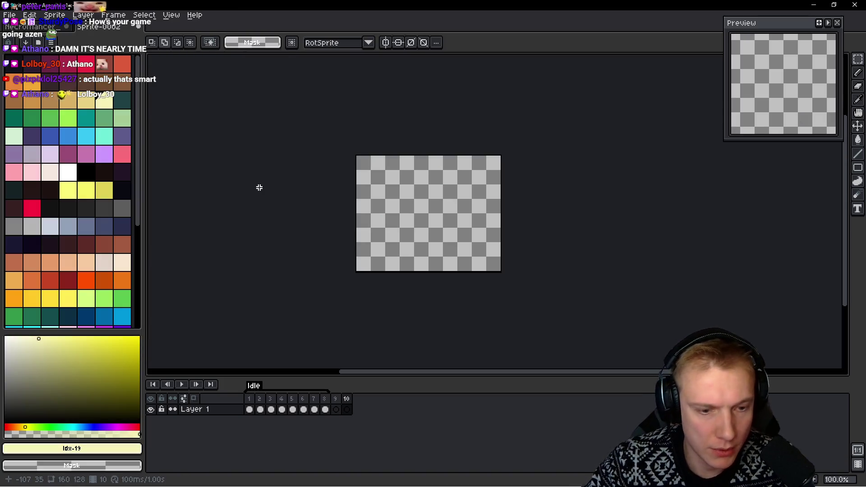
{"action": "key", "text": "alt+c"}
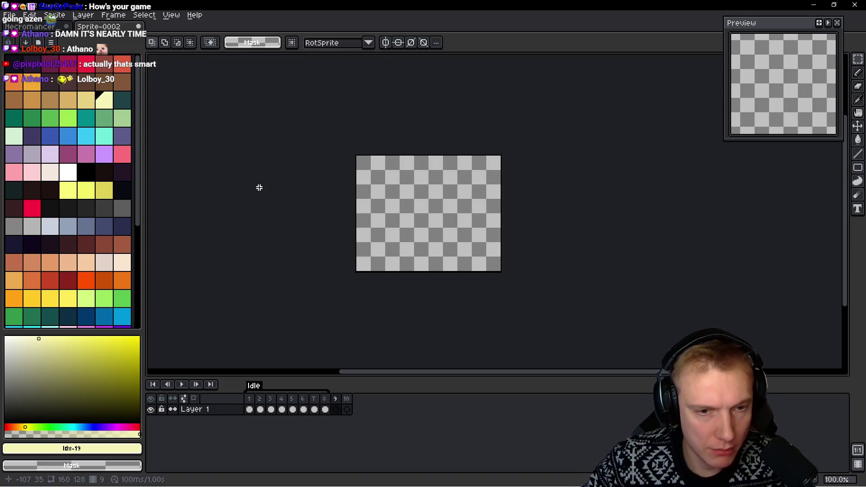
{"action": "key", "text": "ctrl+v"}
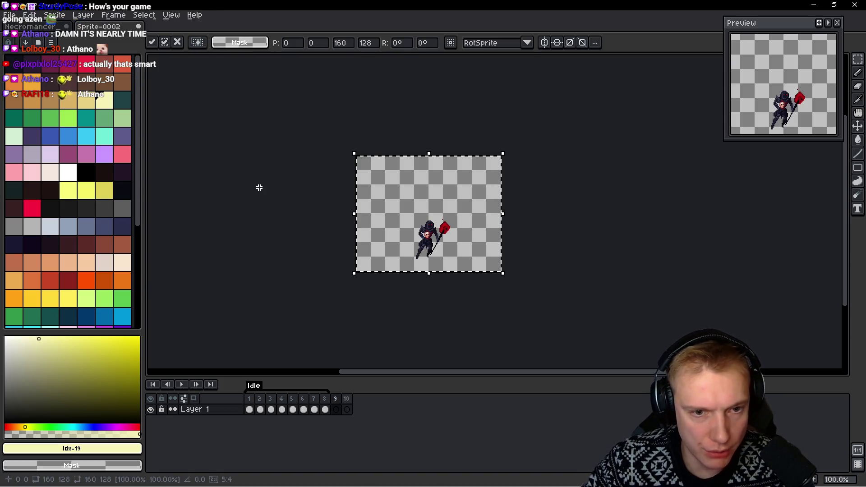
{"action": "key", "text": "Escape"}
{"action": "key", "text": "ctrl+Tab"}
{"action": "left_click_drag", "start_coordinate": [265, 189], "coordinate": [411, 206]}
{"action": "key", "text": "ctrl+Tab"}
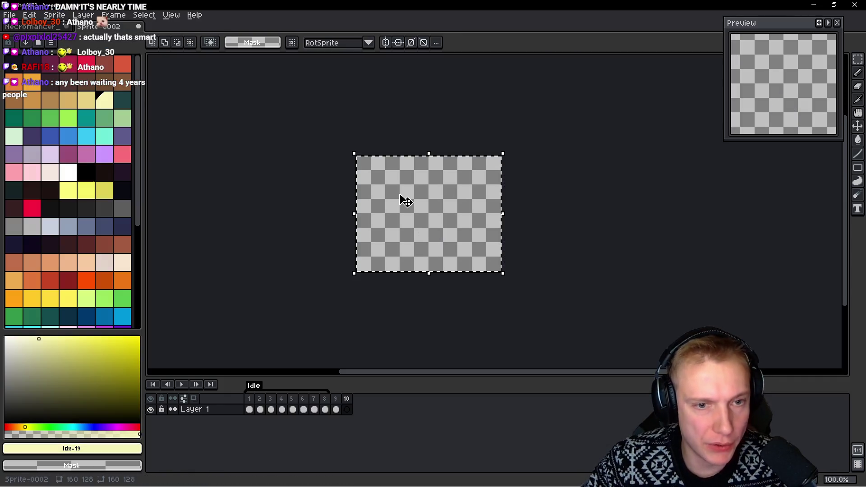
{"action": "key", "text": "ctrl+v"}
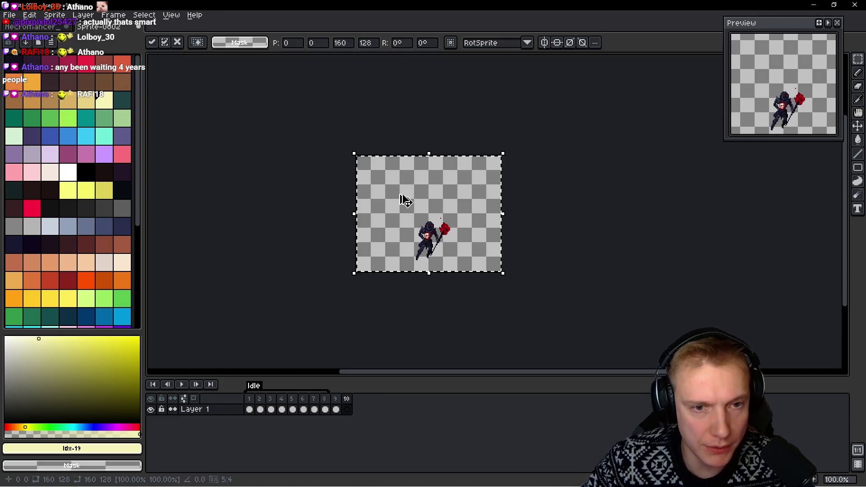
Copy the following pose from the sheet into a new frame 11
{"action": "key", "text": "ctrl+Tab"}
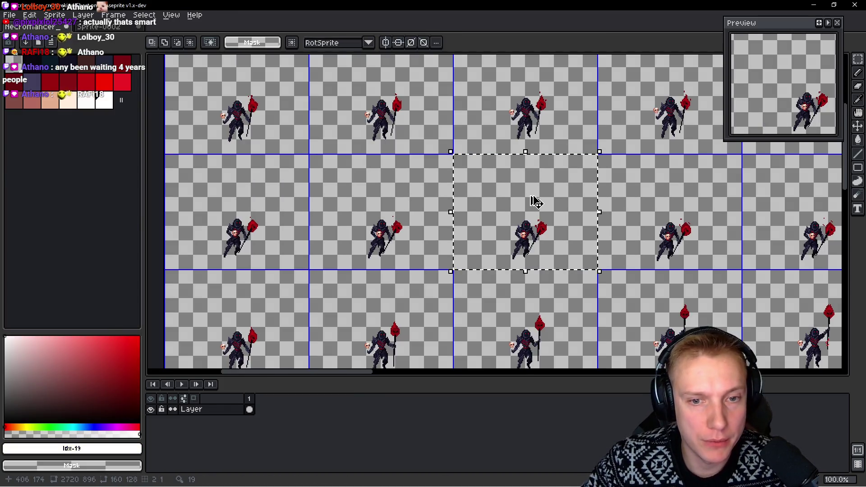
{"action": "key", "text": "ctrl+Tab"}
{"action": "key", "text": "alt+n"}
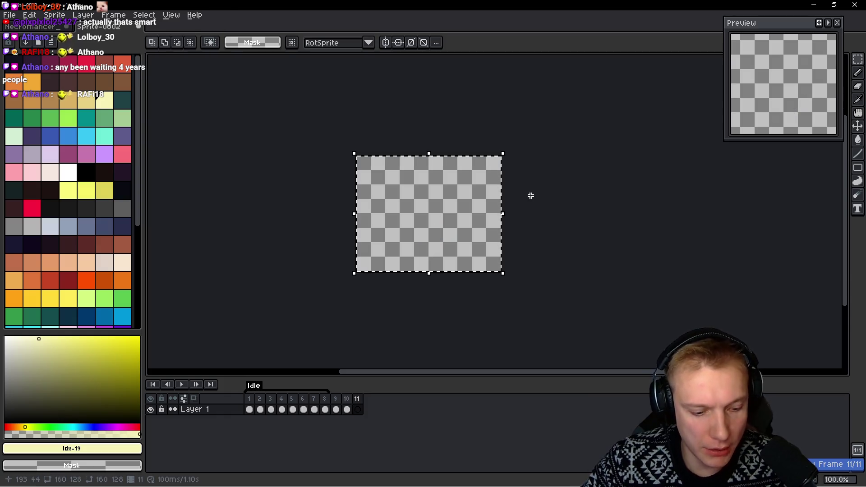
{"action": "key", "text": "ctrl+Tab"}
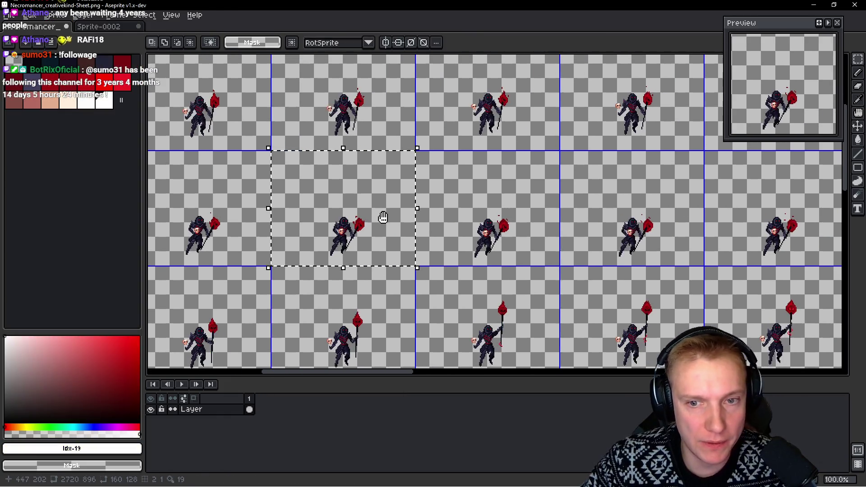
{"action": "key", "text": "shift+Right"}
{"action": "key", "text": "ctrl+c"}
{"action": "key", "text": "ctrl+Tab"}
{"action": "key", "text": "ctrl+v"}
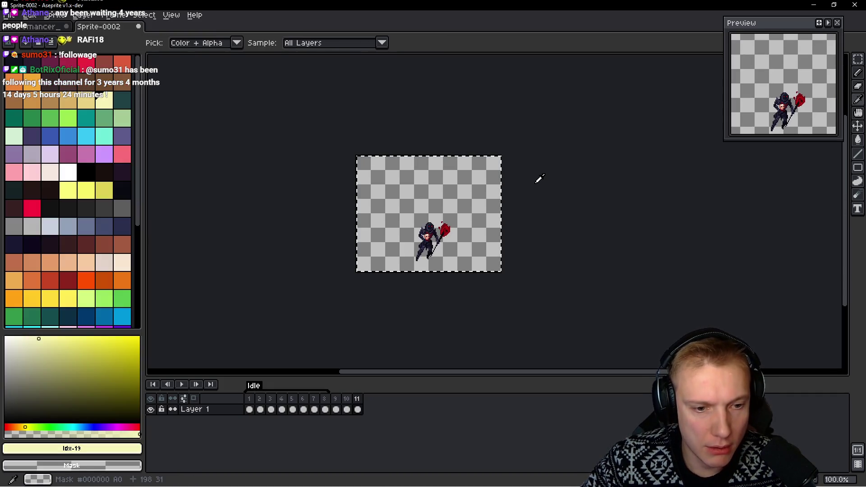
Add frame 12 and fill it with the next pose from the sheet
{"action": "key", "text": "alt+n"}
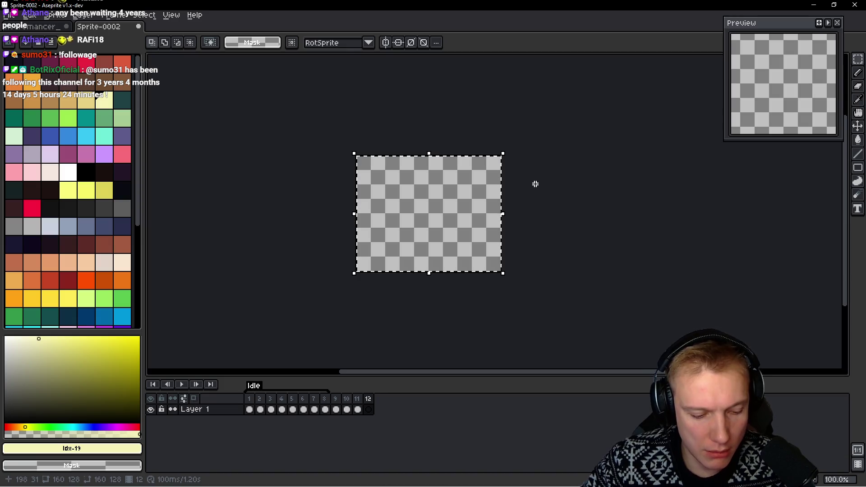
{"action": "key", "text": "ctrl+v"}
{"action": "key", "text": "ctrl+Tab"}
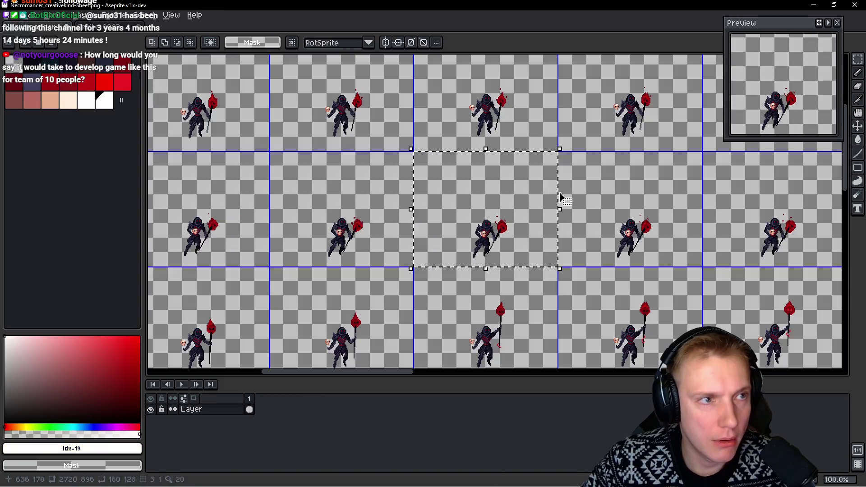
{"action": "key", "text": "ctrl+Tab"}
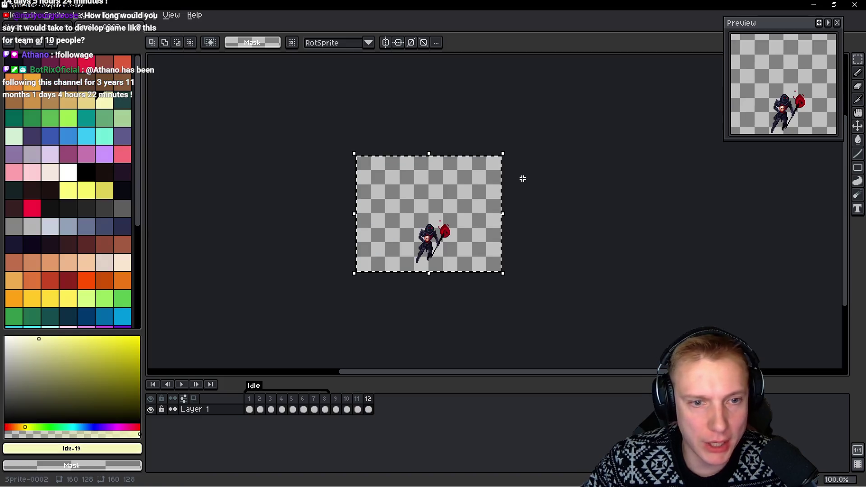
{"action": "key", "text": "Return"}
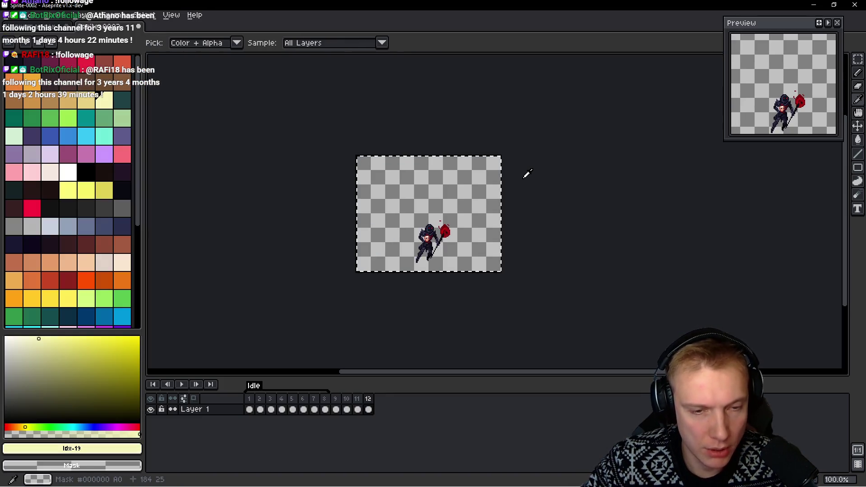
Add frame 13 with the pasted pose and copy the next sheet cell for it
{"action": "key", "text": "alt+n"}
{"action": "key", "text": "m"}
{"action": "key", "text": "ctrl+v"}
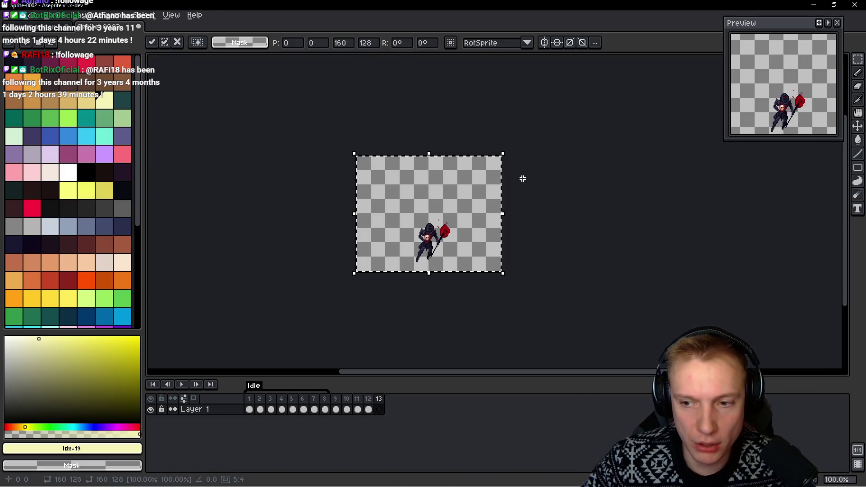
{"action": "key", "text": "ctrl+Tab"}
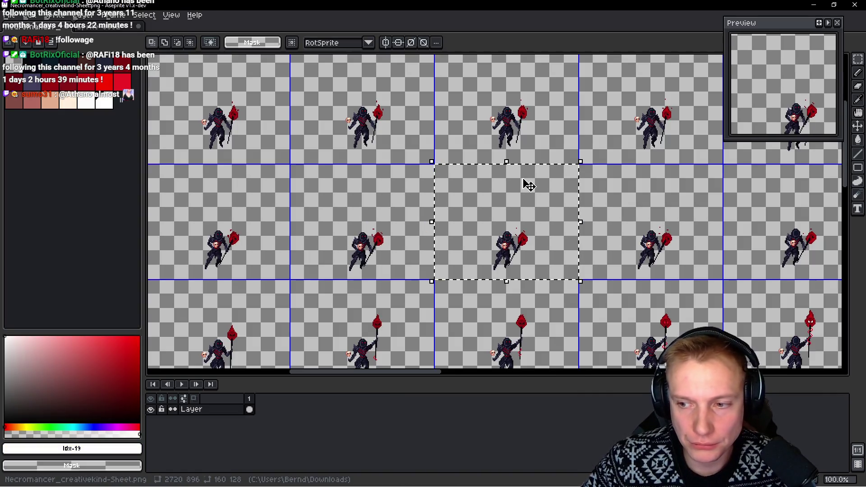
{"action": "mouse_move", "coordinate": [529, 185]}
{"action": "left_mouse_down"}
{"action": "mouse_move", "coordinate": [343, 223]}
{"action": "mouse_move", "coordinate": [469, 187]}
{"action": "left_mouse_up"}
{"action": "key", "text": "ctrl+c"}
{"action": "key", "text": "ctrl+Tab"}
{"action": "key", "text": "ctrl+v"}
Add frame 14 and paste the next necromancer pose from the sheet into it
{"action": "key", "text": "alt+shift+n"}
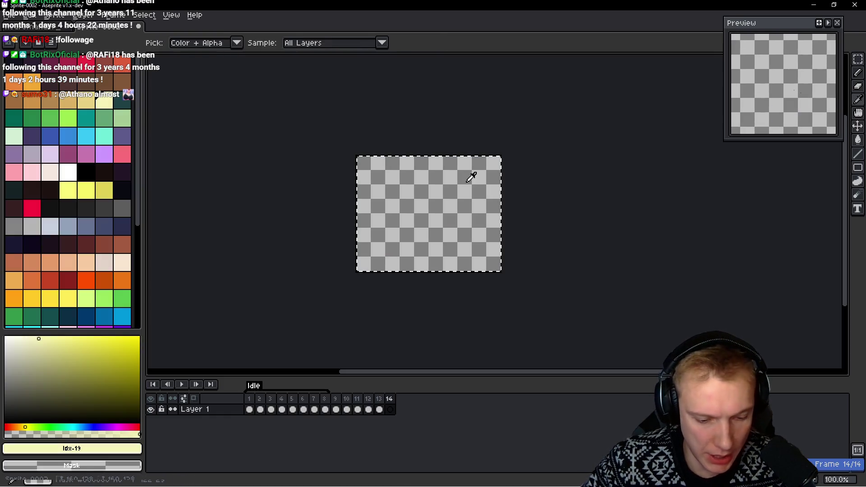
{"action": "key", "text": "ctrl+v"}
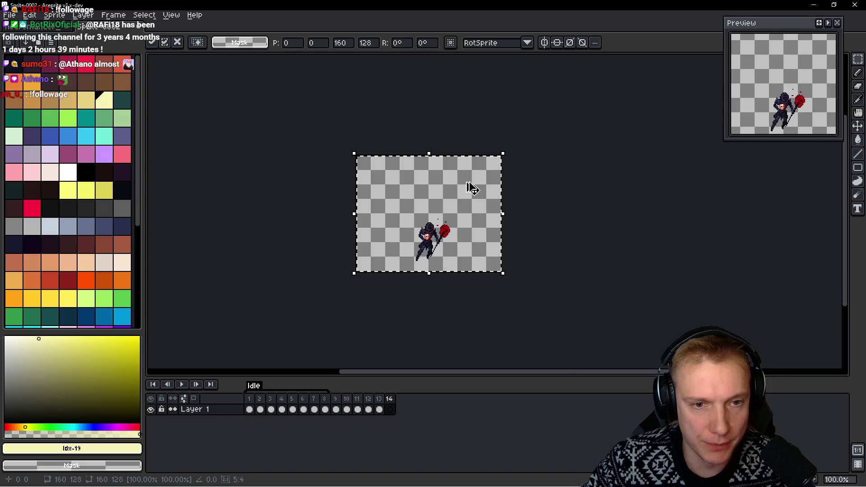
{"action": "key", "text": "ctrl+Tab"}
{"action": "left_click_drag", "start_coordinate": [470, 161], "coordinate": [480, 166]}
{"action": "key", "text": "ctrl+c"}
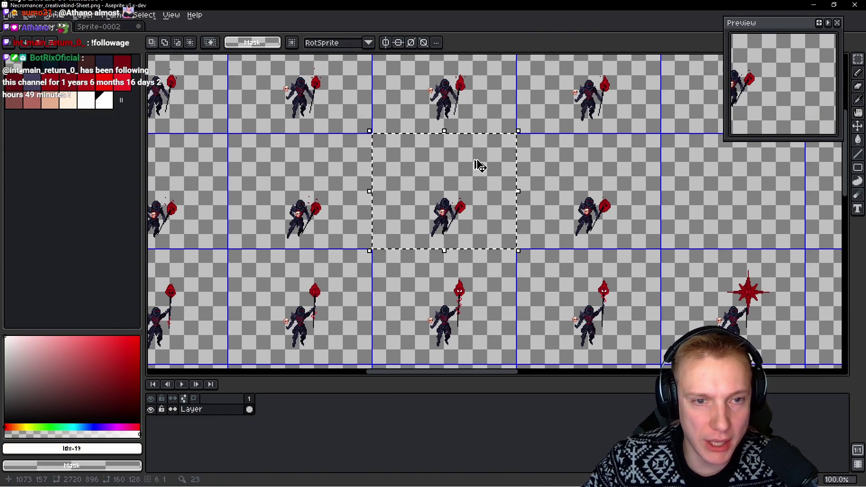
{"action": "key", "text": "ctrl+Tab"}
{"action": "key", "text": "ctrl+v"}
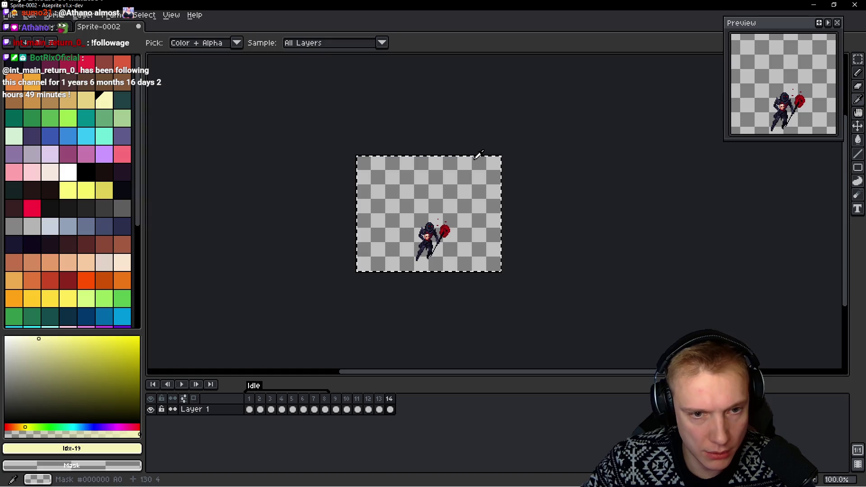
Add frames 15 and 16, each pasted with the next pose copied from the sheet
{"action": "key", "text": "alt+n"}
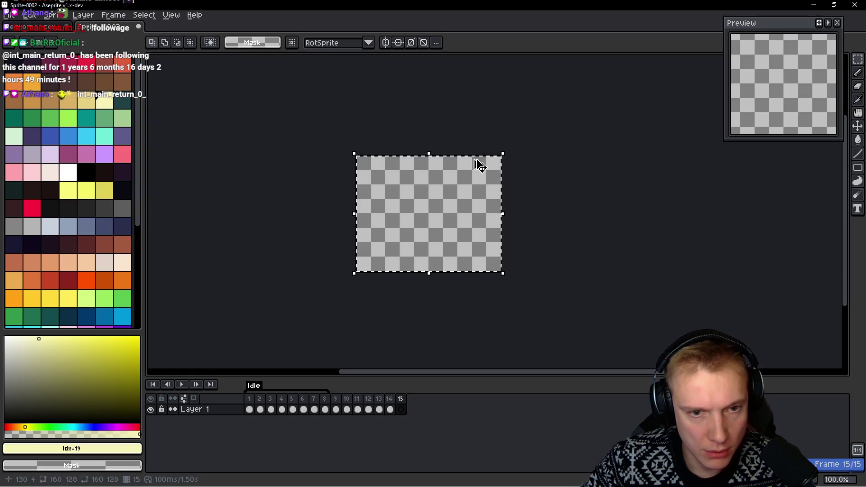
{"action": "key", "text": "ctrl+v"}
{"action": "key", "text": "ctrl+Tab"}
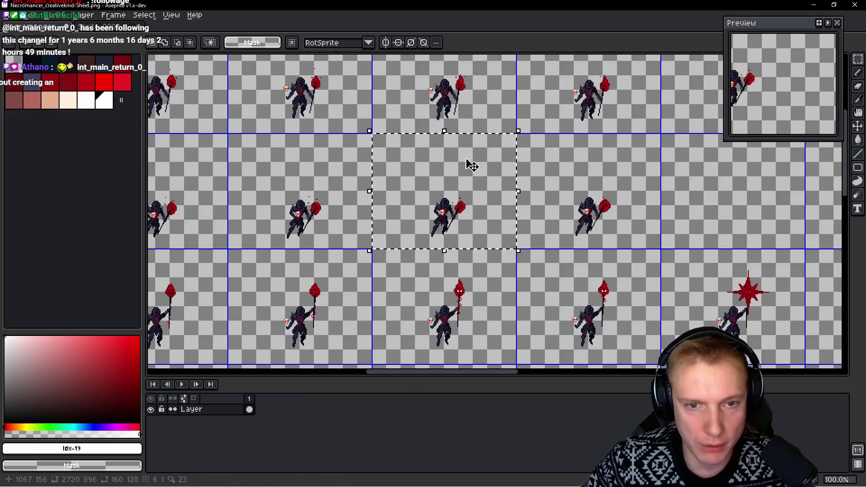
{"action": "left_click_drag", "start_coordinate": [475, 169], "coordinate": [623, 180]}
{"action": "key", "text": "ctrl+c"}
{"action": "key", "text": "ctrl+Tab"}
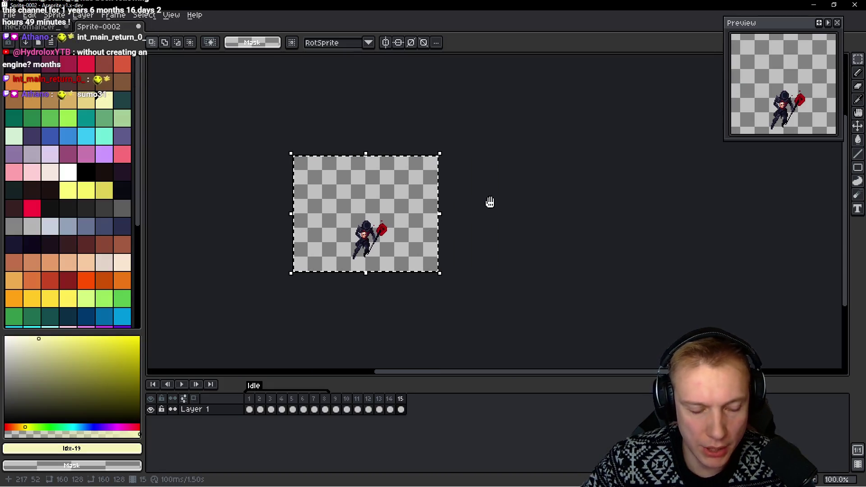
{"action": "key", "text": "alt+n"}
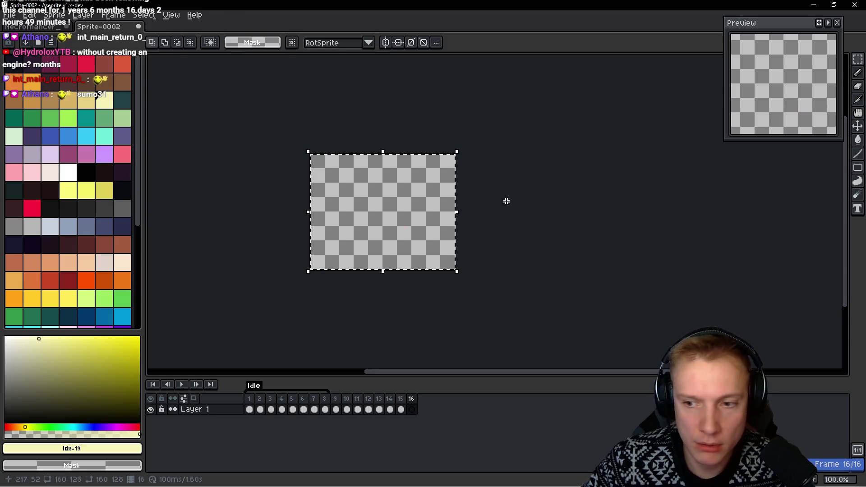
{"action": "key", "text": "ctrl+v"}
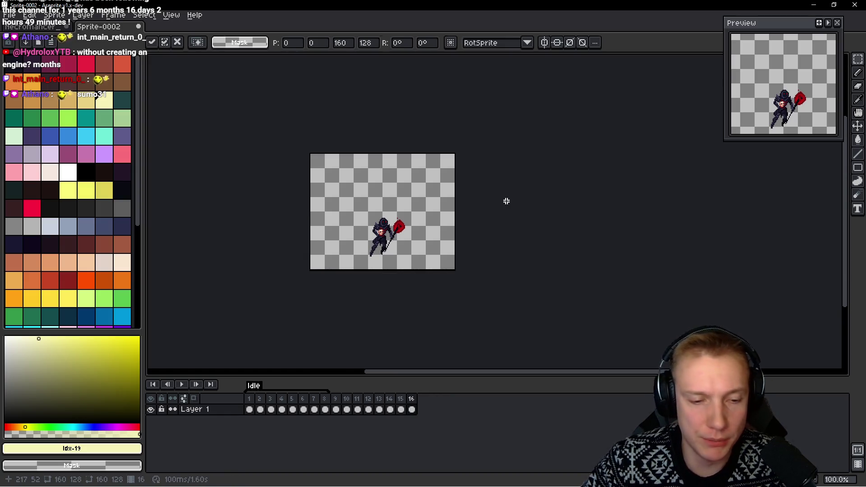
{"action": "left_click", "coordinate": [507, 201]}
Tag frames 9 through 16 as a new animation beside Idle
{"action": "left_click_drag", "start_coordinate": [336, 402], "coordinate": [411, 399]}
{"action": "key", "text": "ctrl+t"}
{"action": "double_click", "coordinate": [348, 387]}
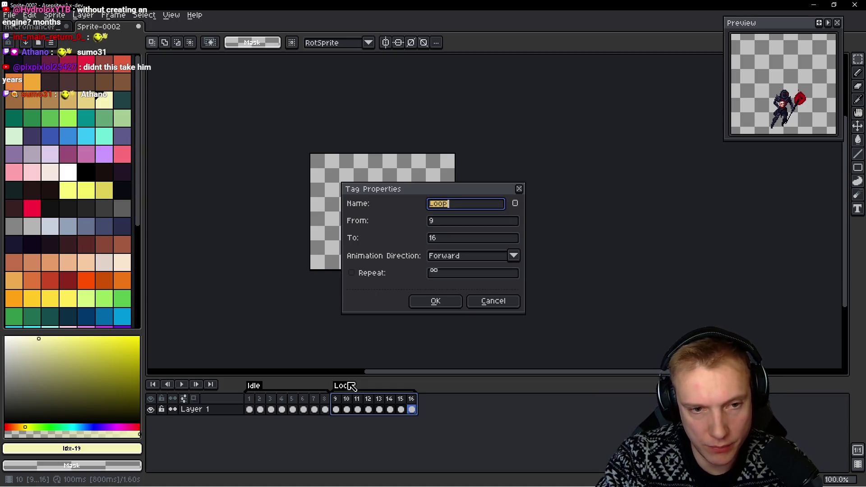
{"action": "key", "text": "Return"}
{"action": "left_click", "coordinate": [335, 409]}
Preview the animation, then rename the new tag to Run
{"action": "key", "text": "Return"}
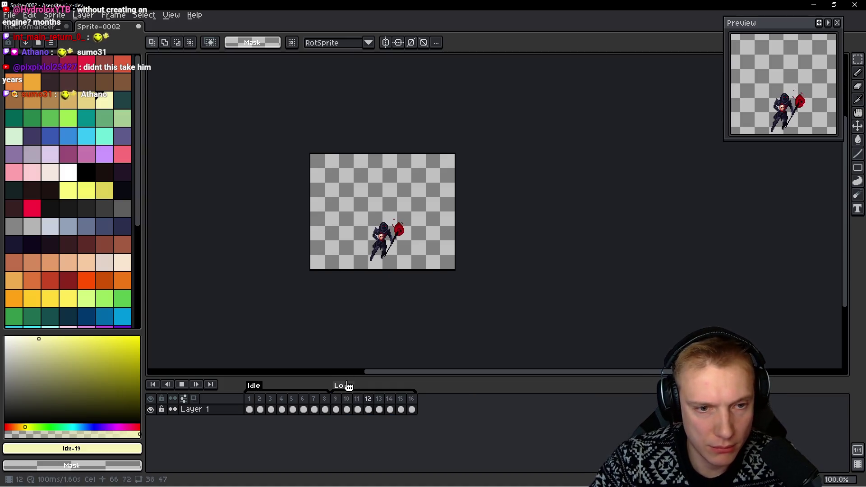
{"action": "left_click", "coordinate": [250, 410]}
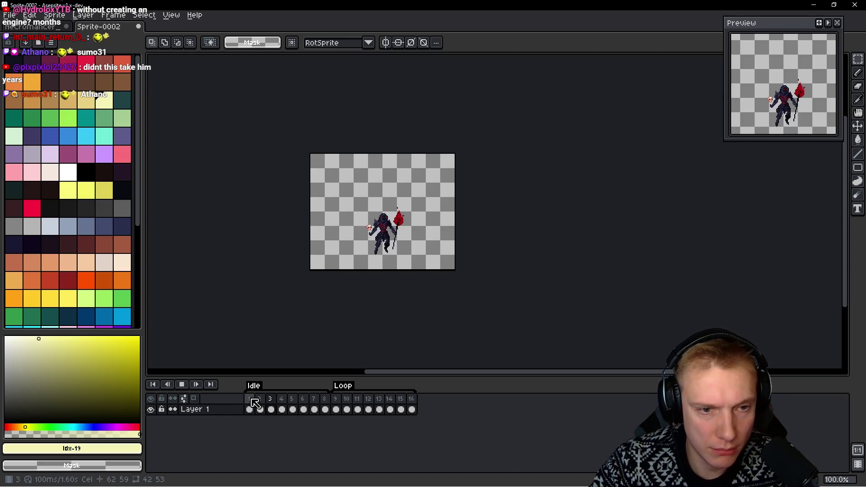
{"action": "key", "text": "Return"}
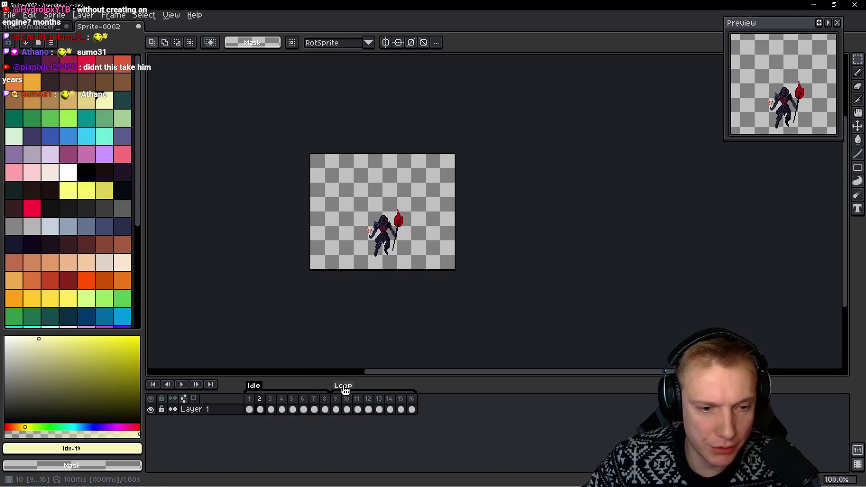
{"action": "double_click", "coordinate": [344, 387]}
{"action": "type", "text": "un"}
{"action": "key", "text": "Return"}
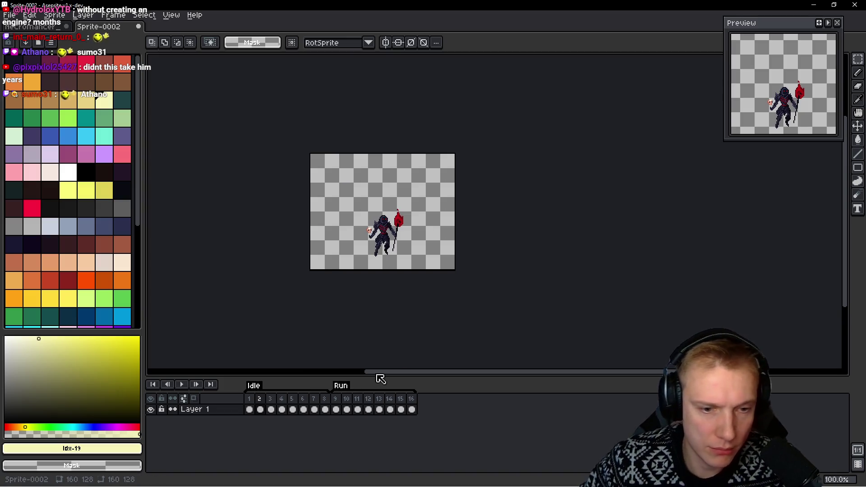
Go to frame 16 and start a new frame after the Run animation
{"action": "left_click", "coordinate": [413, 405]}
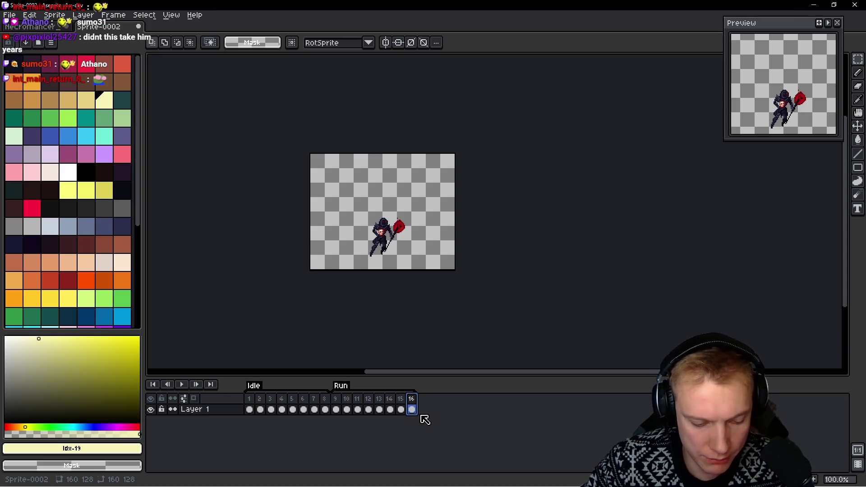
{"action": "key", "text": "i"}
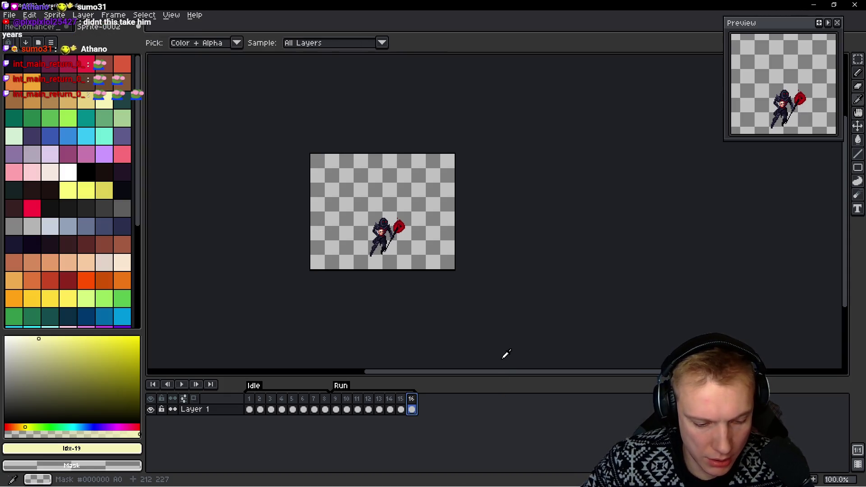
{"action": "key", "text": "Delete"}
Add frame 17 and paste the first pose of the sheet's third row into it
{"action": "left_click", "coordinate": [424, 401]}
{"action": "key", "text": "m"}
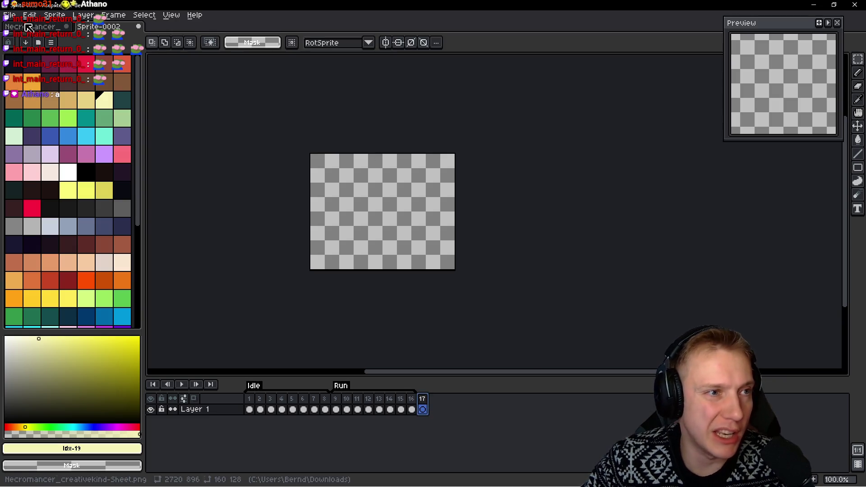
{"action": "left_click", "coordinate": [32, 27]}
{"action": "scroll", "coordinate": [494, 194], "scroll_direction": "down", "scroll_amount": 2}
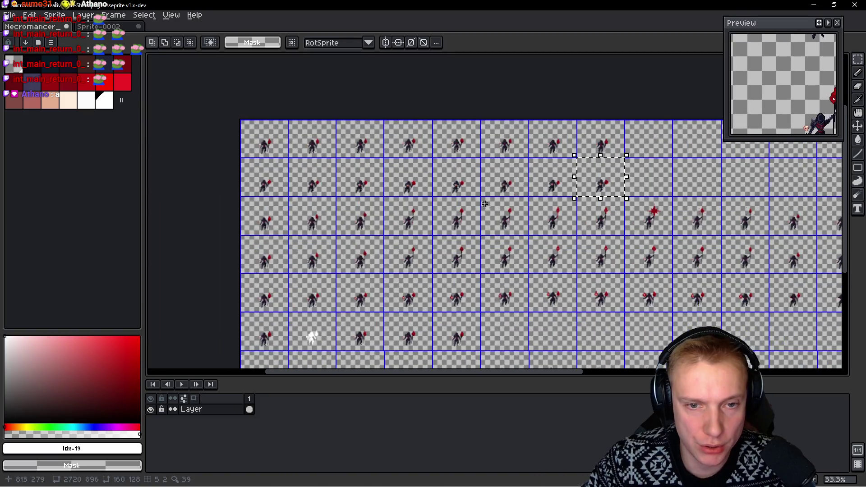
{"action": "scroll", "coordinate": [321, 206], "scroll_direction": "left", "scroll_amount": 3}
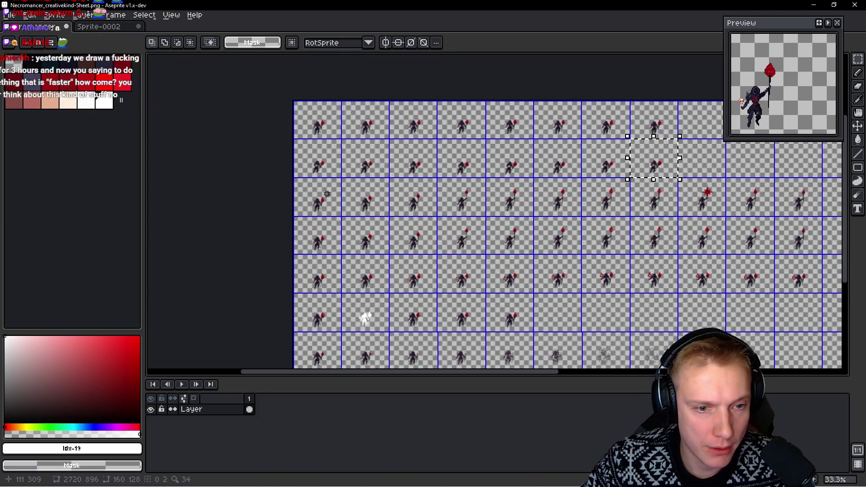
{"action": "left_click_drag", "start_coordinate": [325, 195], "coordinate": [339, 210]}
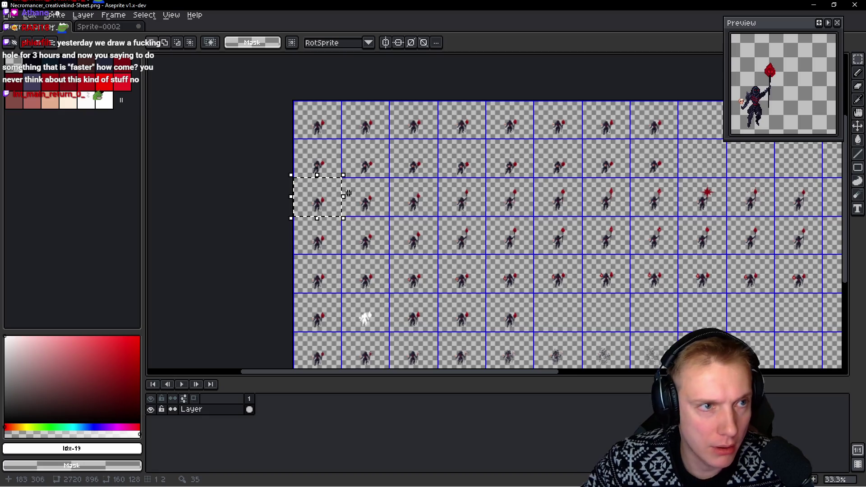
{"action": "key", "text": "ctrl+Tab"}
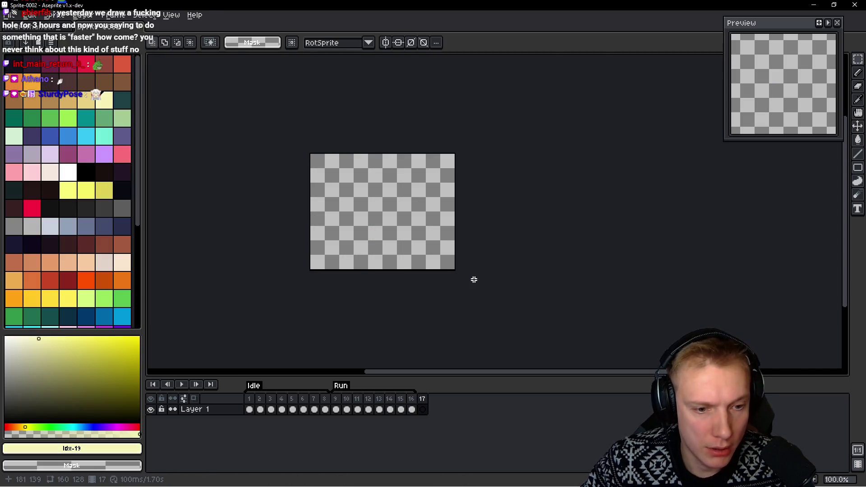
{"action": "key", "text": "i"}
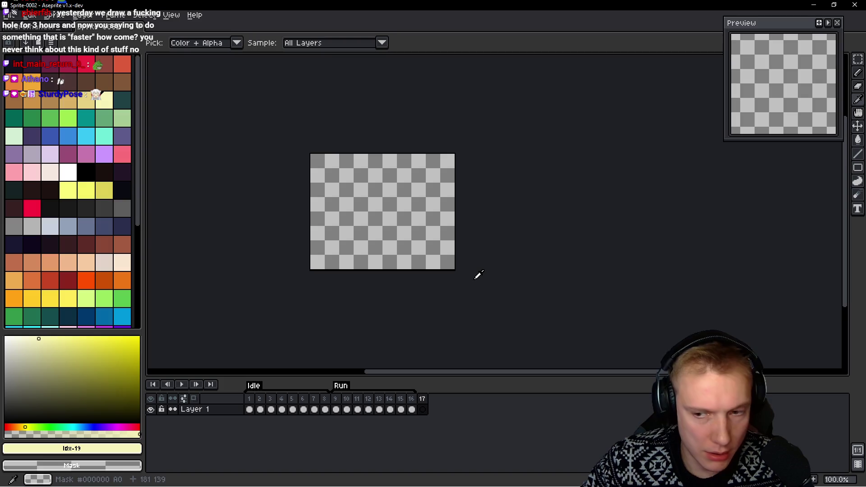
{"action": "key", "text": "m"}
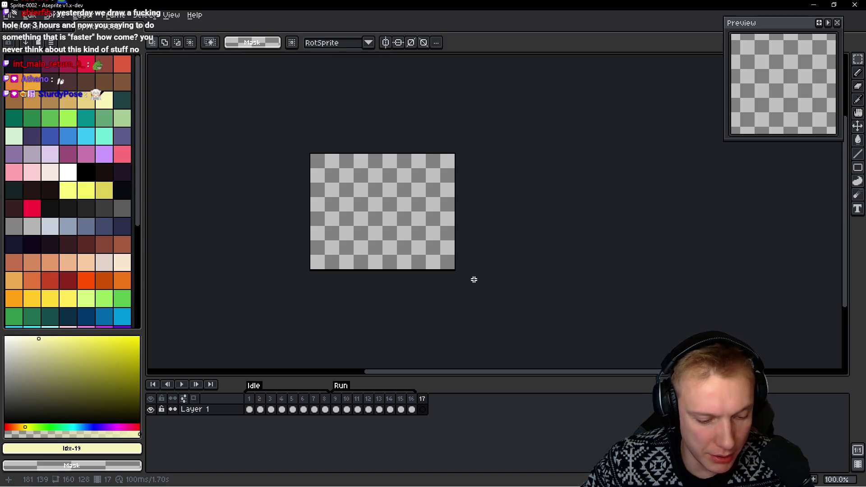
{"action": "key", "text": "ctrl+v"}
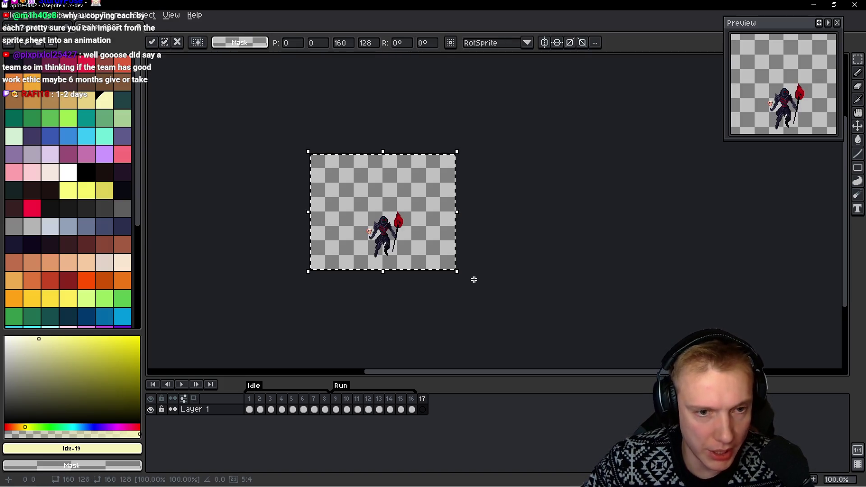
{"action": "key", "text": "Escape"}
Fill frames 18 and 19 with the next two third-row poses from the sheet
{"action": "key", "text": "ctrl+Tab"}
{"action": "left_click_drag", "start_coordinate": [371, 195], "coordinate": [377, 200]}
{"action": "key", "text": "ctrl+c"}
{"action": "key", "text": "ctrl+Tab"}
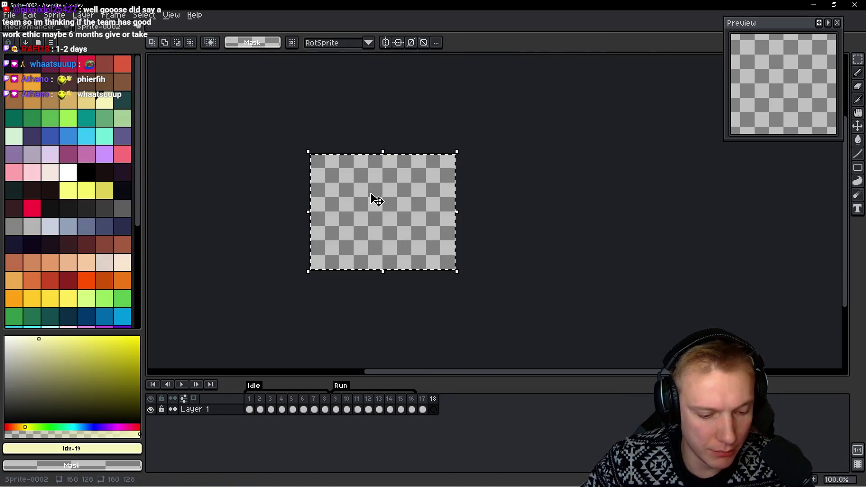
{"action": "key", "text": "ctrl+v"}
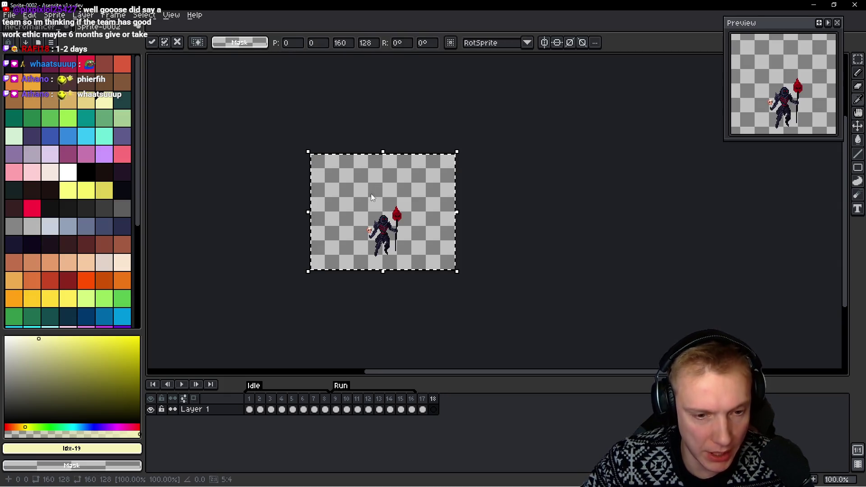
{"action": "key", "text": "Escape"}
{"action": "key", "text": "ctrl+Tab"}
{"action": "left_click_drag", "start_coordinate": [418, 197], "coordinate": [431, 199]}
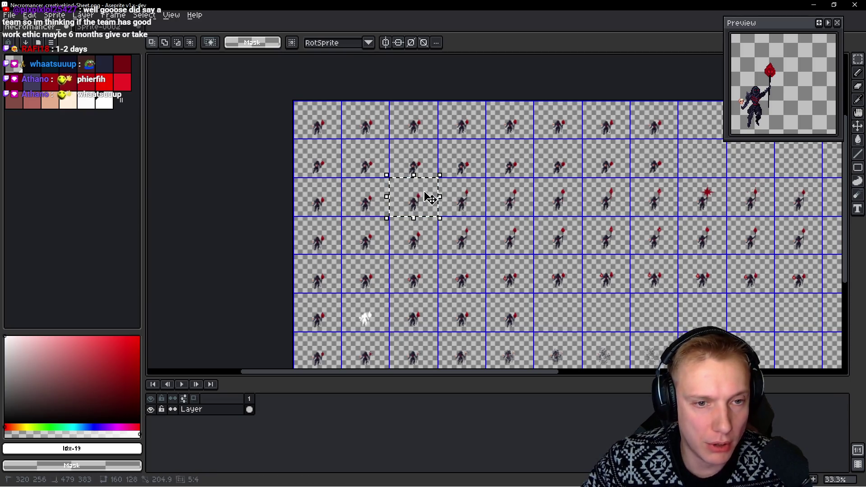
{"action": "key", "text": "ctrl+Tab"}
{"action": "key", "text": "ctrl+v"}
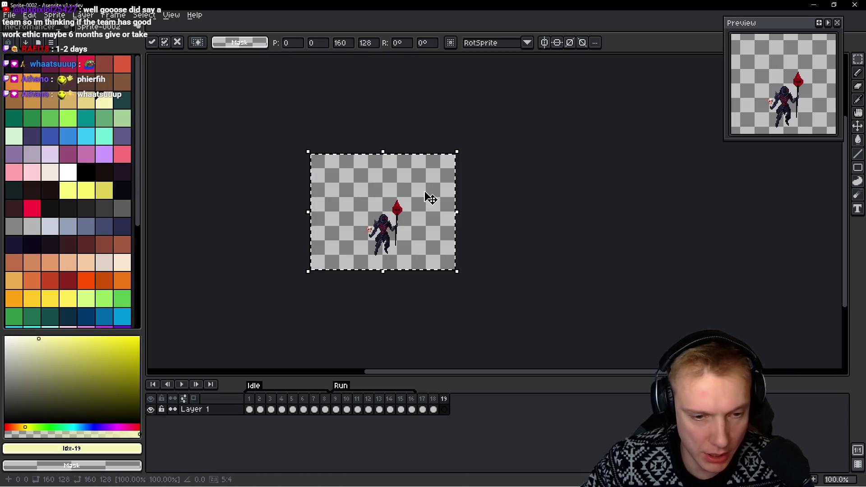
{"action": "key", "text": "Escape"}
Fill frames 20 and 21 with the following two sheet cells
{"action": "key", "text": "ctrl+Tab"}
{"action": "left_click_drag", "start_coordinate": [424, 196], "coordinate": [472, 196]}
{"action": "key", "text": "ctrl+Tab"}
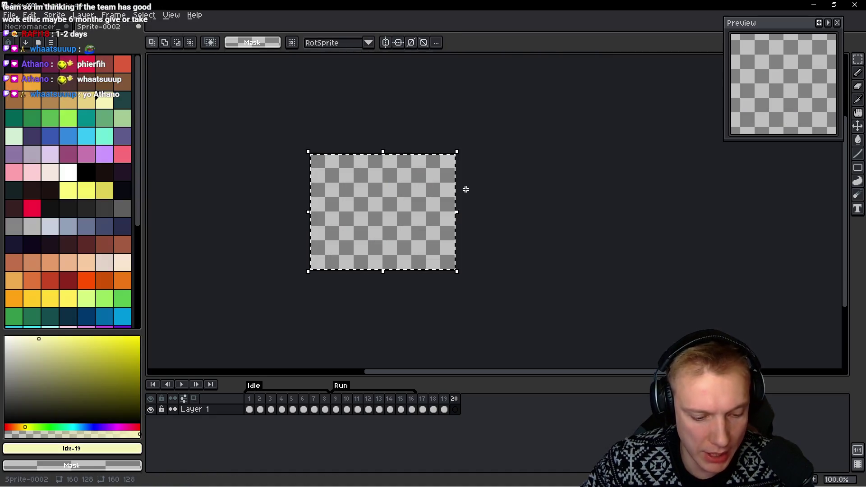
{"action": "key", "text": "ctrl+v"}
{"action": "key", "text": "Escape"}
{"action": "key", "text": "ctrl+Tab"}
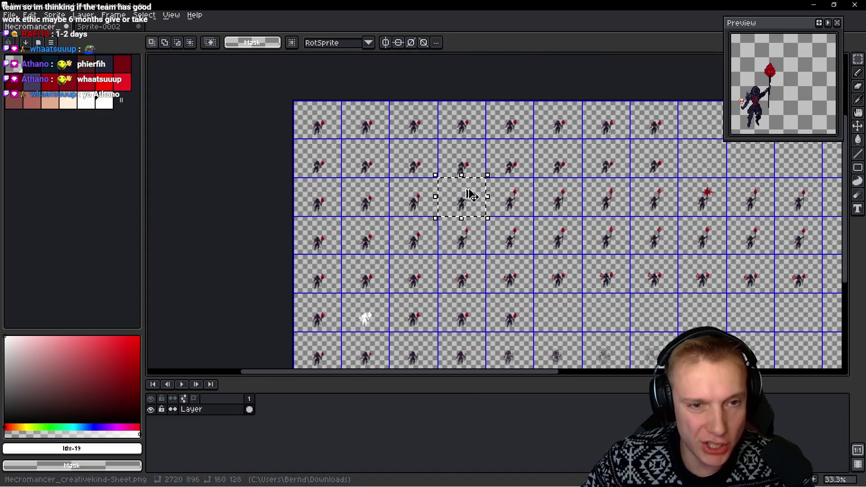
{"action": "left_click", "coordinate": [532, 195]}
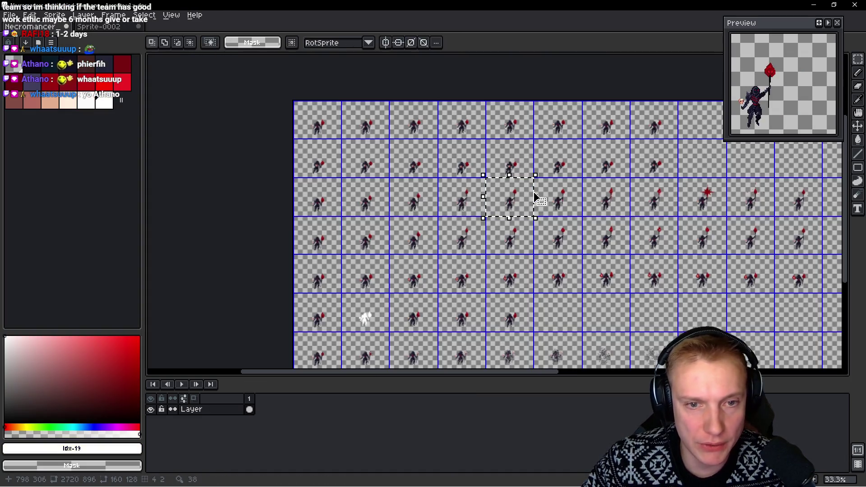
{"action": "key", "text": "ctrl+c"}
{"action": "key", "text": "ctrl+Tab"}
{"action": "key", "text": "ctrl+v"}
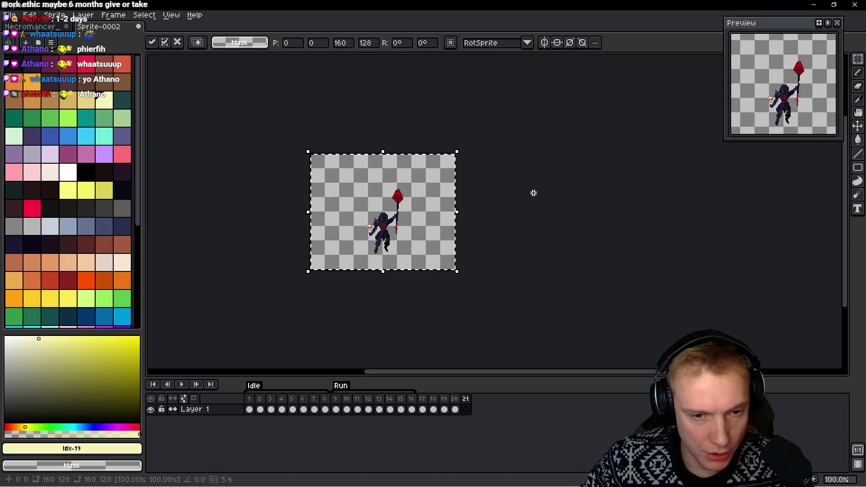
{"action": "key", "text": "Escape"}
Fill frame 22 with the next necromancer cell from the sheet
{"action": "key", "text": "ctrl+Tab"}
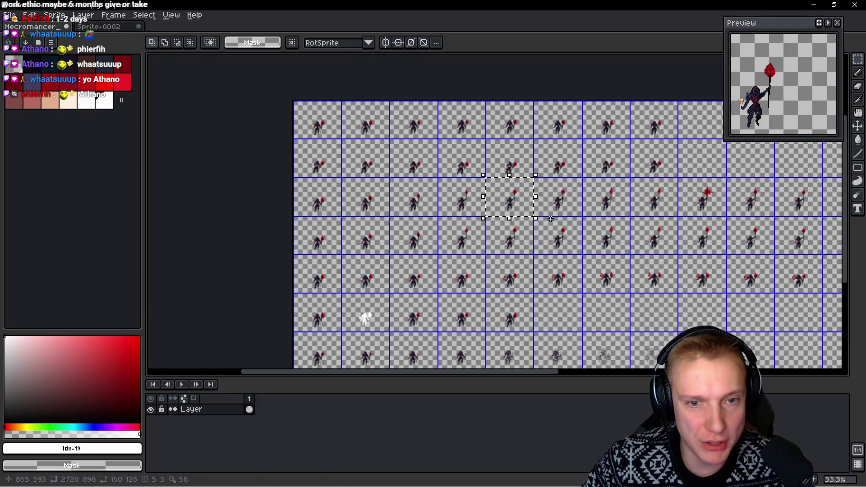
{"action": "left_click", "coordinate": [565, 193]}
{"action": "key", "text": "ctrl+c"}
{"action": "key", "text": "ctrl+Tab"}
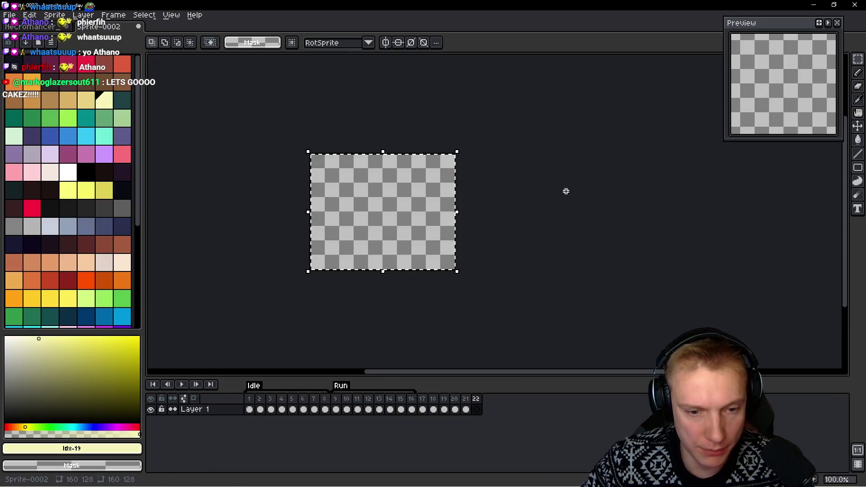
{"action": "key", "text": "ctrl+v"}
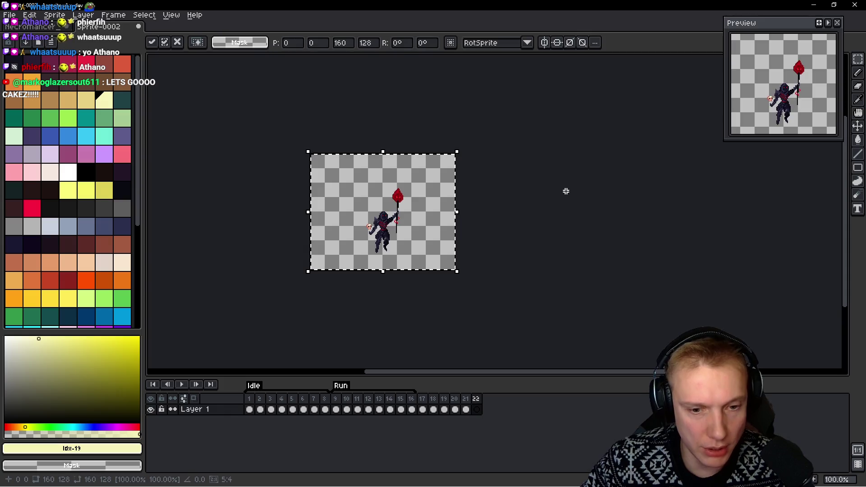
{"action": "key", "text": "Escape"}
Fill frame 23 with the next cell, keeping the sheet open after a stray close
{"action": "key", "text": "ctrl+Tab"}
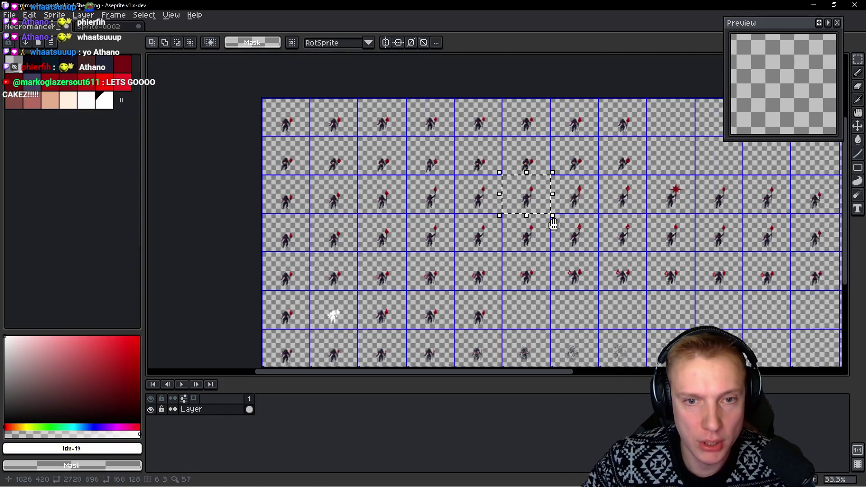
{"action": "left_click", "coordinate": [521, 183]}
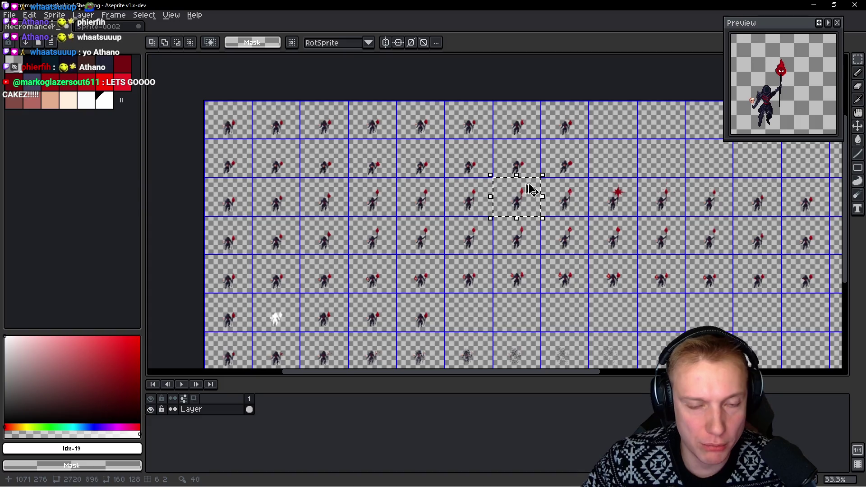
{"action": "key", "text": "ctrl+c"}
{"action": "key", "text": "ctrl+Tab"}
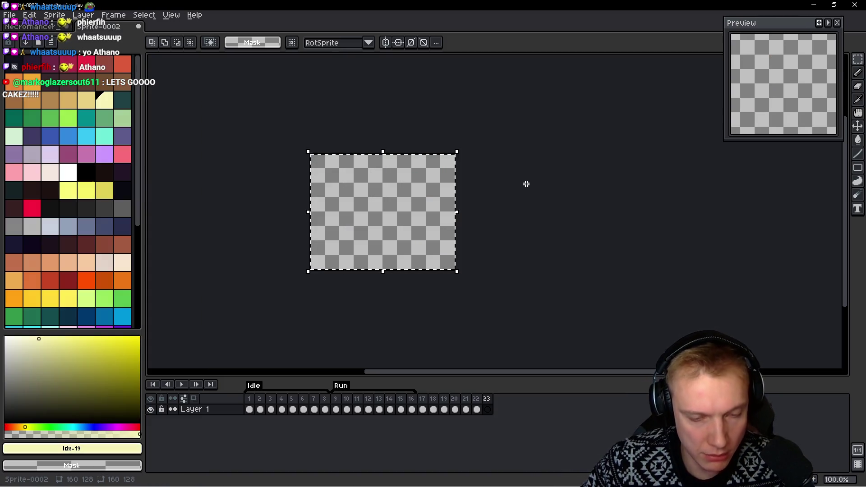
{"action": "key", "text": "ctrl+v"}
{"action": "key", "text": "Escape"}
{"action": "key", "text": "ctrl+Tab"}
{"action": "key", "text": "ctrl+w"}
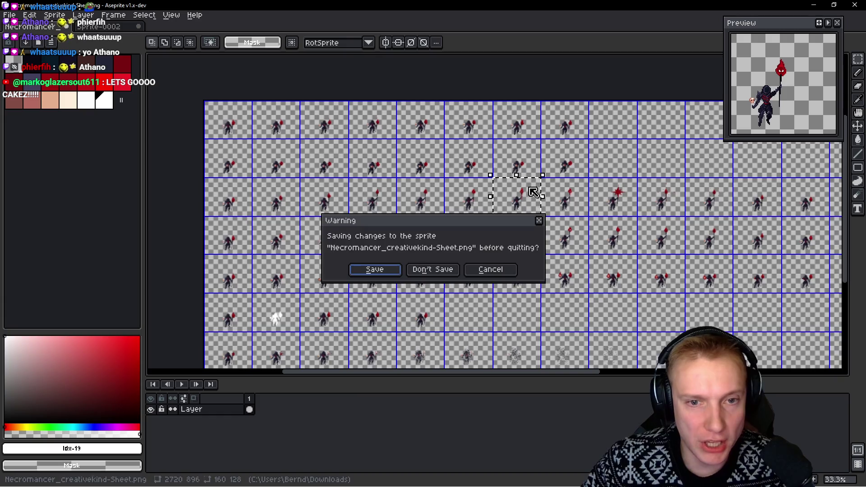
{"action": "key", "text": "Escape"}
Fill frames 24 and 25 with the next two sheet cells
{"action": "left_click", "coordinate": [573, 192]}
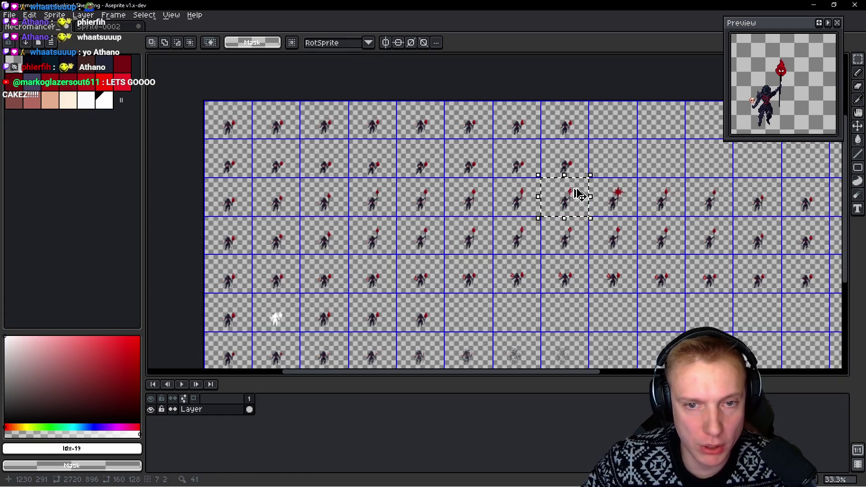
{"action": "key", "text": "ctrl+Tab"}
{"action": "key", "text": "ctrl+v"}
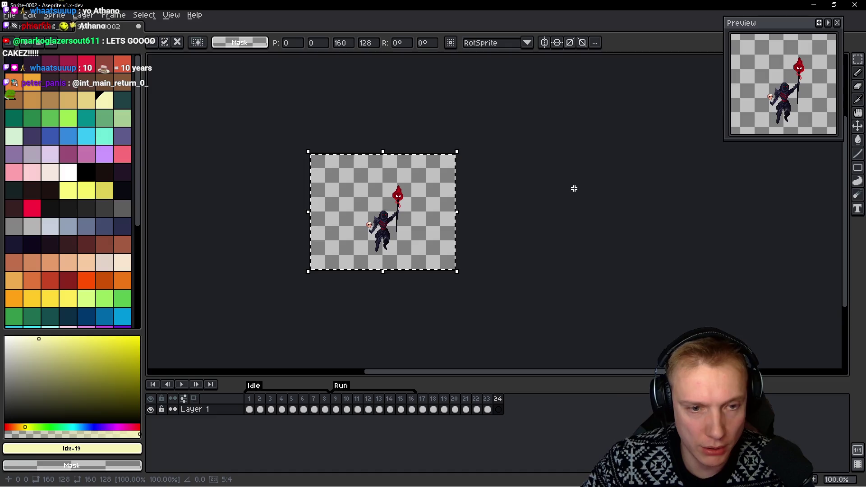
{"action": "key", "text": "Escape"}
{"action": "key", "text": "ctrl+Tab"}
{"action": "left_click", "coordinate": [620, 193]}
{"action": "key", "text": "ctrl+Tab"}
{"action": "key", "text": "ctrl+v"}
{"action": "key", "text": "Escape"}
Paste the next cell, add frame 26 with it, and pick another sheet cell
{"action": "key", "text": "ctrl+Tab"}
{"action": "left_click", "coordinate": [527, 192]}
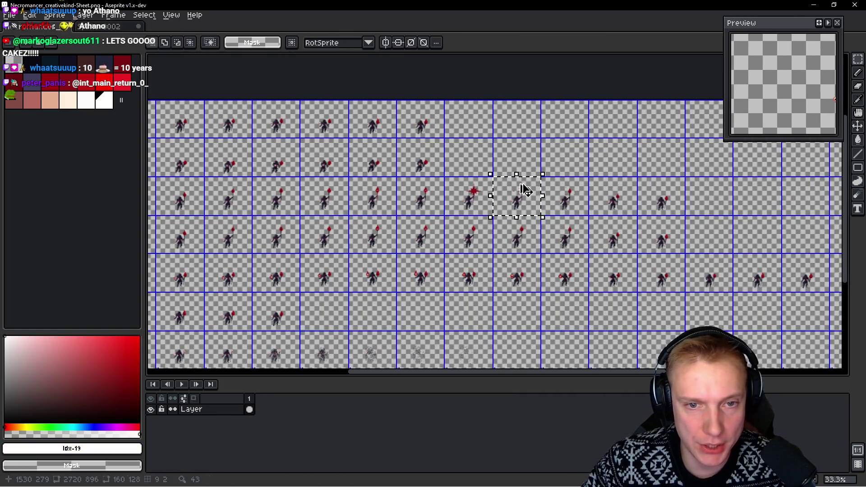
{"action": "key", "text": "ctrl+c"}
{"action": "key", "text": "ctrl+Tab"}
{"action": "key", "text": "ctrl+v"}
{"action": "key", "text": "Escape"}
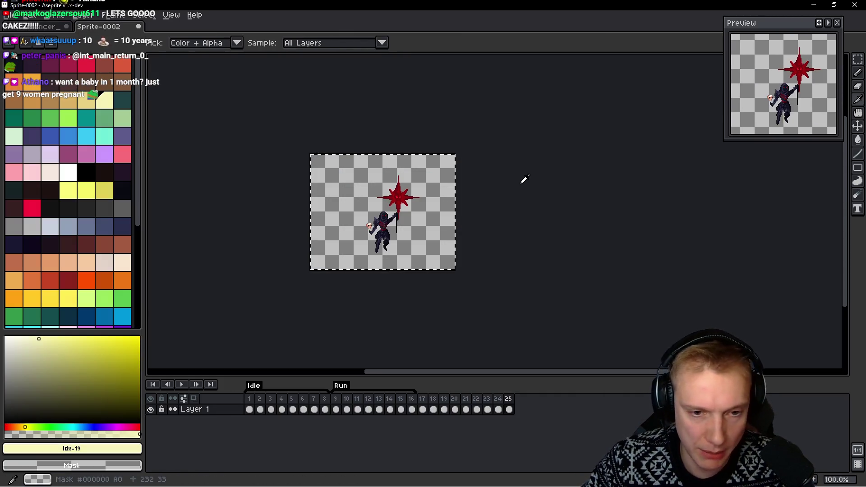
{"action": "key", "text": "alt+b"}
{"action": "key", "text": "ctrl+v"}
{"action": "key", "text": "ctrl+Tab"}
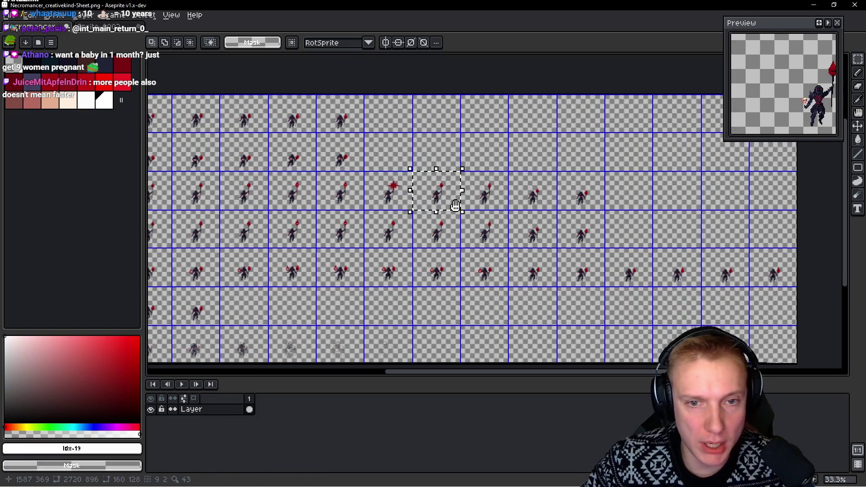
{"action": "key", "text": "ctrl+Tab"}
{"action": "key", "text": "ctrl+Tab"}
{"action": "left_click", "coordinate": [300, 191]}
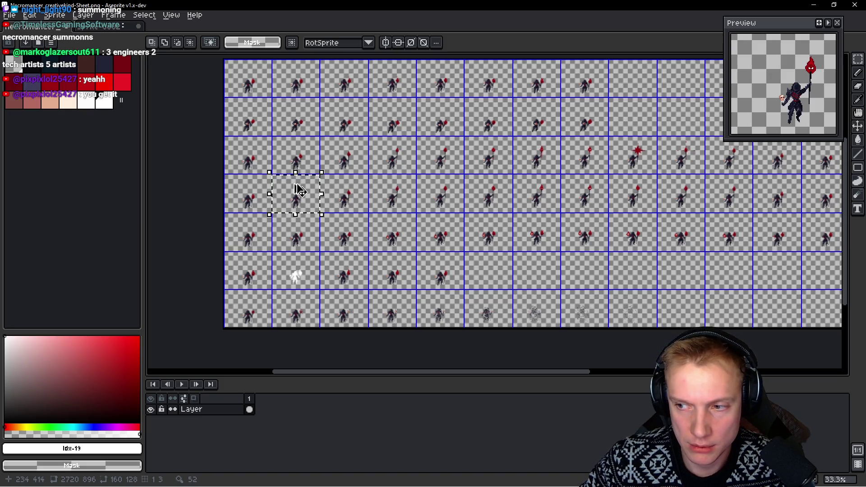
Paste the copied pose into a new Sprite-0002 frame and clear a stray frame
{"action": "key", "text": "ctrl+Tab"}
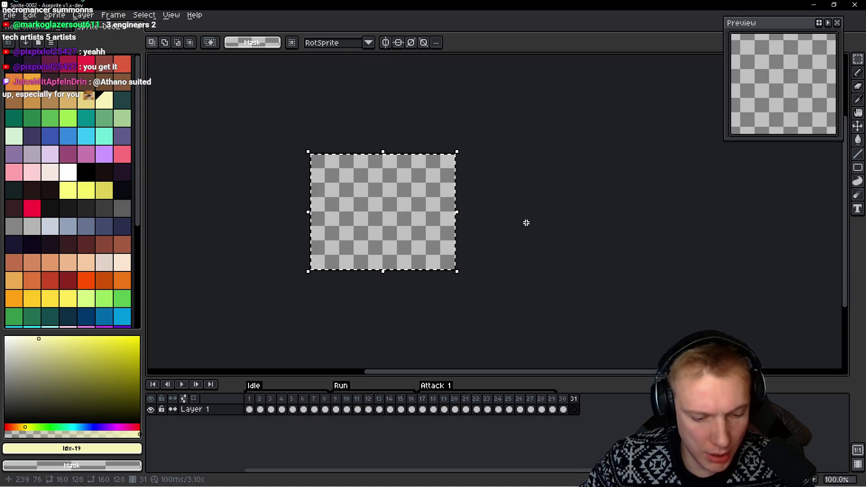
{"action": "key", "text": "ctrl+v"}
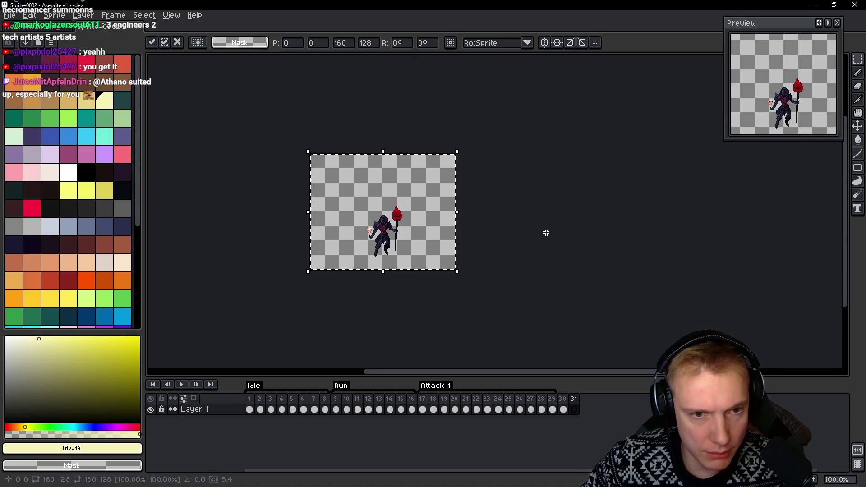
{"action": "key", "text": "Return"}
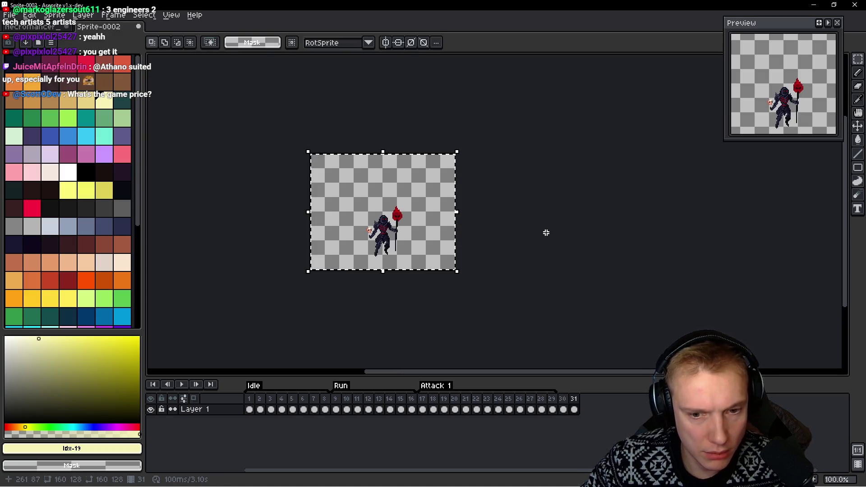
{"action": "key", "text": "ctrl+d"}
{"action": "key", "text": "i"}
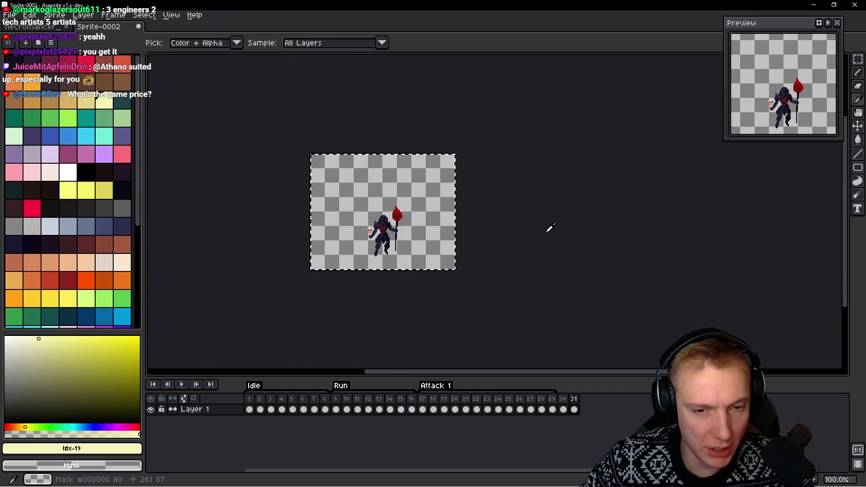
{"action": "key", "text": "m"}
{"action": "key", "text": "ctrl+a"}
{"action": "key", "text": "Delete"}
{"action": "key", "text": "ctrl+Tab"}
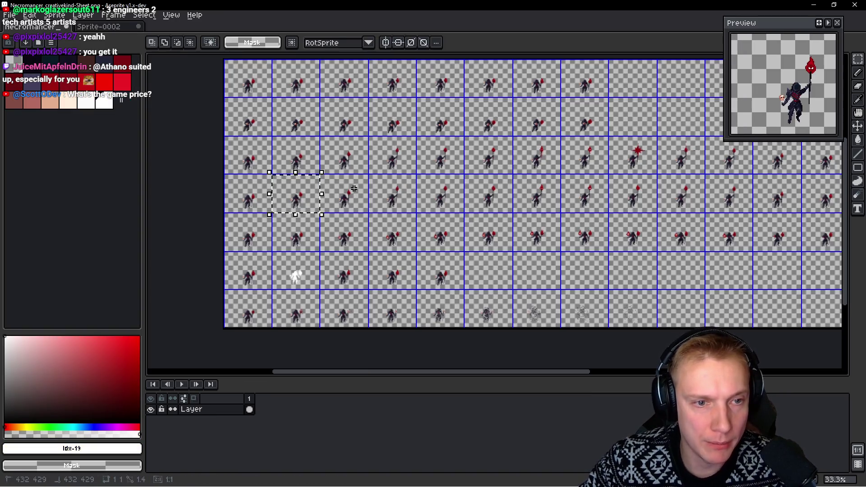
Paste further poses into new frames, deleting the mis-pasted ones between sheet trips
{"action": "key", "text": "ctrl+Tab"}
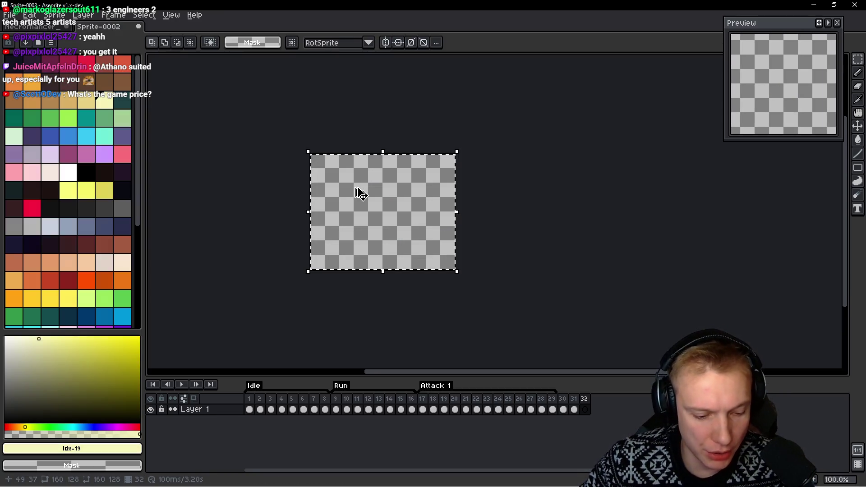
{"action": "key", "text": "ctrl+v"}
{"action": "key", "text": "Delete"}
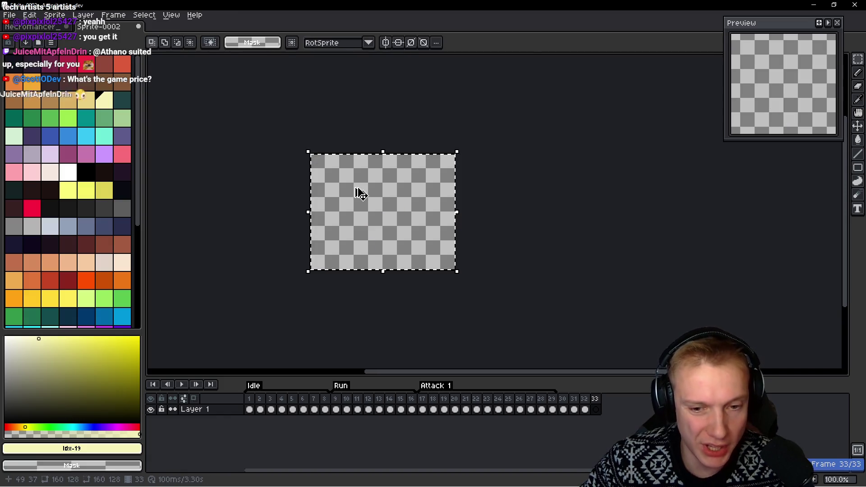
{"action": "key", "text": "ctrl+Tab"}
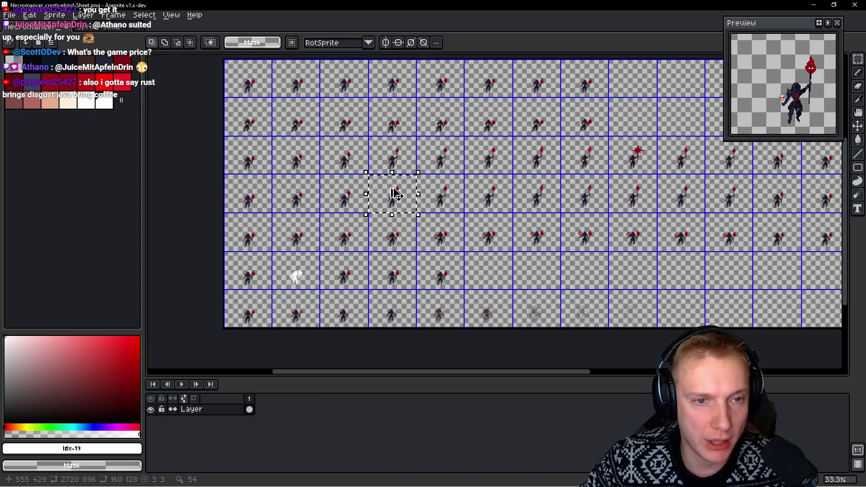
{"action": "key", "text": "ctrl+Tab"}
{"action": "key", "text": "ctrl+v"}
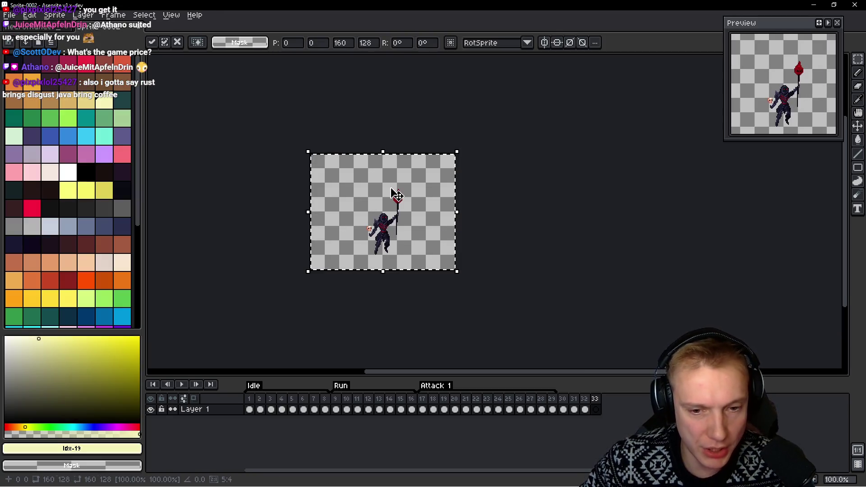
{"action": "key", "text": "Delete"}
{"action": "key", "text": "ctrl+Tab"}
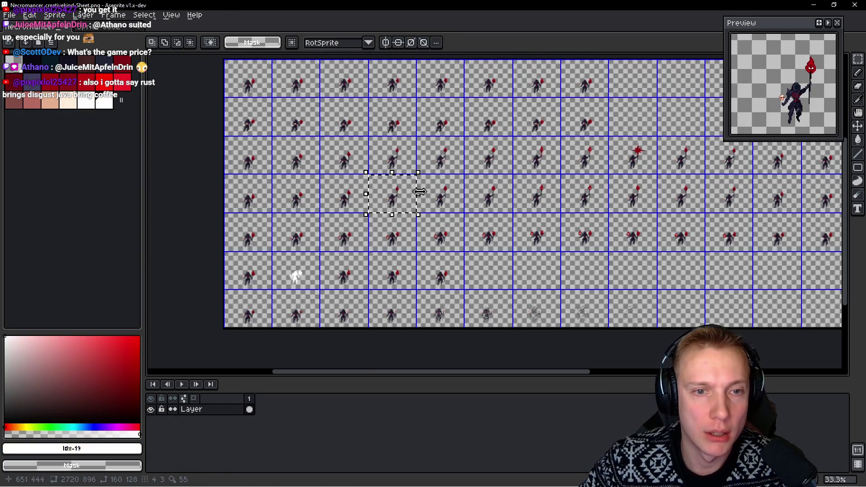
{"action": "key", "text": "ctrl+Tab"}
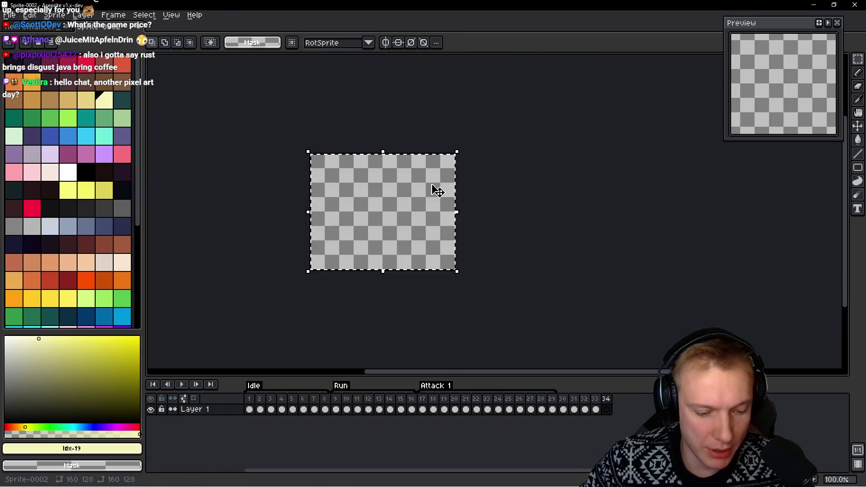
{"action": "key", "text": "ctrl+v"}
{"action": "key", "text": "Delete"}
{"action": "key", "text": "ctrl+Tab"}
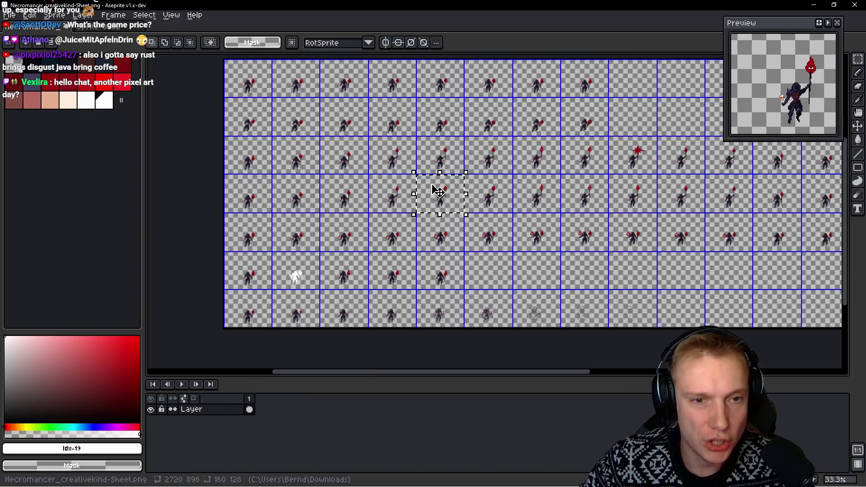
Copy the next sheet cell and paste it as the pose in frame 36
{"action": "left_click_drag", "start_coordinate": [496, 185], "coordinate": [501, 191]}
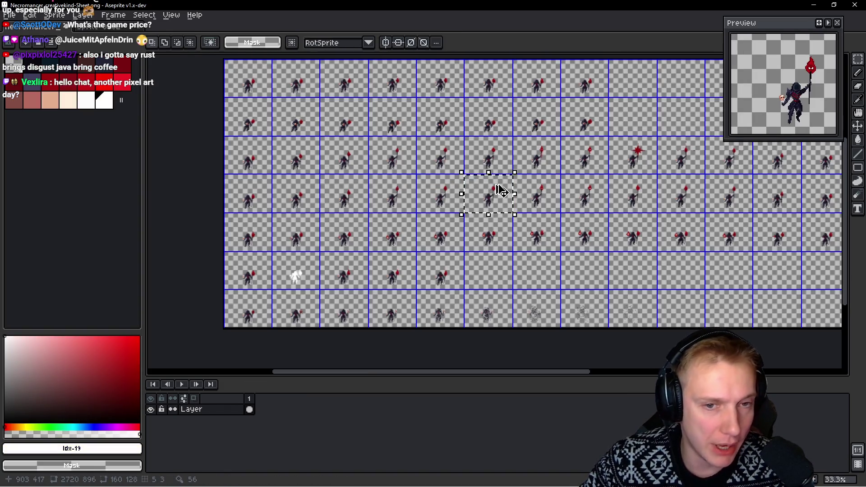
{"action": "key", "text": "ctrl+Tab"}
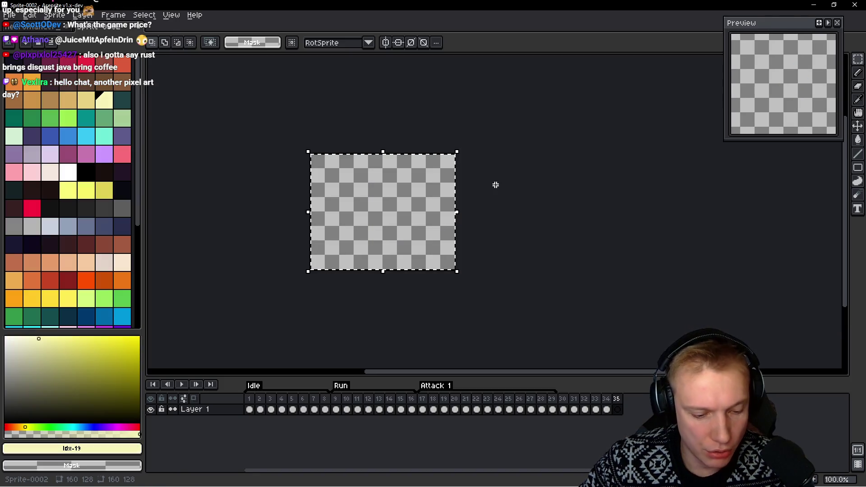
{"action": "key", "text": "ctrl+v"}
{"action": "key", "text": "Escape"}
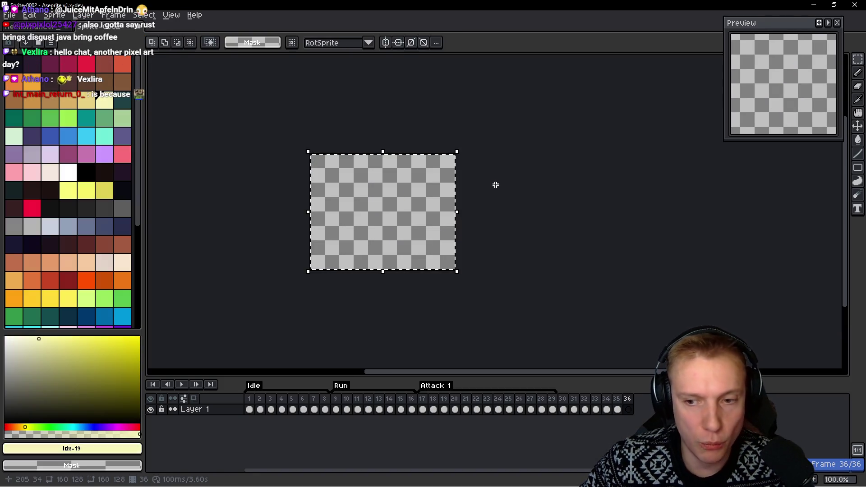
{"action": "key", "text": "ctrl+Tab"}
{"action": "key", "text": "ctrl+Tab"}
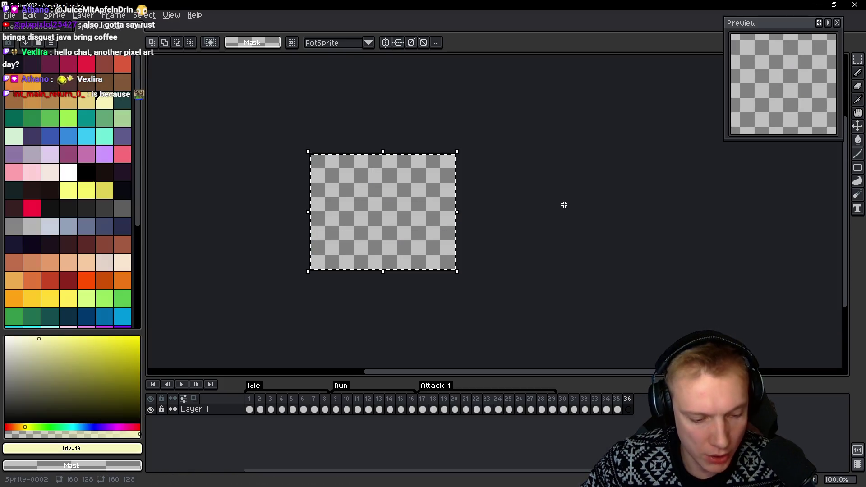
{"action": "key", "text": "ctrl+v"}
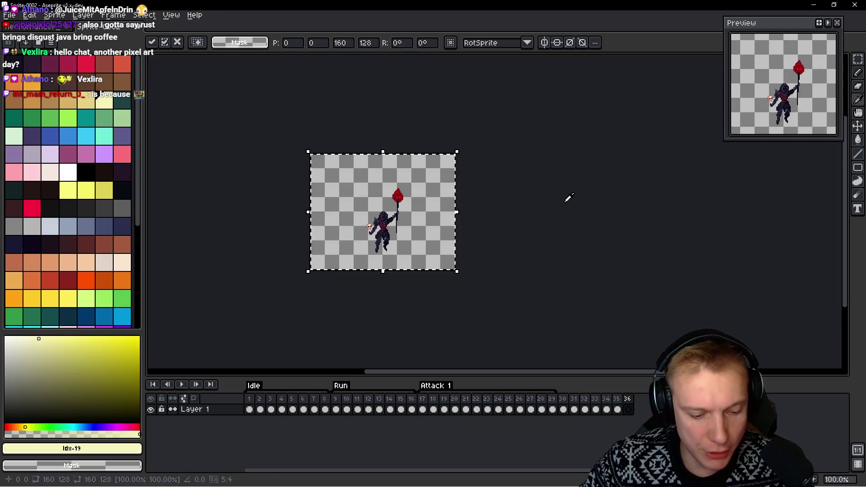
{"action": "key", "text": "h"}
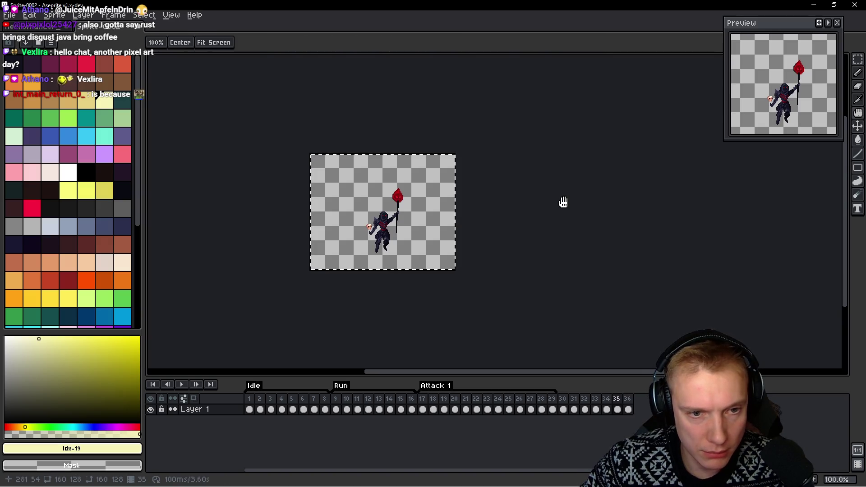
{"action": "key", "text": "m"}
Flip between the sheet and Sprite-0002 to check the latest pose
{"action": "key", "text": "ctrl+Tab"}
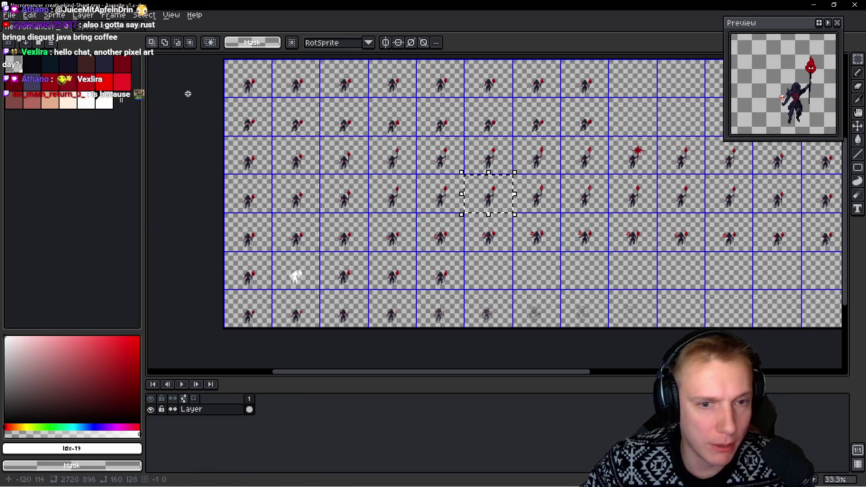
{"action": "scroll", "coordinate": [508, 234], "scroll_direction": "up", "scroll_amount": 1}
{"action": "scroll", "coordinate": [508, 234], "scroll_direction": "up", "scroll_amount": 1}
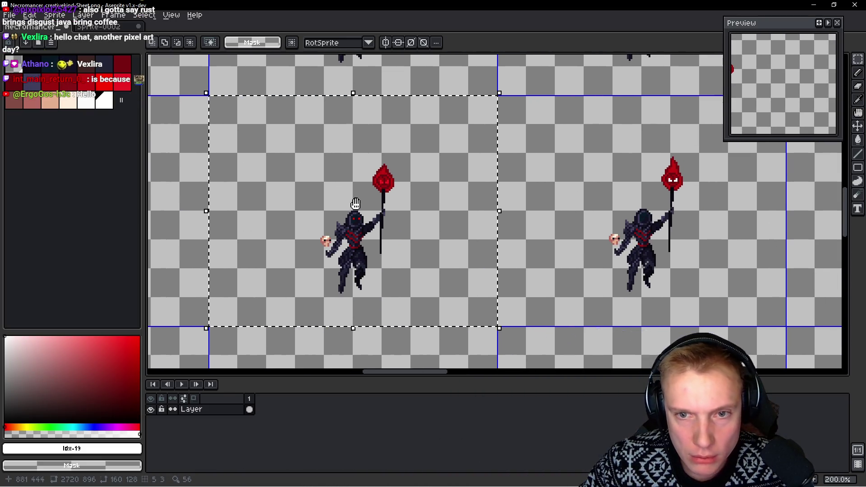
{"action": "scroll", "coordinate": [610, 213], "scroll_direction": "down", "scroll_amount": 1}
{"action": "key", "text": "ctrl+Tab"}
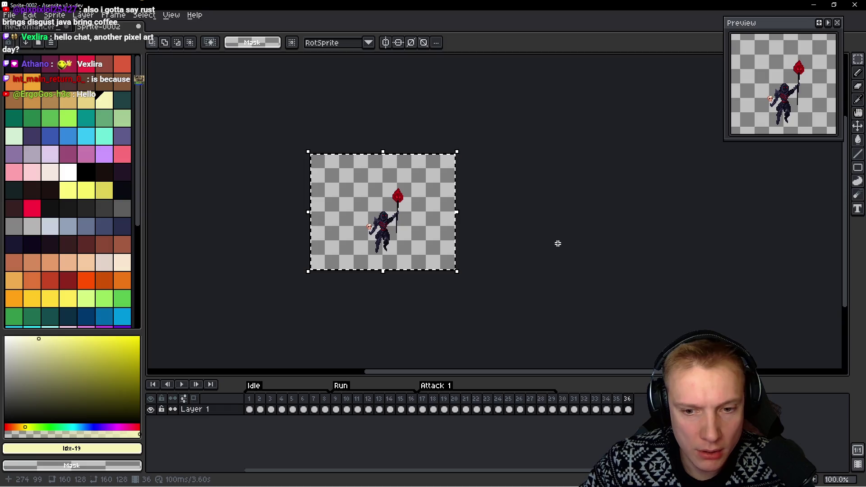
{"action": "key", "text": "ctrl+Tab"}
{"action": "scroll", "coordinate": [559, 245], "scroll_direction": "down", "scroll_amount": 1}
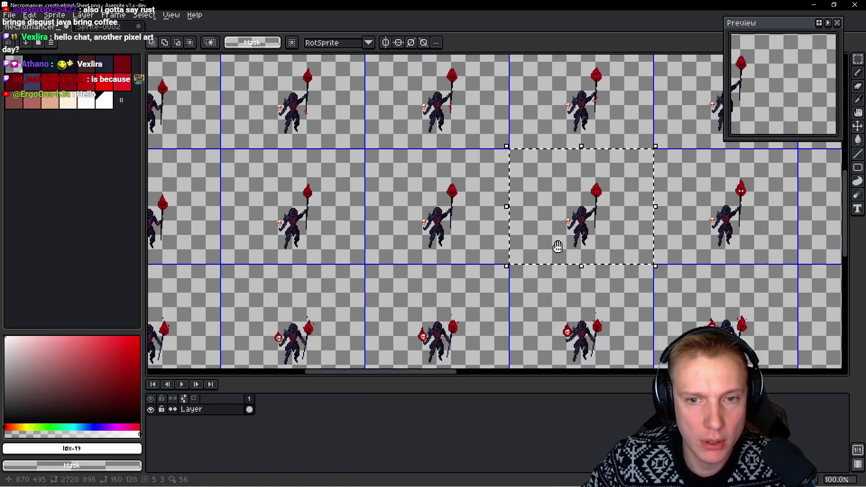
{"action": "scroll", "coordinate": [515, 238], "scroll_direction": "down", "scroll_amount": 1}
Trial-paste the copied sheet pose into the new sprite twice, discarding it each time
{"action": "left_click_drag", "start_coordinate": [486, 236], "coordinate": [407, 208]}
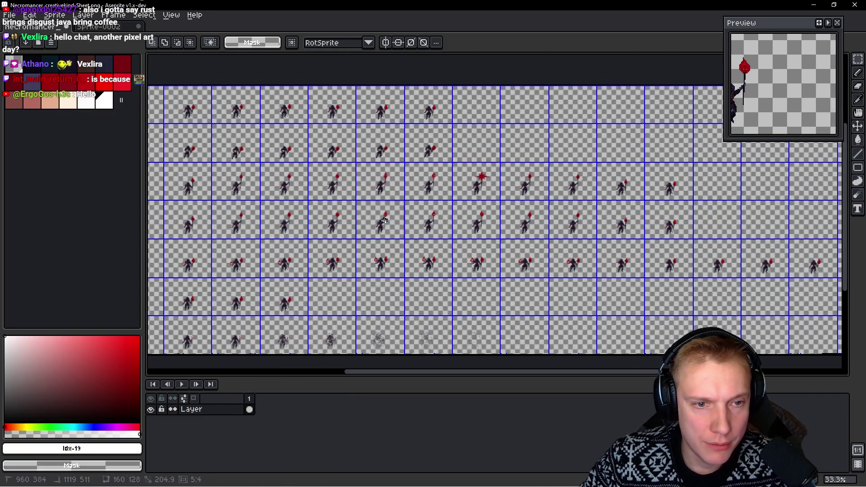
{"action": "key", "text": "ctrl+Tab"}
{"action": "key", "text": "ctrl+v"}
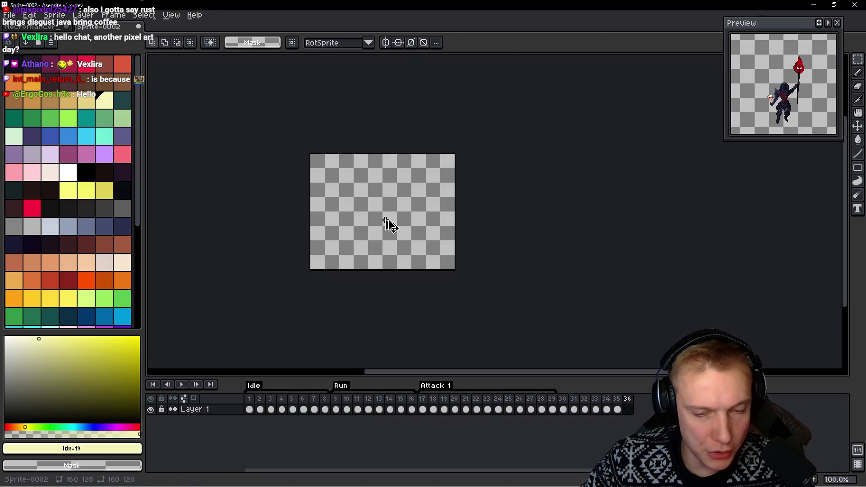
{"action": "key", "text": "Escape"}
{"action": "key", "text": "ctrl+Tab"}
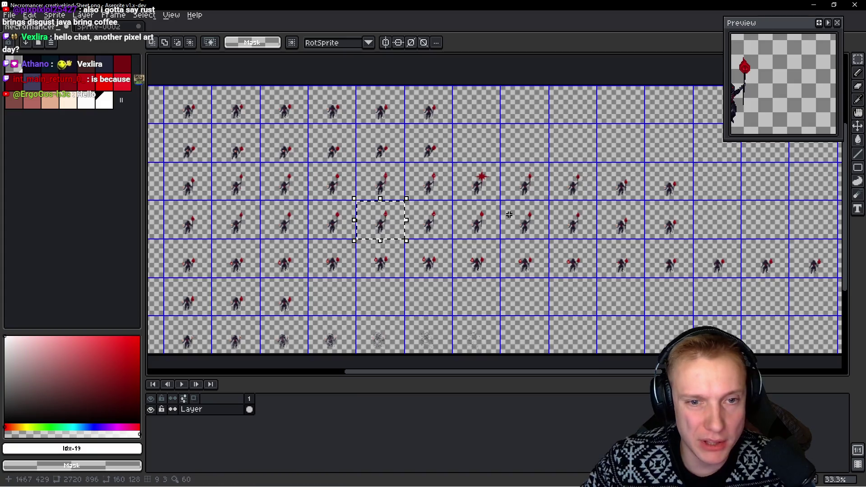
{"action": "key", "text": "ctrl+Tab"}
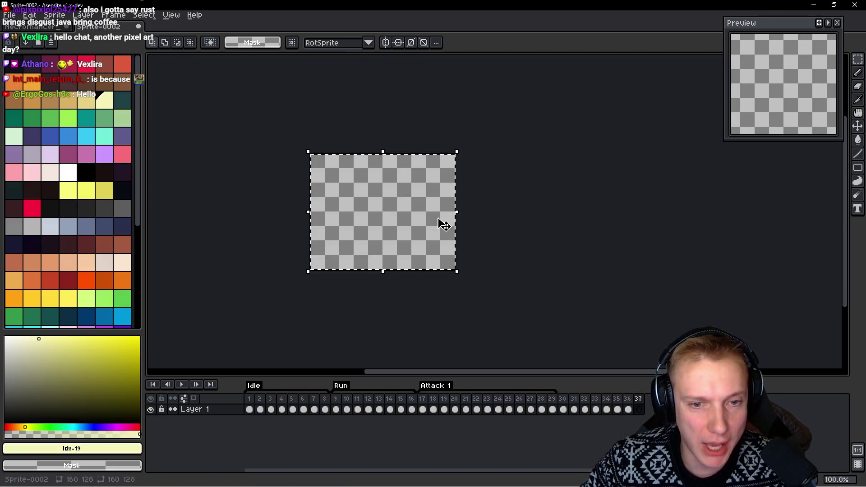
{"action": "key", "text": "ctrl+v"}
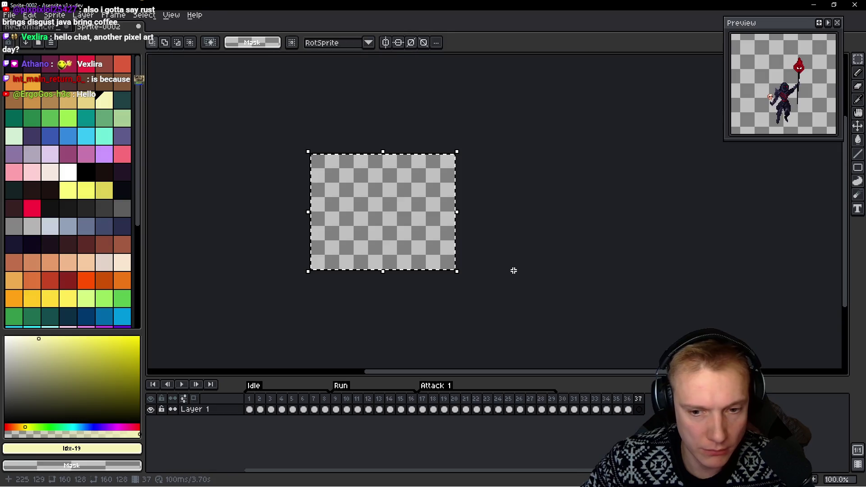
{"action": "key", "text": "Escape"}
{"action": "key", "text": "ctrl+Tab"}
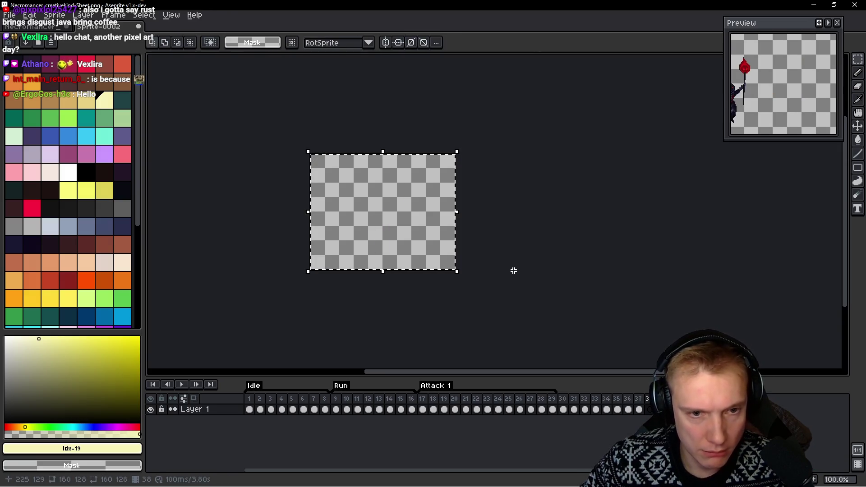
Select the staff-raised pose cell on the sheet and commit it into frame 38 of the new sprite
{"action": "left_click", "coordinate": [486, 210]}
{"action": "left_click_drag", "start_coordinate": [470, 212], "coordinate": [477, 218]}
{"action": "key", "text": "ctrl+Tab"}
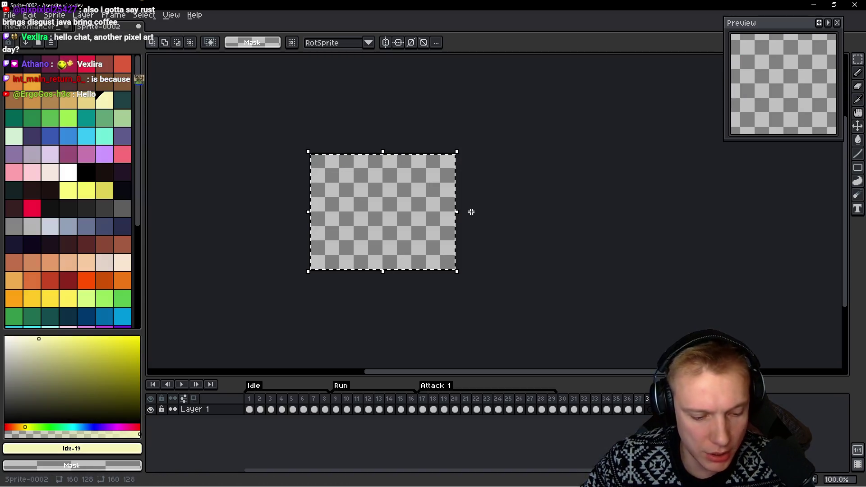
{"action": "key", "text": "ctrl+v"}
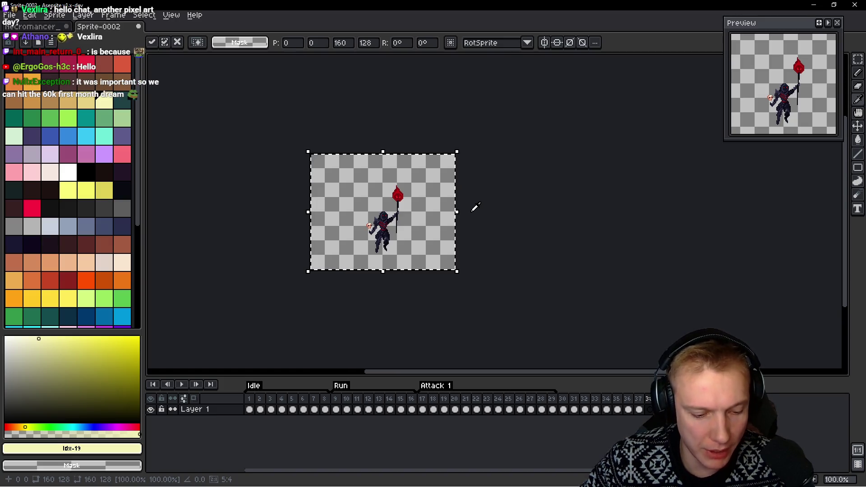
{"action": "key", "text": "Return"}
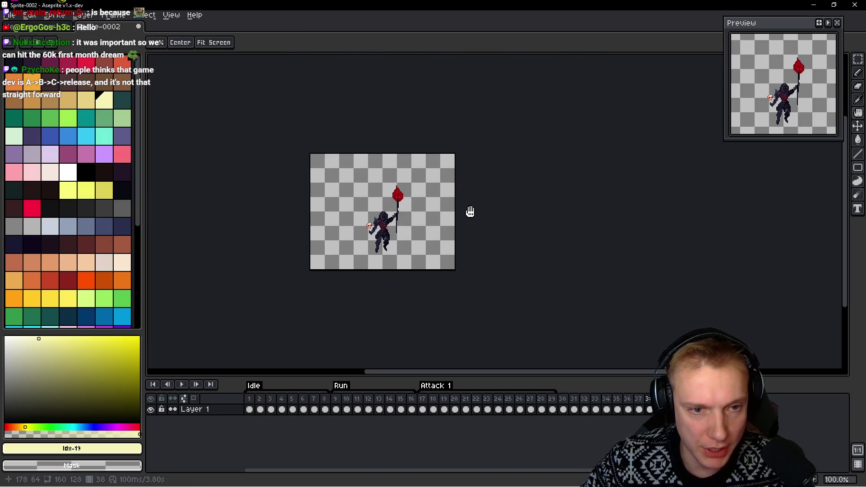
Select the next pose cells to the right on the sheet and paste one into the new sprite
{"action": "key", "text": "ctrl+Tab"}
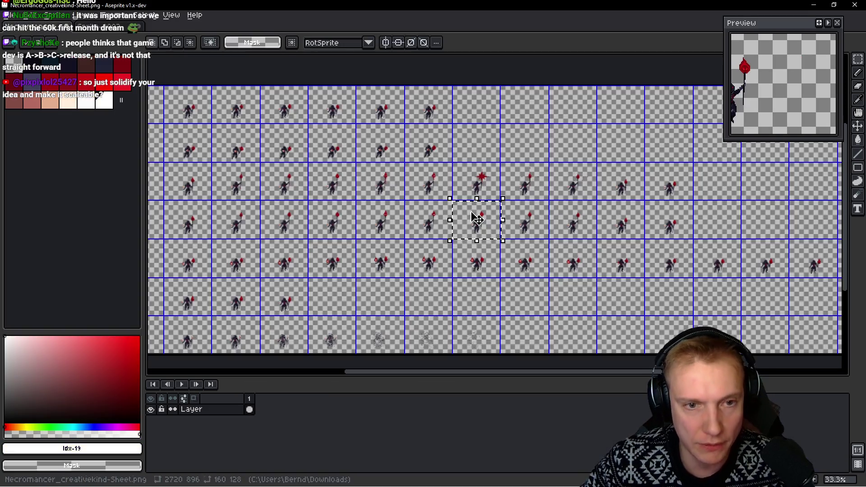
{"action": "left_click_drag", "start_coordinate": [474, 215], "coordinate": [550, 220]}
{"action": "key", "text": "ctrl+Tab"}
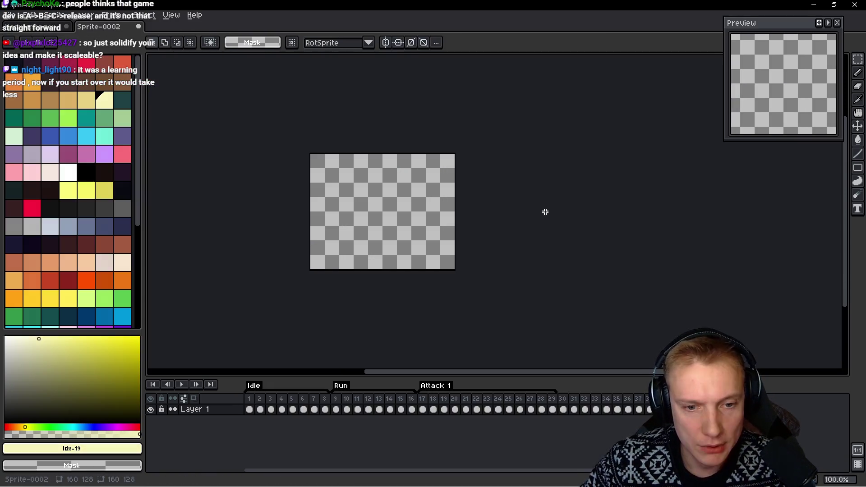
{"action": "key", "text": "ctrl+a"}
{"action": "key", "text": "ctrl+Tab"}
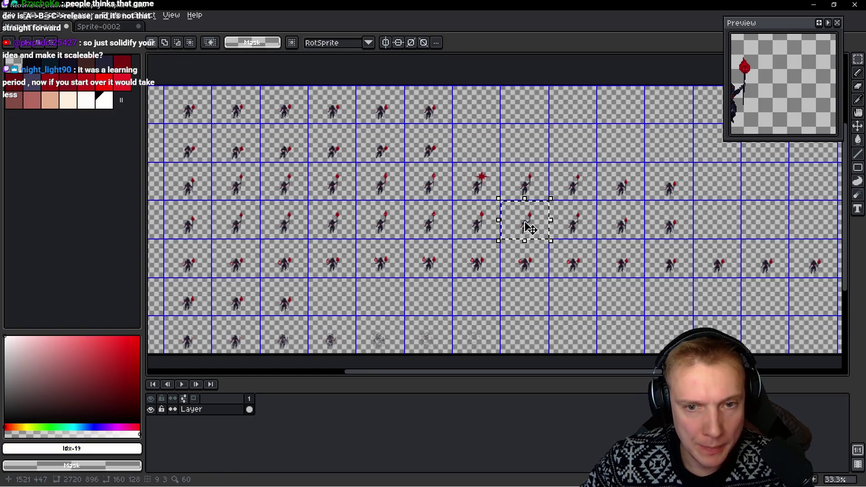
{"action": "left_click_drag", "start_coordinate": [582, 203], "coordinate": [589, 217]}
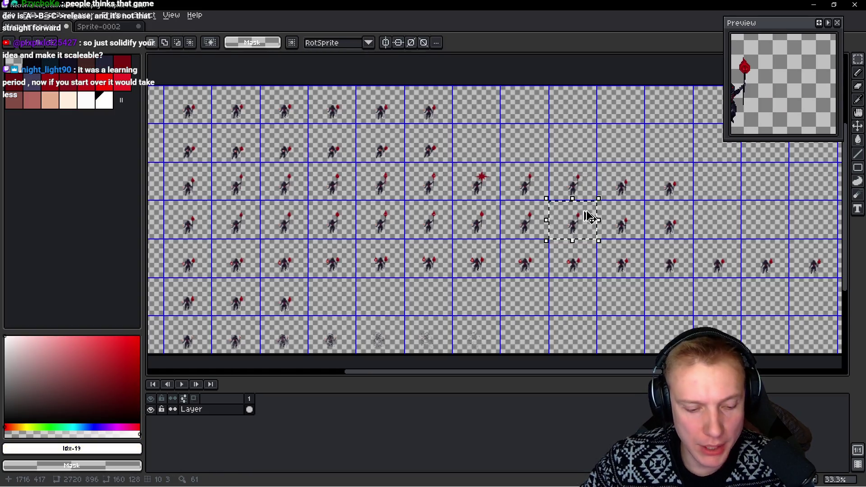
{"action": "key", "text": "ctrl+Tab"}
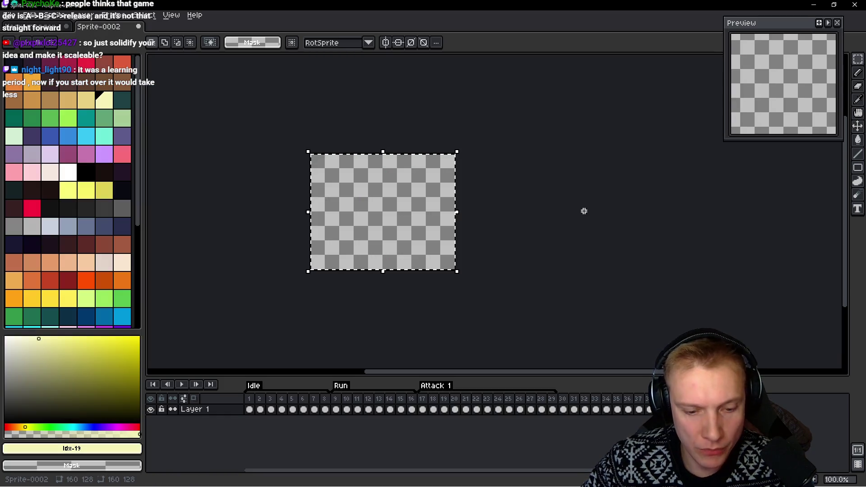
{"action": "key", "text": "ctrl+v"}
Copy the following pose cell from the sheet and commit it onto the new sprite's canvas
{"action": "key", "text": "ctrl+Tab"}
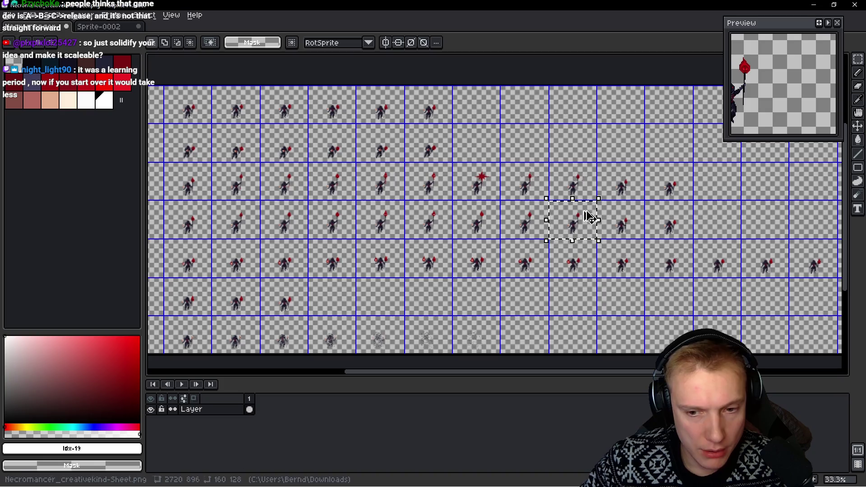
{"action": "left_click_drag", "start_coordinate": [589, 229], "coordinate": [623, 220]}
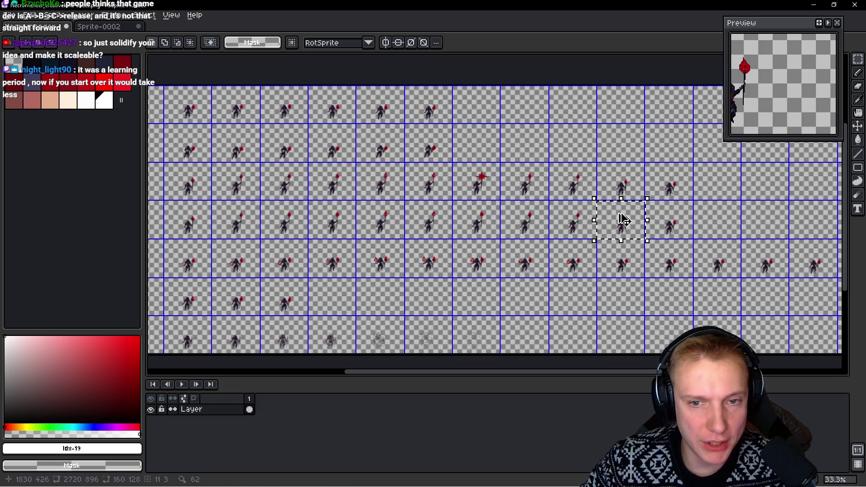
{"action": "key", "text": "ctrl+c"}
{"action": "key", "text": "ctrl+Tab"}
{"action": "key", "text": "ctrl+v"}
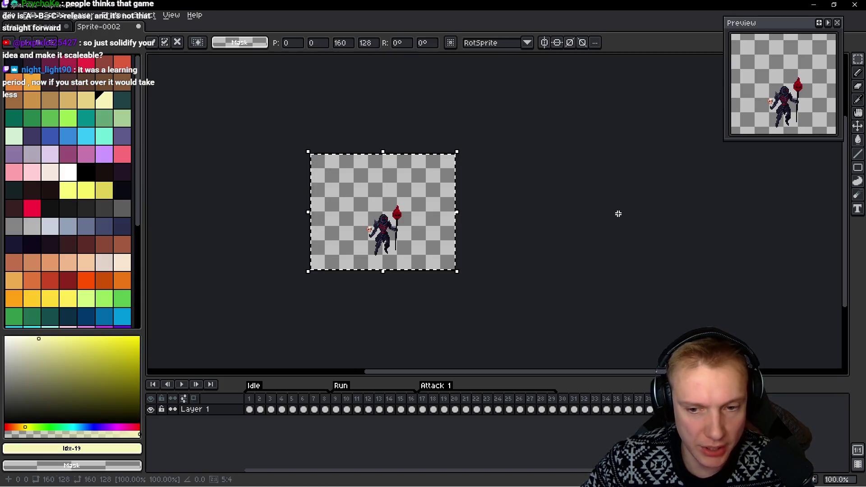
{"action": "key", "text": "alt+v"}
{"action": "key", "text": "Escape"}
Add empty frame 42, paste the next sheet pose into it and play the animation to check
{"action": "key", "text": "alt+b"}
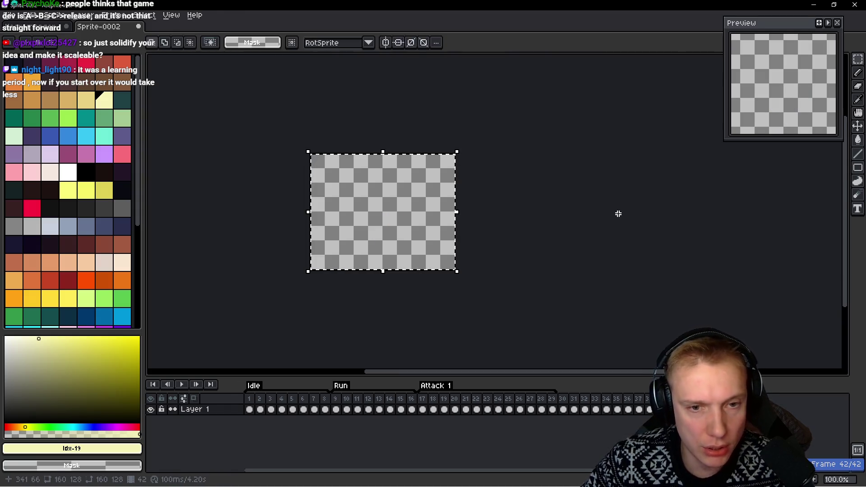
{"action": "key", "text": "ctrl+Tab"}
{"action": "left_click_drag", "start_coordinate": [646, 204], "coordinate": [687, 225]}
{"action": "key", "text": "ctrl+c"}
{"action": "key", "text": "ctrl+Tab"}
{"action": "key", "text": "ctrl+v"}
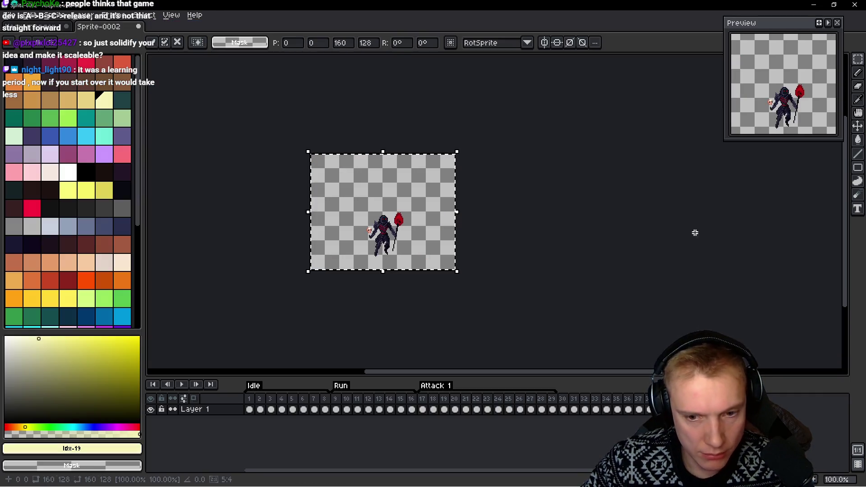
{"action": "key", "text": "Return"}
{"action": "key", "text": "Return"}
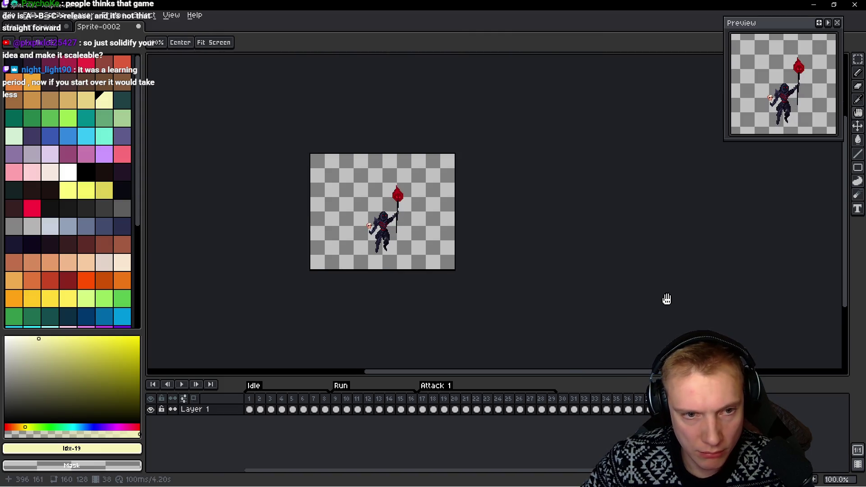
Tag frames 30 to 42 and rename the new Loop tag to Summon
{"action": "left_click_drag", "start_coordinate": [565, 401], "coordinate": [639, 400]}
{"action": "key", "text": "F2"}
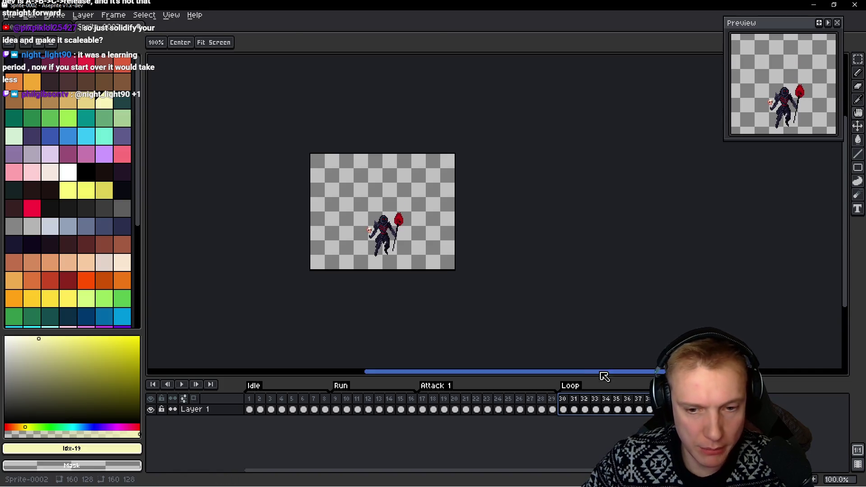
{"action": "double_click", "coordinate": [570, 387]}
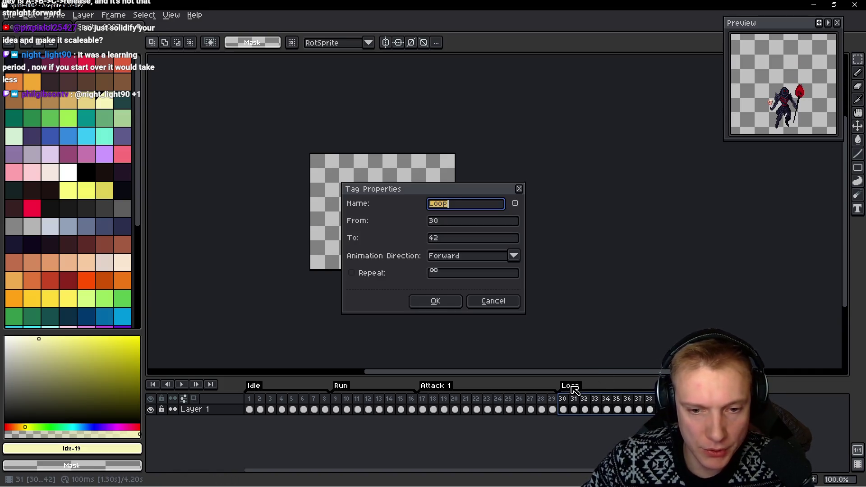
{"action": "type", "text": "Summon"}
{"action": "key", "text": "Return"}
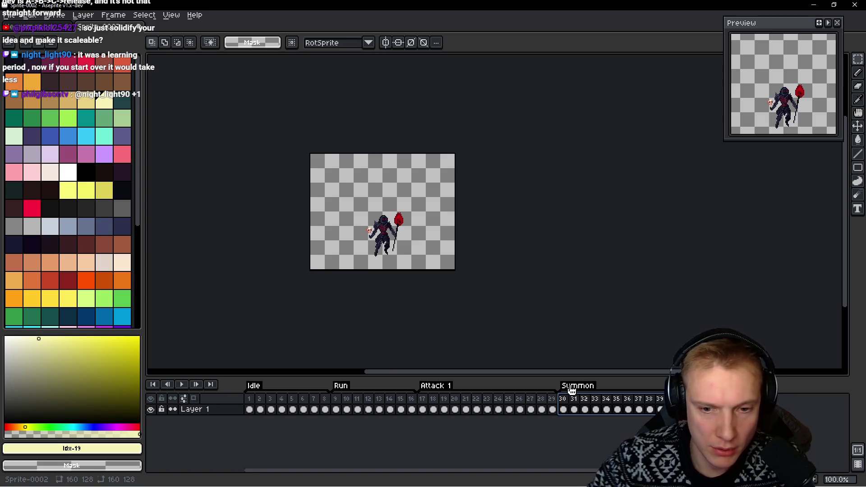
Return to the Necromancer sheet, pan it and marquee-select the next source pose cell
{"action": "left_click", "coordinate": [37, 31]}
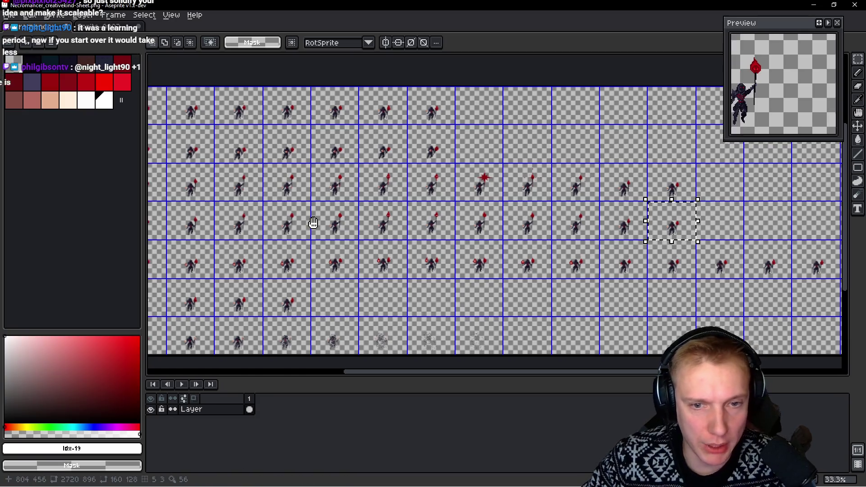
{"action": "scroll", "coordinate": [313, 223], "scroll_direction": "down", "scroll_amount": 2}
{"action": "scroll", "coordinate": [291, 244], "scroll_direction": "left", "scroll_amount": 3}
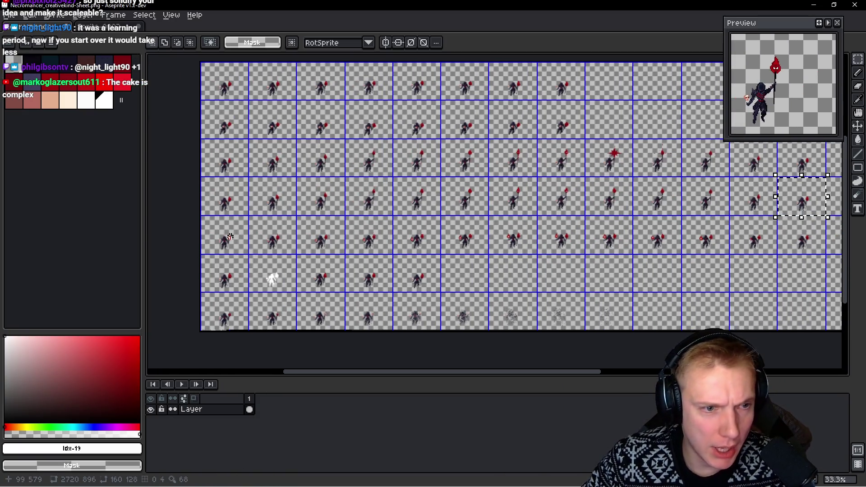
{"action": "left_click_drag", "start_coordinate": [789, 240], "coordinate": [648, 236]}
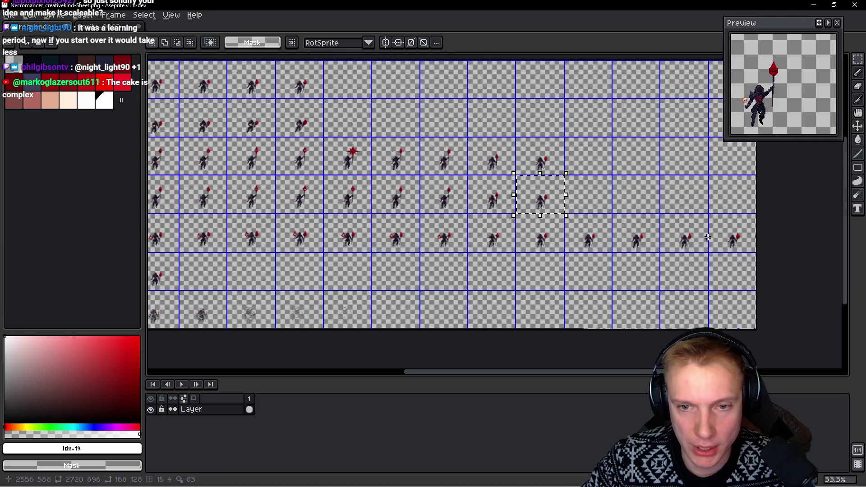
{"action": "scroll", "coordinate": [580, 229], "scroll_direction": "left", "scroll_amount": 5}
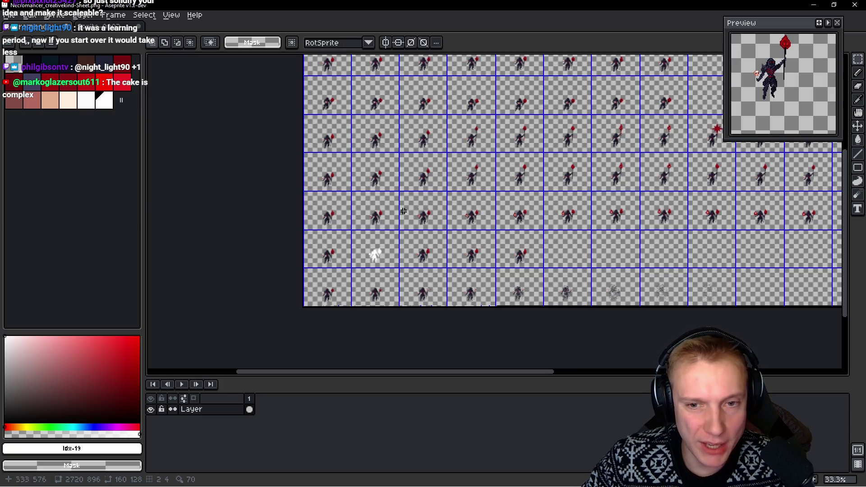
{"action": "scroll", "coordinate": [589, 206], "scroll_direction": "right", "scroll_amount": 3}
{"action": "scroll", "coordinate": [780, 200], "scroll_direction": "right", "scroll_amount": 3}
{"action": "scroll", "coordinate": [546, 205], "scroll_direction": "left", "scroll_amount": 5}
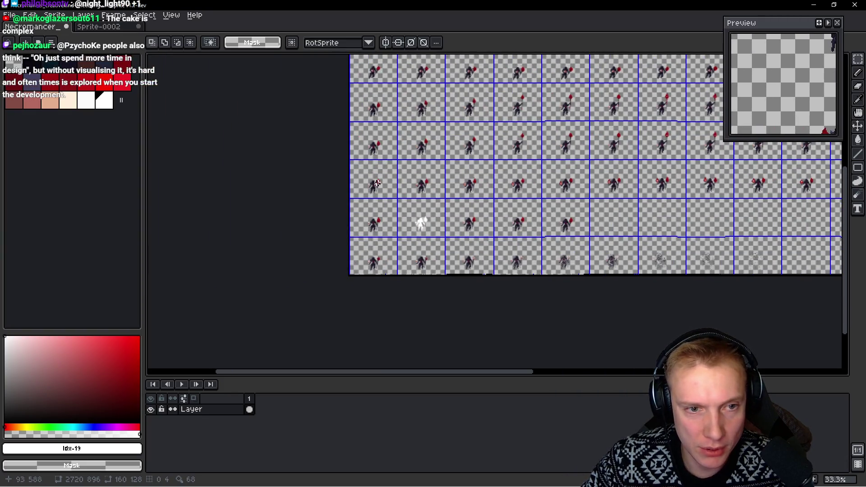
{"action": "left_click_drag", "start_coordinate": [377, 182], "coordinate": [387, 182]}
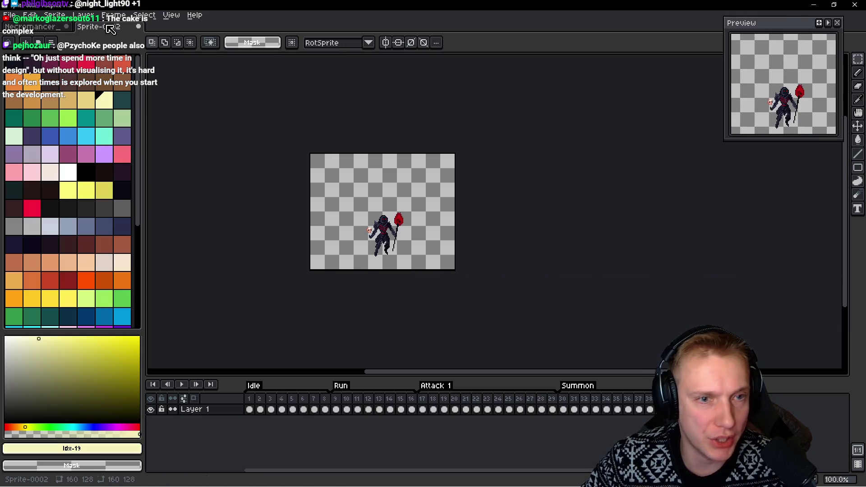
Add empty frame 43 to the new sprite and paste the copied pose into it
{"action": "key", "text": "ctrl+Tab"}
{"action": "key", "text": "i"}
{"action": "key", "text": "Right"}
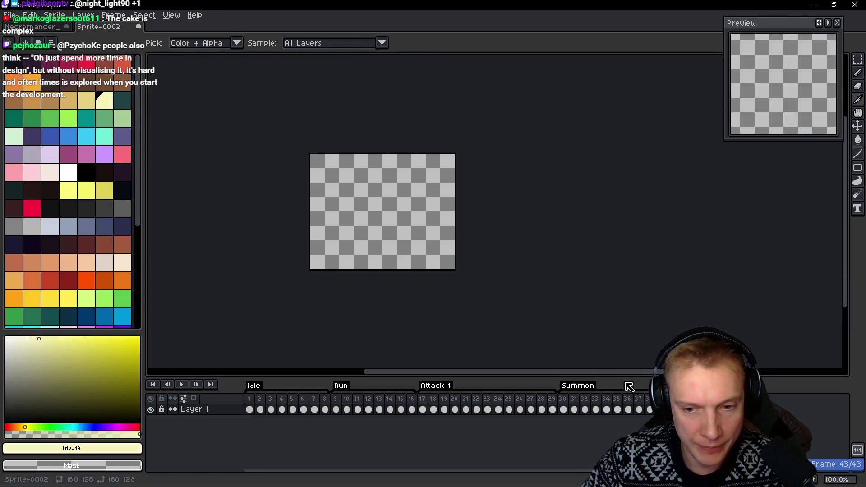
{"action": "key", "text": "v"}
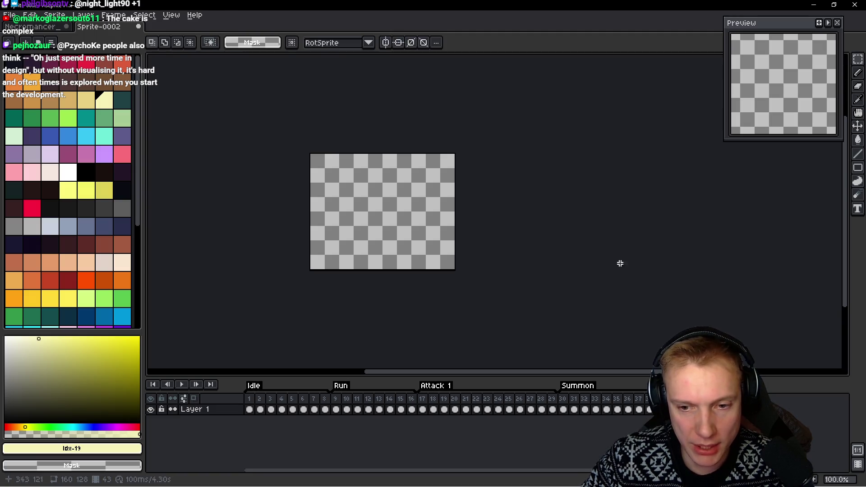
{"action": "key", "text": "ctrl+v"}
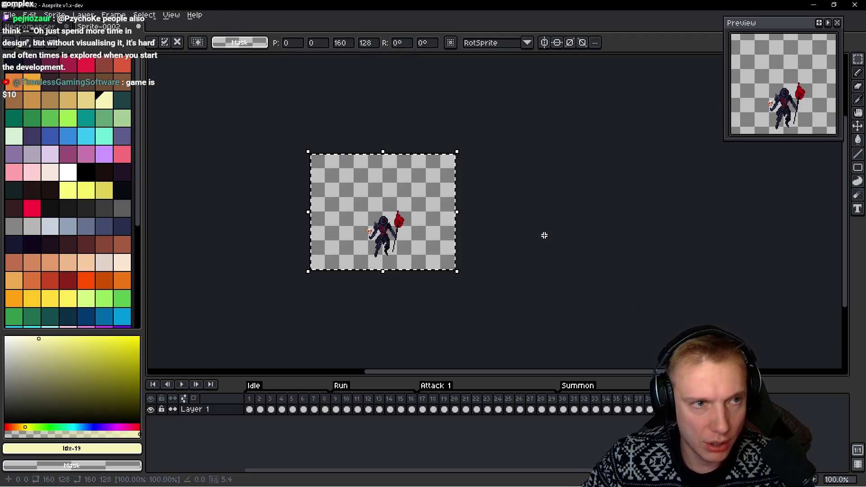
Move the sheet selection to the next cell and paste that pose into new frame 44
{"action": "key", "text": "ctrl+Tab"}
{"action": "left_click_drag", "start_coordinate": [380, 180], "coordinate": [426, 180]}
{"action": "key", "text": "ctrl+Tab"}
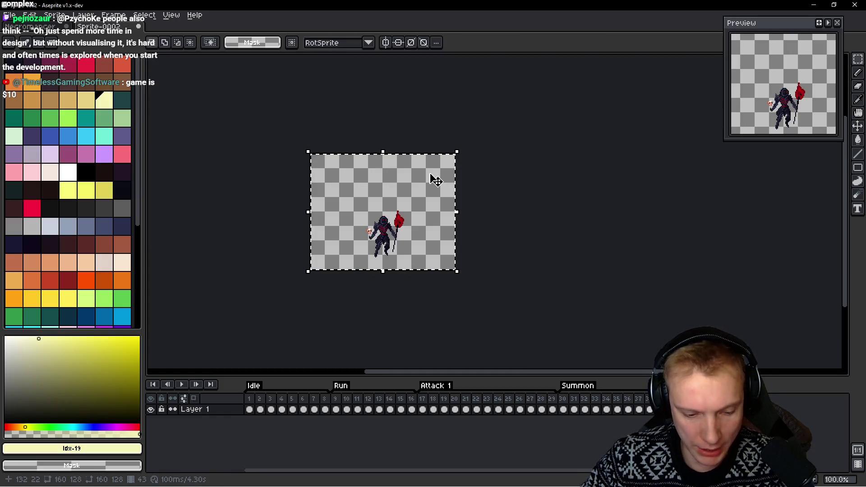
{"action": "key", "text": "alt+b"}
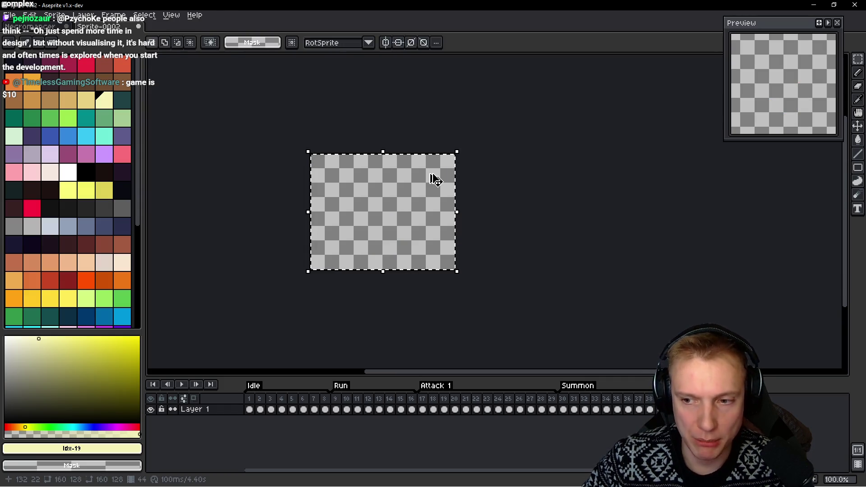
{"action": "key", "text": "ctrl+v"}
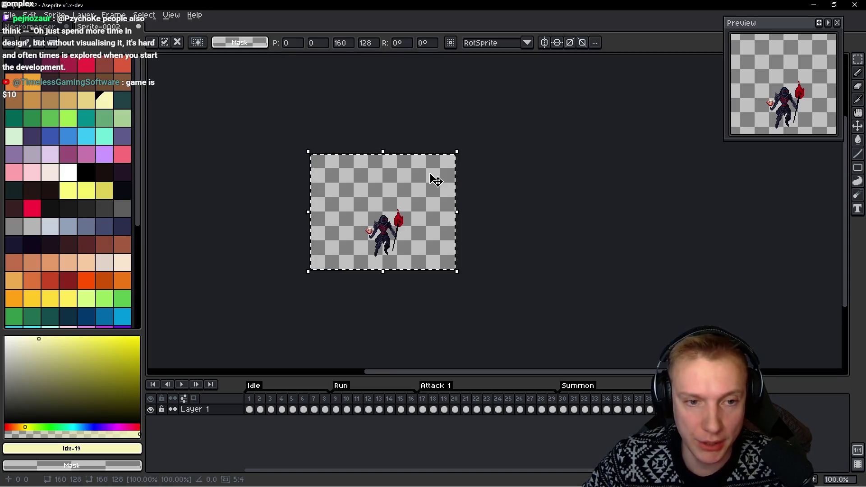
Paste the next sheet pose into frame 45, remove it again and play the animation
{"action": "key", "text": "ctrl+Tab"}
{"action": "left_click_drag", "start_coordinate": [449, 161], "coordinate": [491, 198]}
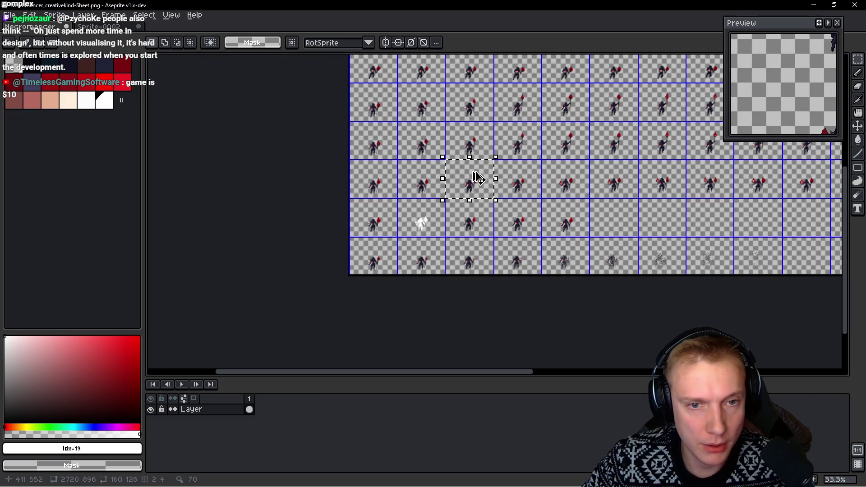
{"action": "key", "text": "ctrl+Tab"}
{"action": "key", "text": "Right"}
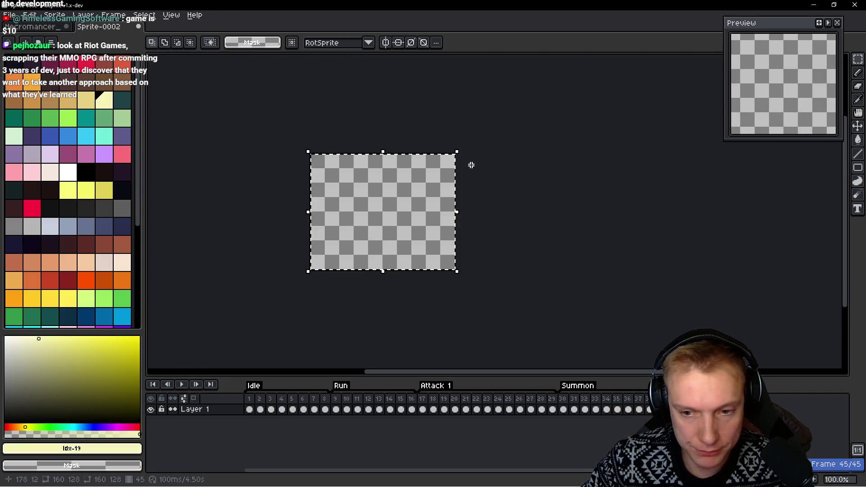
{"action": "key", "text": "ctrl+v"}
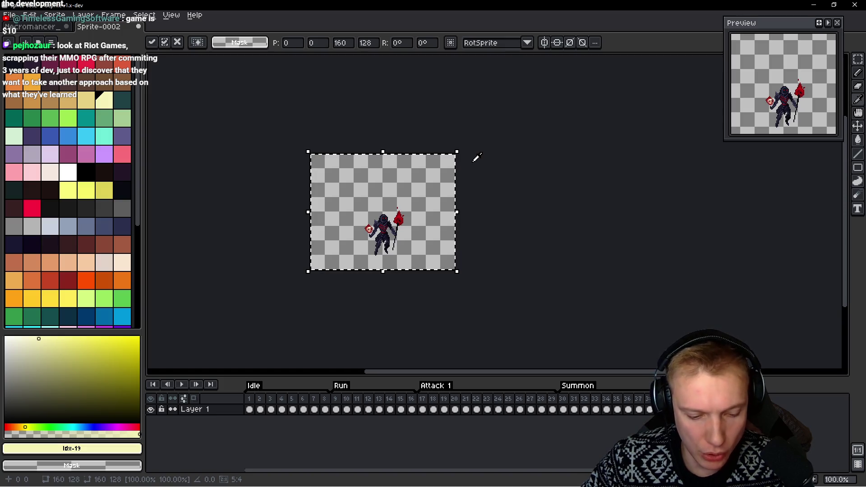
{"action": "key", "text": "Escape"}
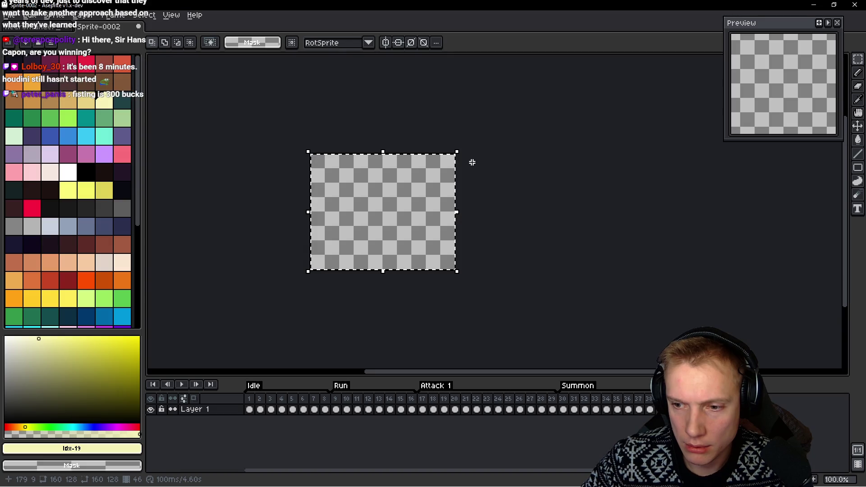
{"action": "key", "text": "Return"}
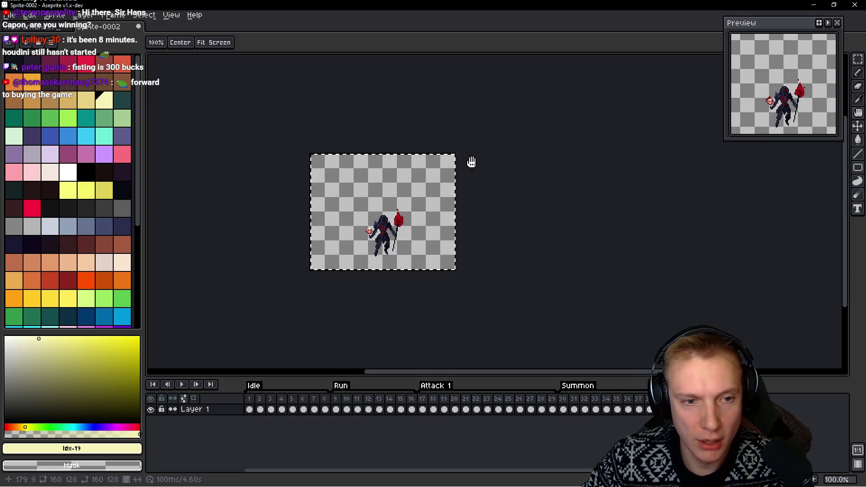
Clear and restore the sheet cell selection while trial-pasting the pose, discarding each paste
{"action": "key", "text": "ctrl+Tab"}
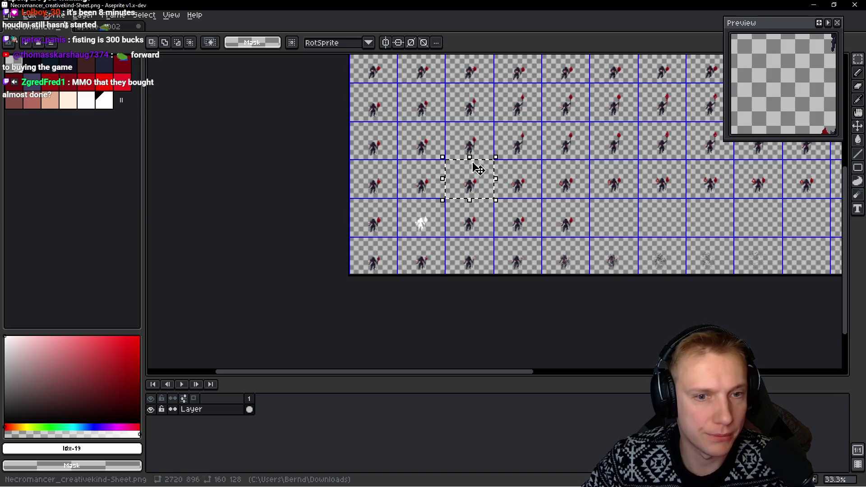
{"action": "left_click", "coordinate": [519, 176]}
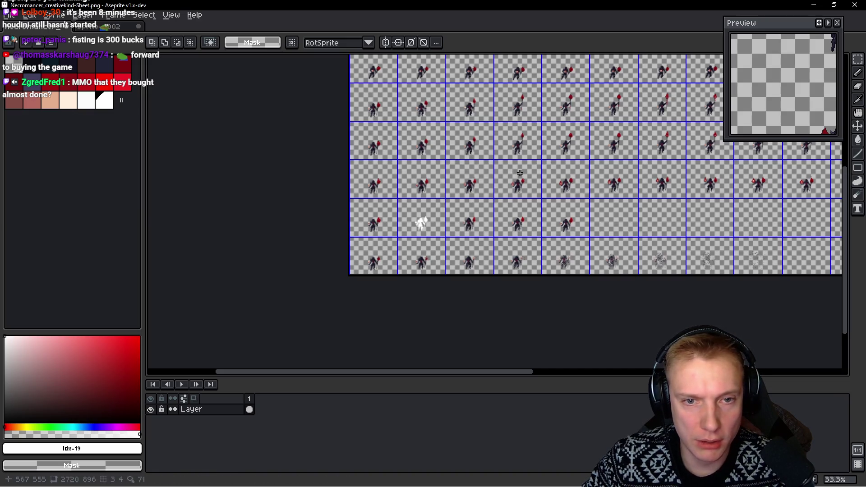
{"action": "key", "text": "ctrl+Tab"}
{"action": "key", "text": "ctrl+v"}
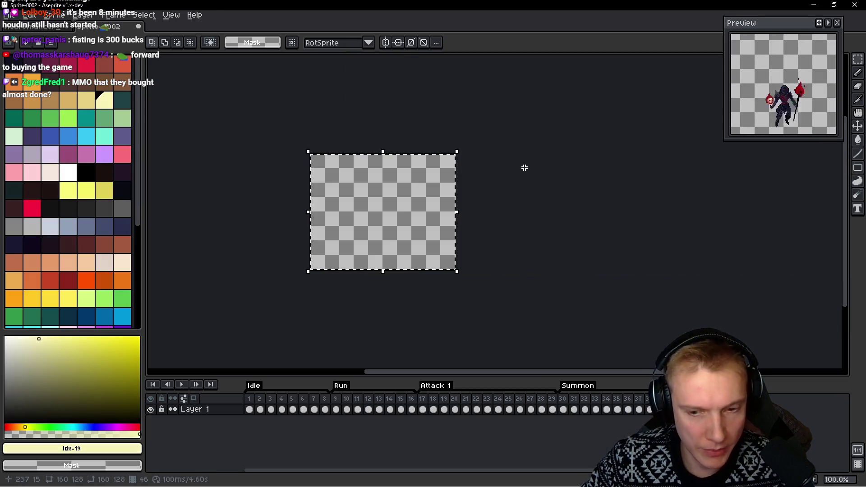
{"action": "key", "text": "Escape"}
{"action": "key", "text": "ctrl+Tab"}
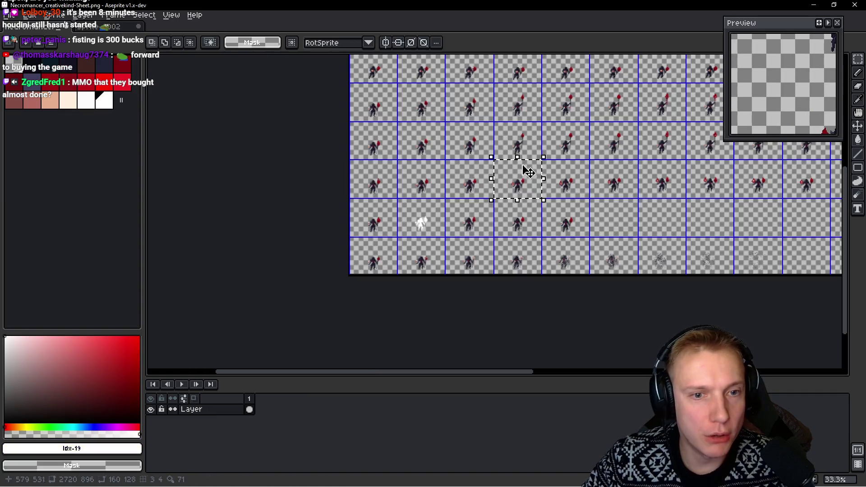
{"action": "key", "text": "ctrl+v"}
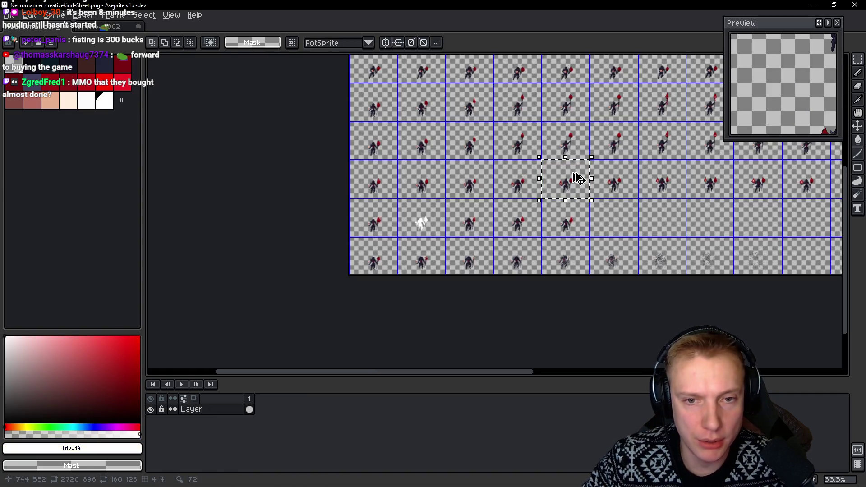
{"action": "key", "text": "ctrl+Tab"}
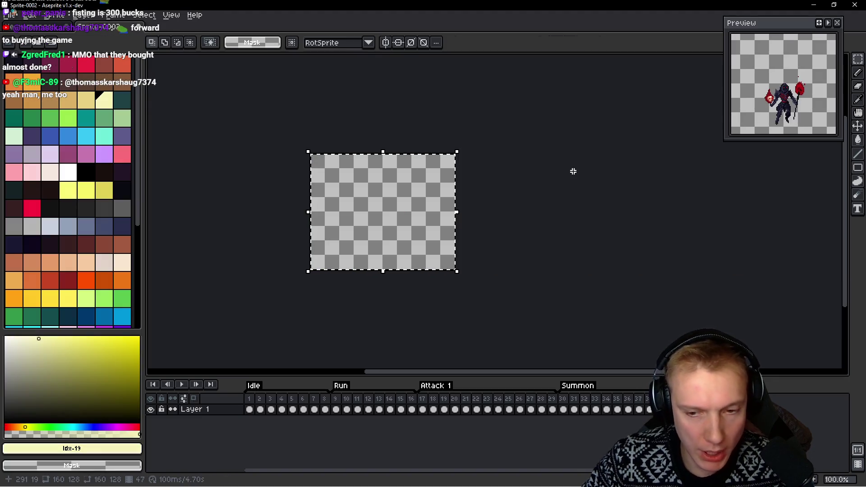
{"action": "key", "text": "ctrl+v"}
{"action": "key", "text": "Escape"}
Shift the selection one cell right, paste that pose into the sprite and add empty frame 49
{"action": "key", "text": "ctrl+Tab"}
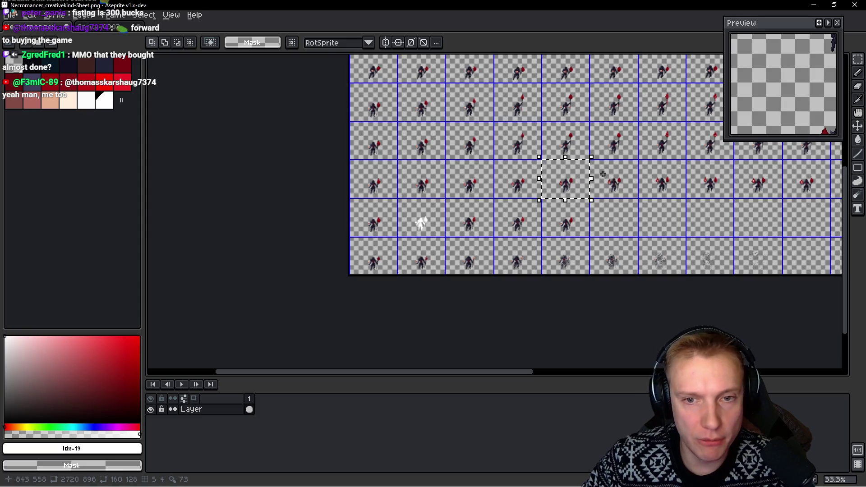
{"action": "key", "text": "shift+Right"}
{"action": "key", "text": "ctrl+Tab"}
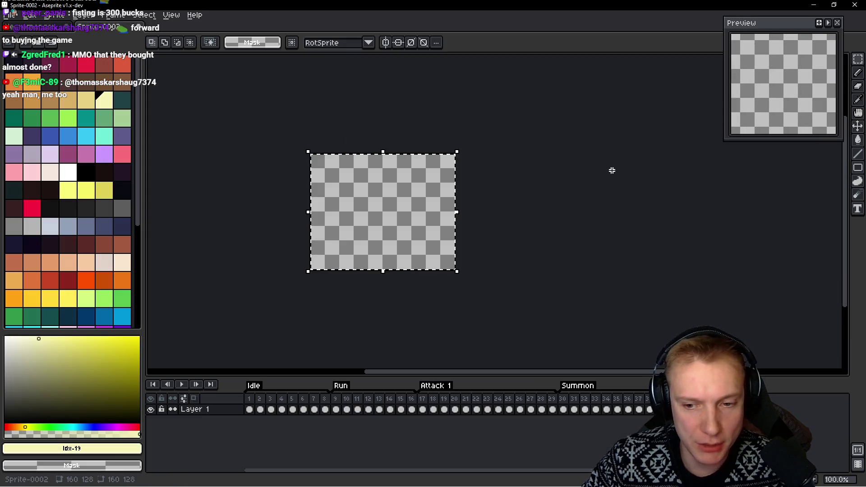
{"action": "key", "text": "ctrl+v"}
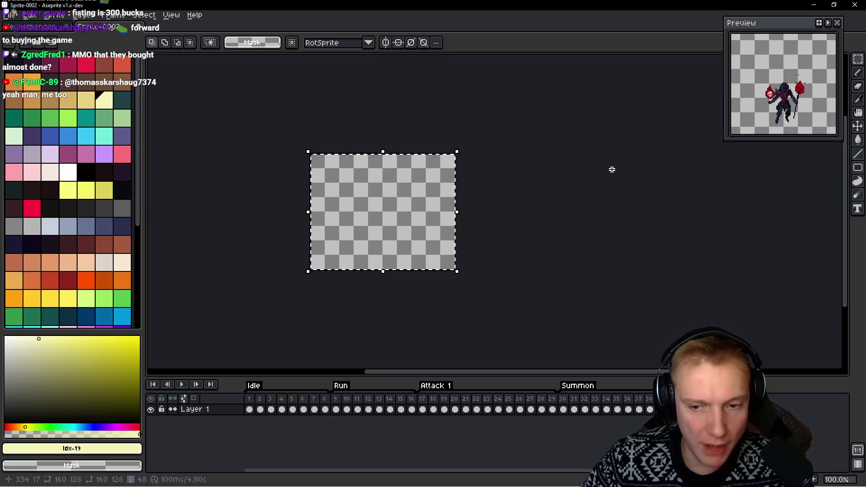
{"action": "key", "text": "Return"}
{"action": "key", "text": "alt+shift+n"}
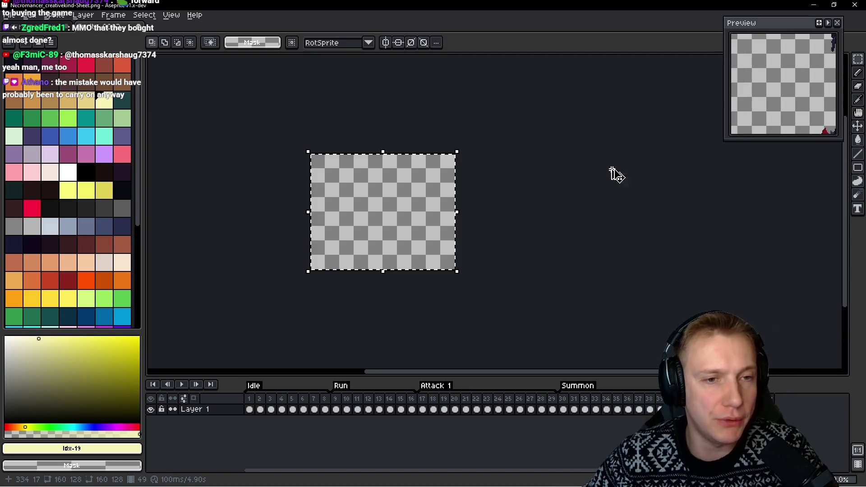
Pan the sheet left, commit the pasted necromancer pose and restore the sheet via cut and paste
{"action": "key", "text": "ctrl+Tab"}
{"action": "mouse_move", "coordinate": [612, 174]}
{"action": "left_mouse_down"}
{"action": "mouse_move", "coordinate": [493, 158]}
{"action": "mouse_move", "coordinate": [473, 165]}
{"action": "mouse_move", "coordinate": [510, 158]}
{"action": "left_mouse_up"}
{"action": "key", "text": "ctrl+Tab"}
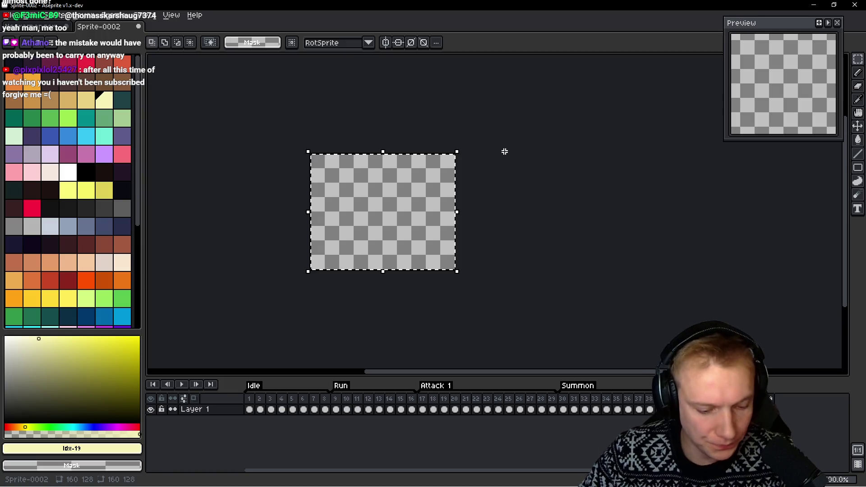
{"action": "key", "text": "ctrl+v"}
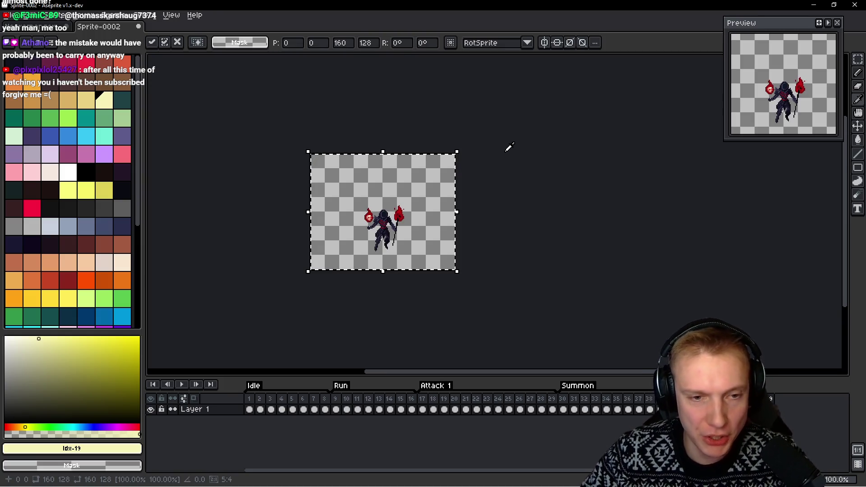
{"action": "key", "text": "alt+v"}
{"action": "key", "text": "Escape"}
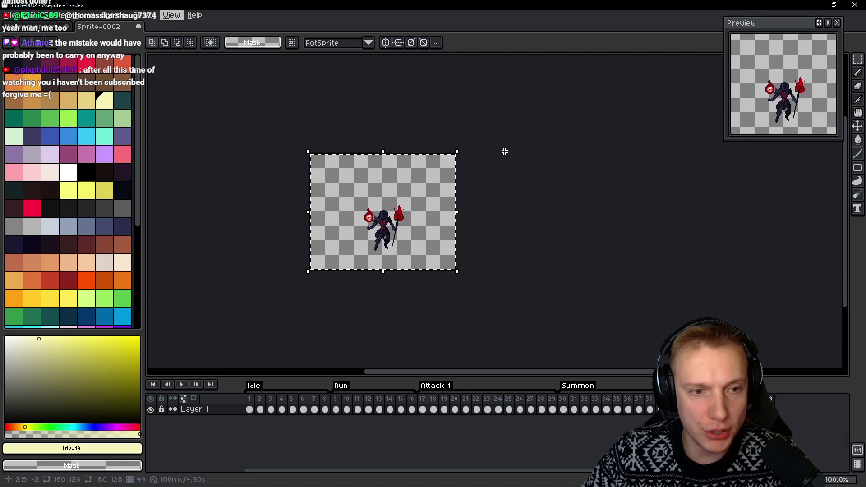
{"action": "key", "text": "alt"}
{"action": "key", "text": "ctrl+x"}
{"action": "key", "text": "ctrl+Tab"}
{"action": "key", "text": "ctrl+v"}
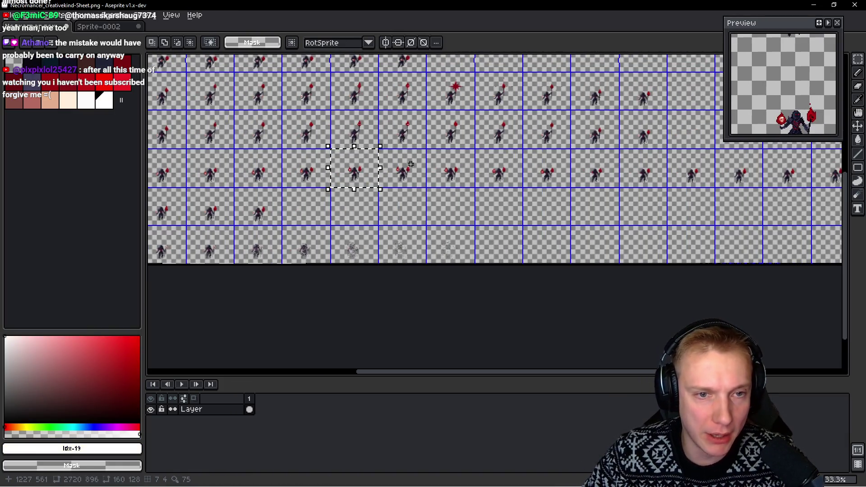
Select the next sheet pose, paste it into Sprite-0002 and undo, then return to the sheet
{"action": "left_click_drag", "start_coordinate": [367, 170], "coordinate": [416, 170]}
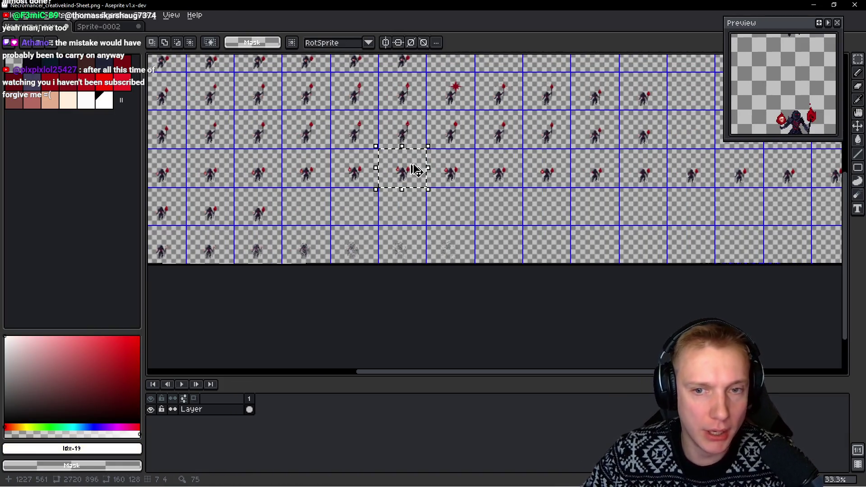
{"action": "key", "text": "ctrl+Tab"}
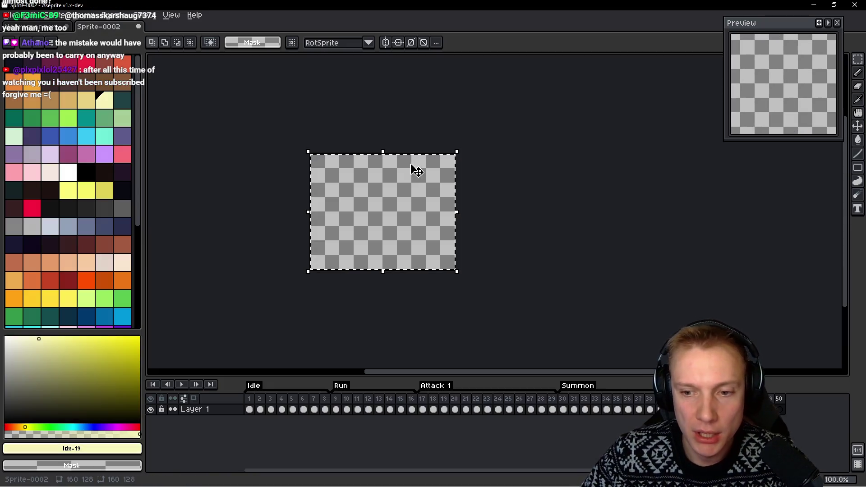
{"action": "key", "text": "ctrl+v"}
{"action": "key", "text": "ctrl+z"}
{"action": "key", "text": "ctrl+Tab"}
Repeat for the next two sheet cells, pasting each pose into Sprite-0002 toward frame 53
{"action": "left_click_drag", "start_coordinate": [455, 158], "coordinate": [457, 163]}
{"action": "key", "text": "ctrl+Tab"}
{"action": "key", "text": "ctrl+v"}
{"action": "key", "text": "ctrl+z"}
{"action": "key", "text": "ctrl+Tab"}
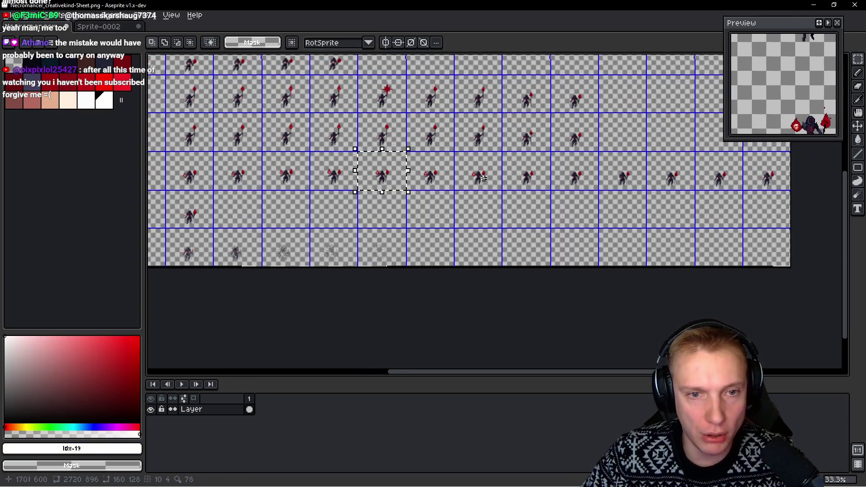
{"action": "left_click_drag", "start_coordinate": [422, 158], "coordinate": [427, 164]}
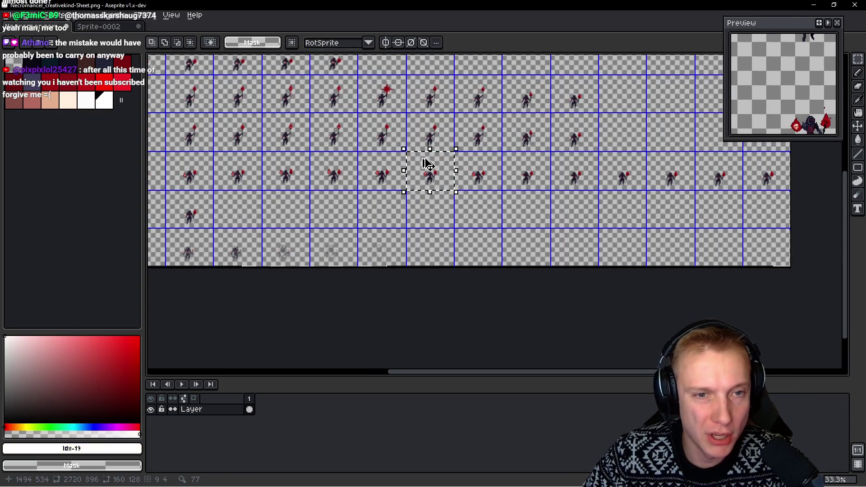
{"action": "key", "text": "ctrl+Tab"}
{"action": "key", "text": "ctrl+v"}
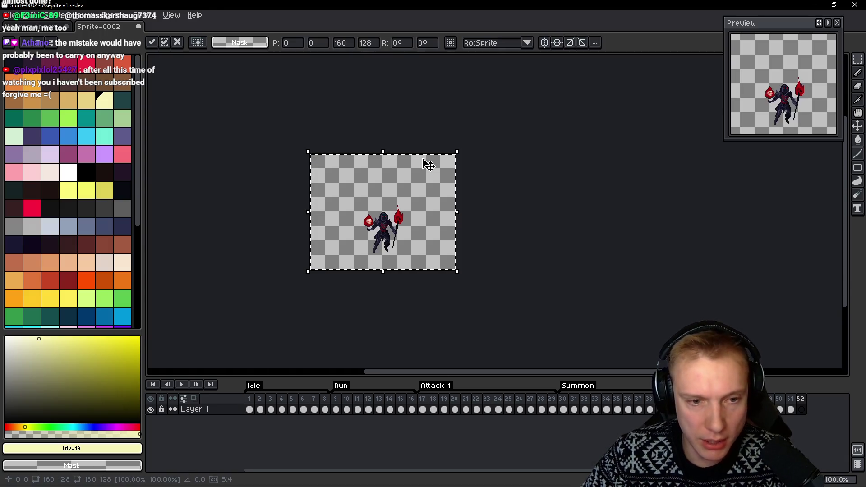
{"action": "key", "text": "ctrl+z"}
{"action": "key", "text": "ctrl+Tab"}
Copy the next two sheet poses into frames 53 and 54 of Sprite-0002, committing each
{"action": "left_click_drag", "start_coordinate": [477, 158], "coordinate": [482, 165]}
{"action": "key", "text": "ctrl+Tab"}
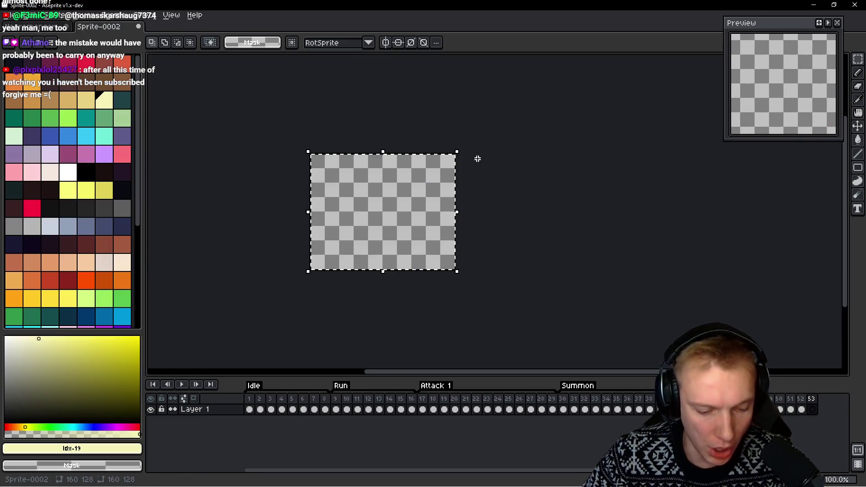
{"action": "key", "text": "ctrl+v"}
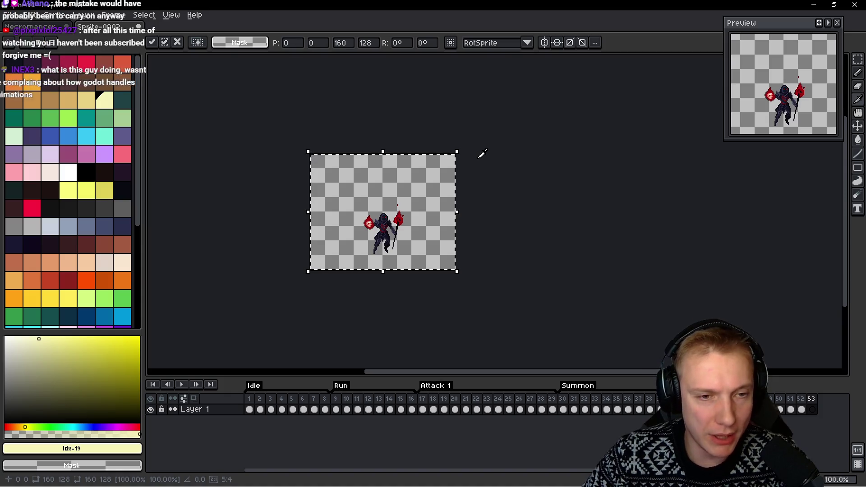
{"action": "key", "text": "Escape"}
{"action": "key", "text": "ctrl+Tab"}
{"action": "left_click_drag", "start_coordinate": [528, 160], "coordinate": [534, 165]}
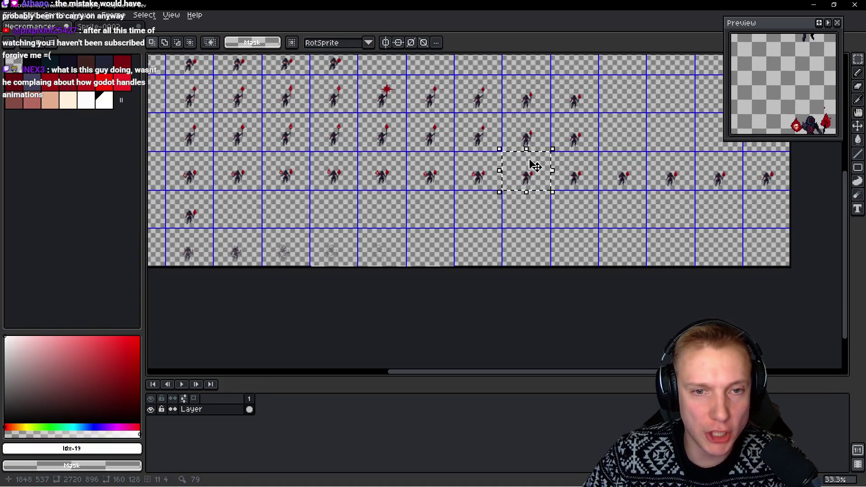
{"action": "key", "text": "ctrl+c"}
{"action": "key", "text": "ctrl+Tab"}
{"action": "key", "text": "ctrl+v"}
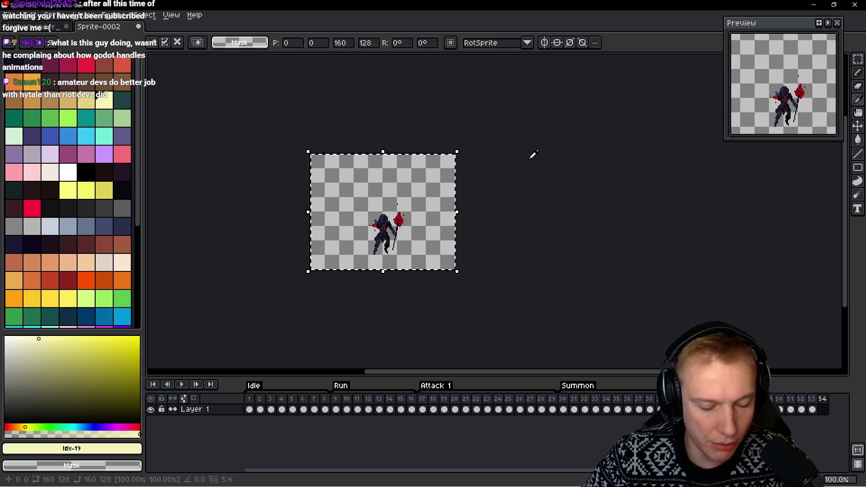
{"action": "key", "text": "Escape"}
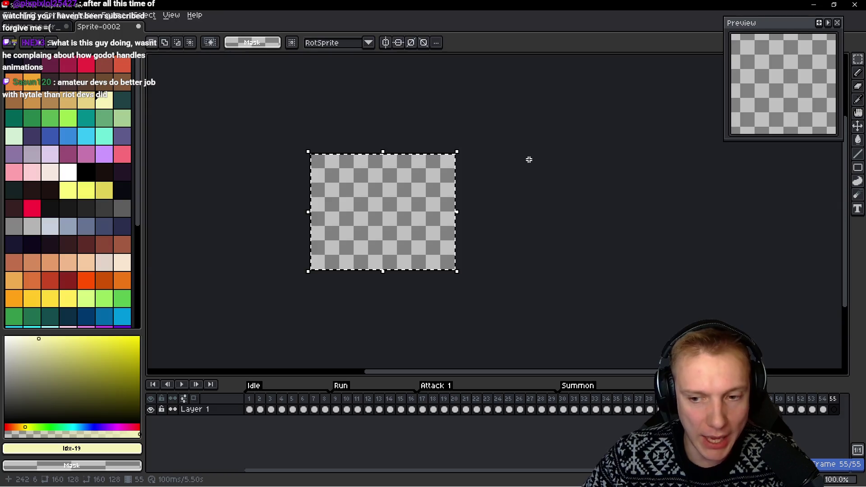
{"action": "key", "text": "ctrl+Tab"}
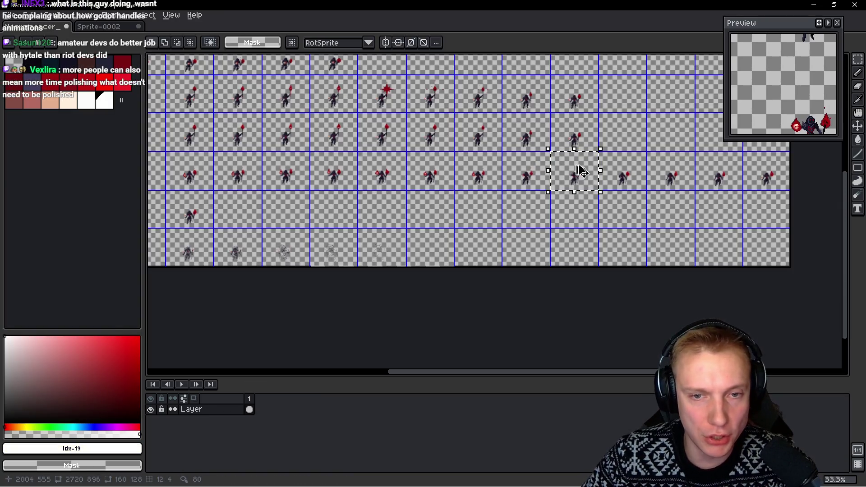
Paste two further poses into frames 55 and 56, the second commit adding frame 57
{"action": "key", "text": "ctrl+Tab"}
{"action": "key", "text": "ctrl+Tab"}
{"action": "key", "text": "ctrl+Tab"}
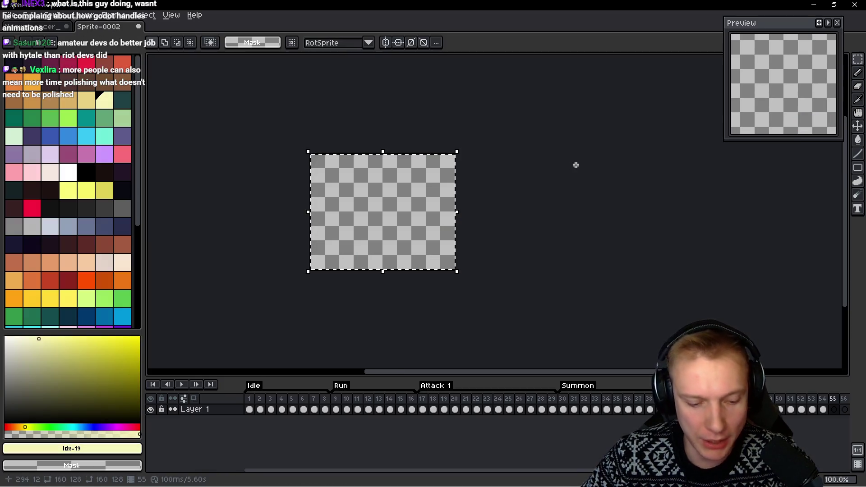
{"action": "key", "text": "ctrl+v"}
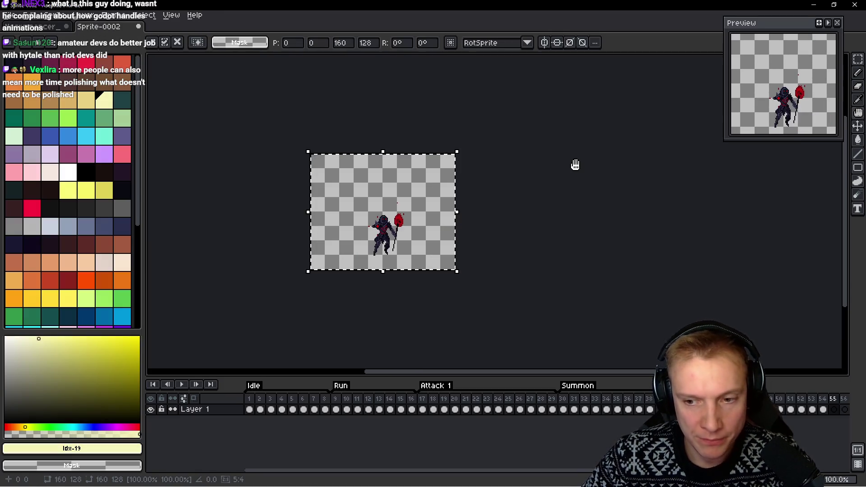
{"action": "key", "text": "Escape"}
{"action": "key", "text": "ctrl+Tab"}
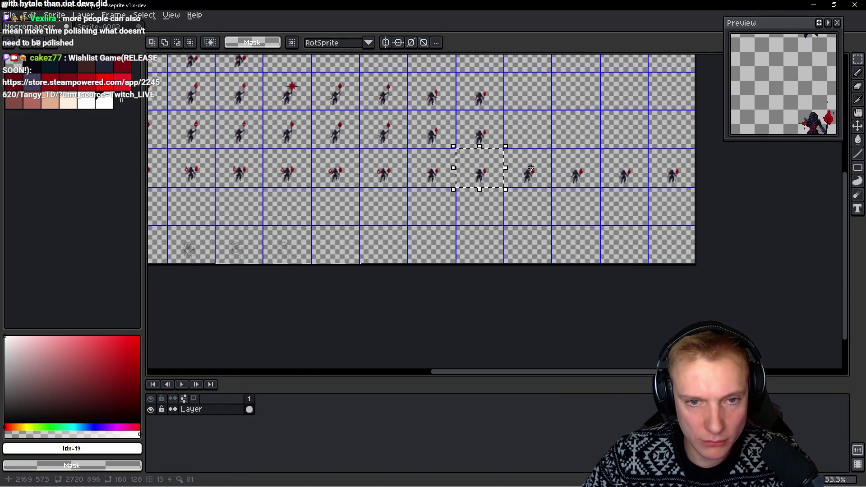
{"action": "left_click_drag", "start_coordinate": [532, 169], "coordinate": [531, 164]}
{"action": "key", "text": "ctrl+Tab"}
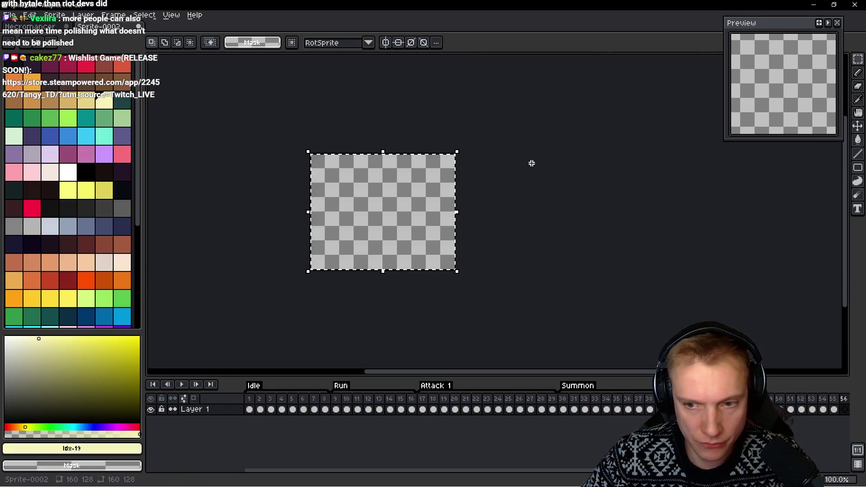
{"action": "key", "text": "ctrl+v"}
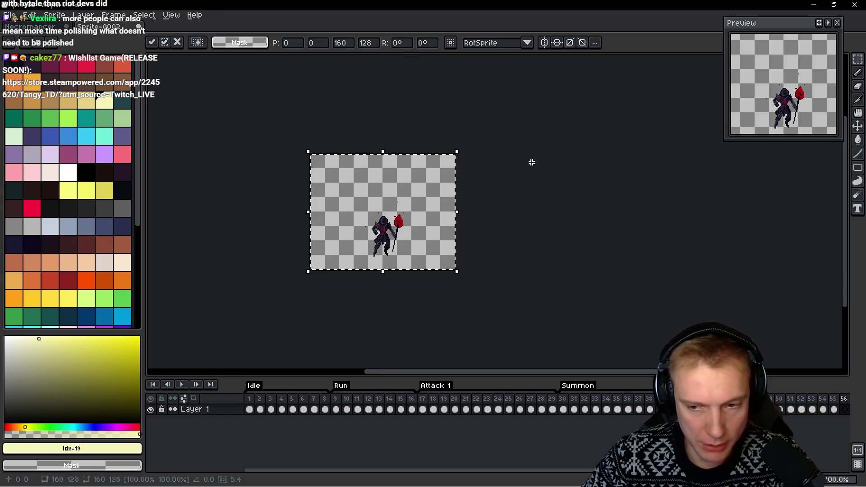
{"action": "key", "text": "Escape"}
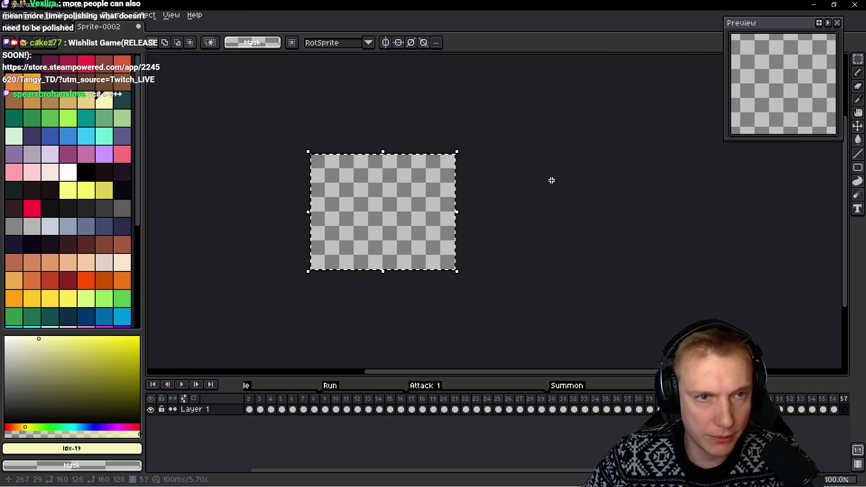
{"action": "key", "text": "ctrl+Tab"}
Select the next two sheet cells and commit their poses into frames 57 and 58
{"action": "left_click", "coordinate": [579, 169]}
{"action": "key", "text": "ctrl+Tab"}
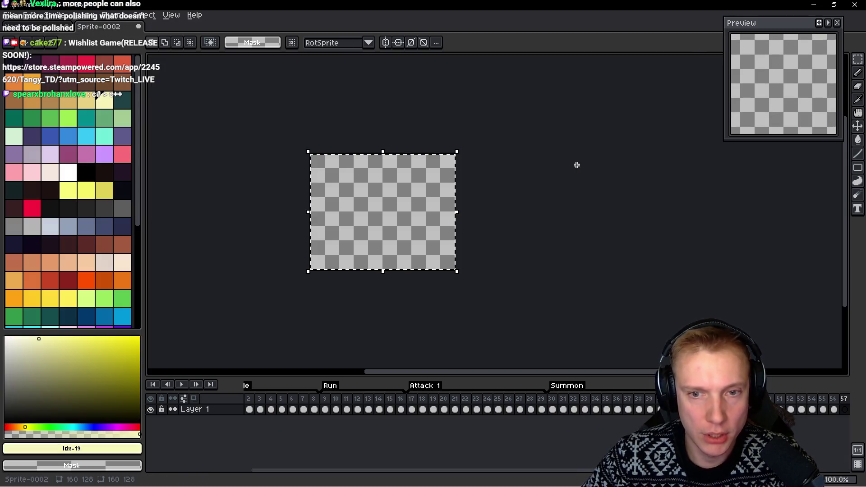
{"action": "key", "text": "ctrl+v"}
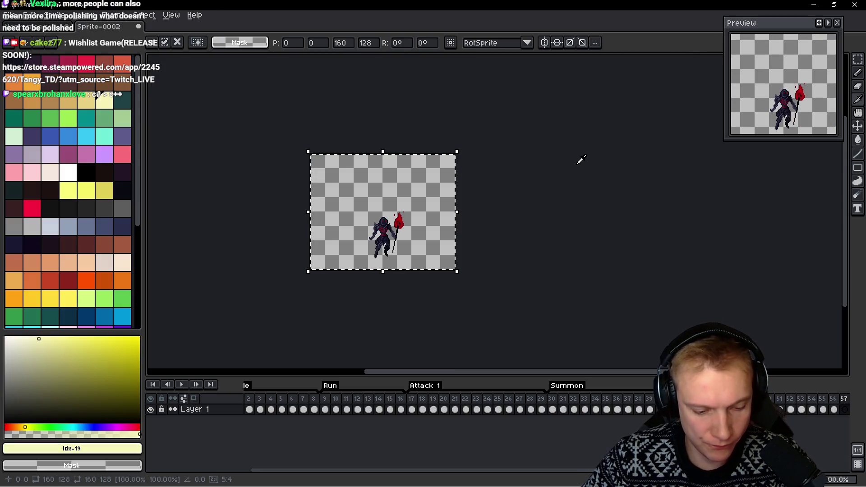
{"action": "key", "text": "Escape"}
{"action": "key", "text": "ctrl+Tab"}
{"action": "left_click", "coordinate": [622, 165]}
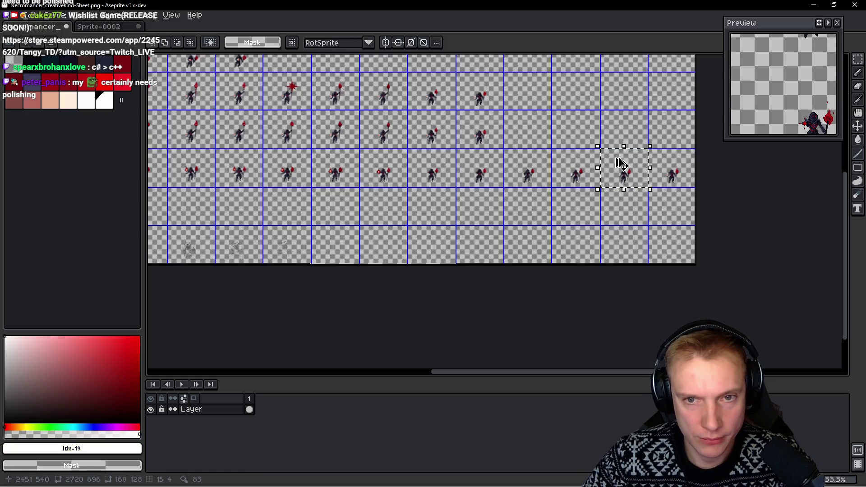
{"action": "key", "text": "ctrl+Tab"}
{"action": "key", "text": "ctrl+v"}
{"action": "key", "text": "Escape"}
{"action": "key", "text": "ctrl+Tab"}
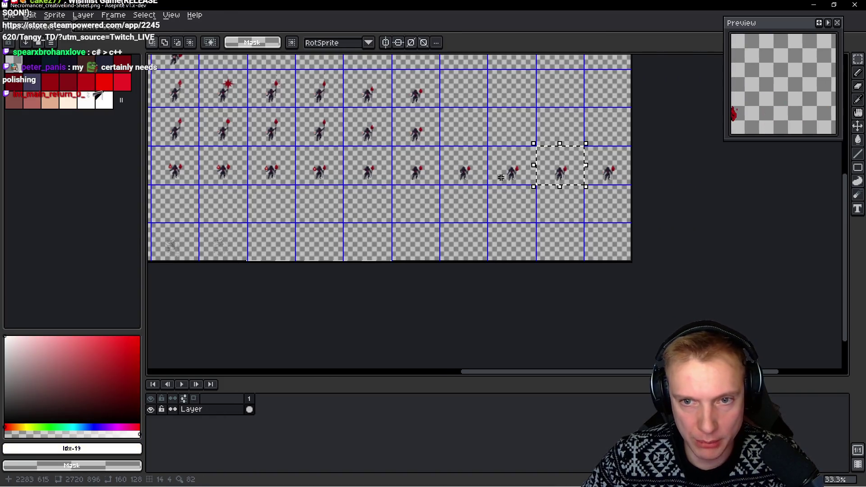
Paste the last pose into frame 59 and select frames 43 to 59 in the timeline for tagging
{"action": "left_click", "coordinate": [609, 164]}
{"action": "key", "text": "ctrl+Tab"}
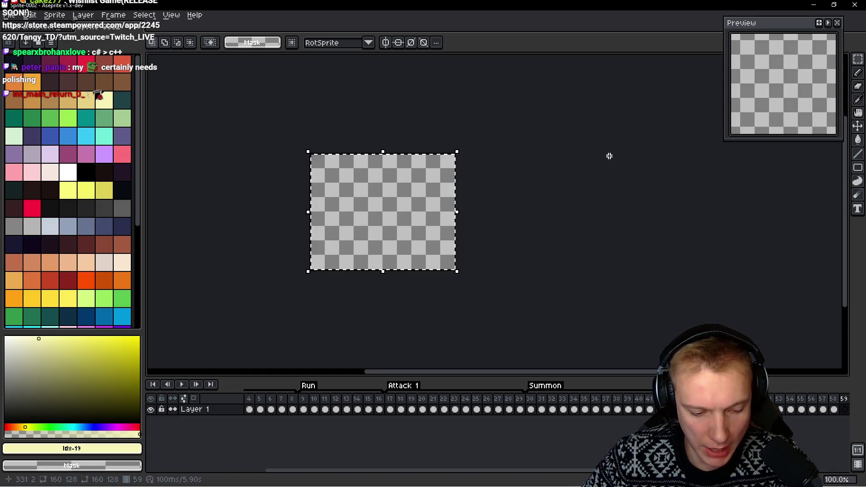
{"action": "key", "text": "ctrl+v"}
{"action": "key", "text": "Return"}
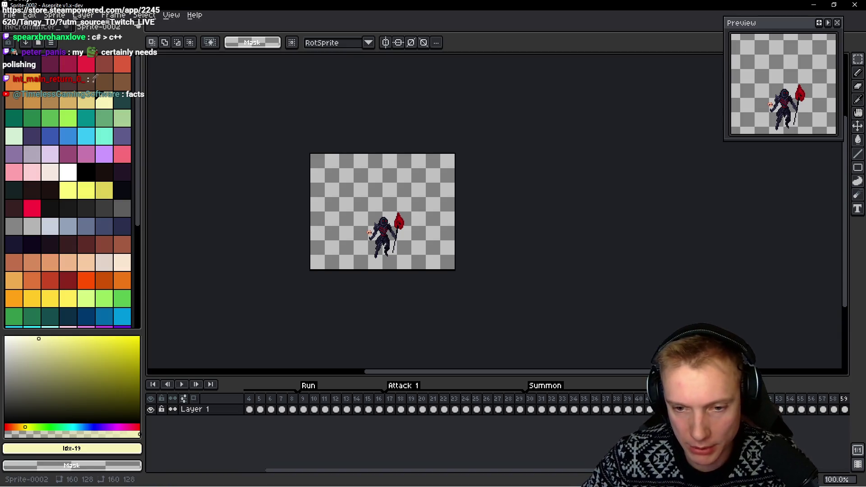
{"action": "left_click", "coordinate": [844, 410]}
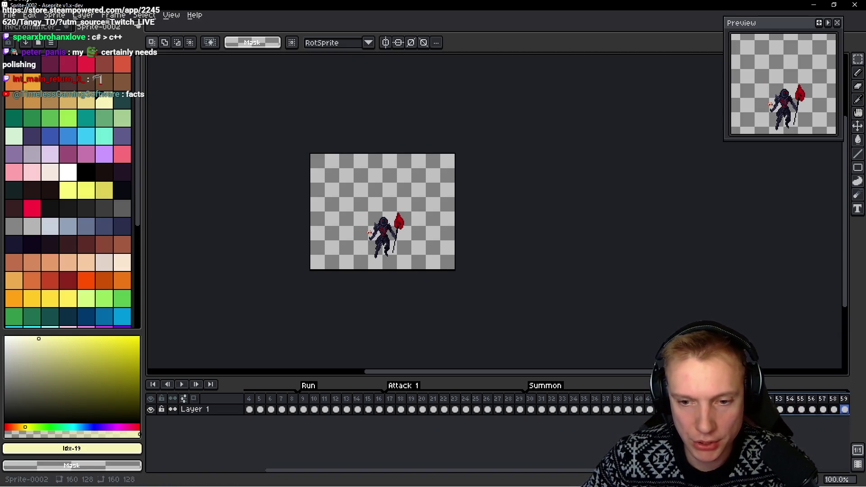
Create a fifth named tag over frames 43 to 59 and confirm it, starting playback
{"action": "key", "text": "alt+t"}
{"action": "type", "text": "Skull Burs"}
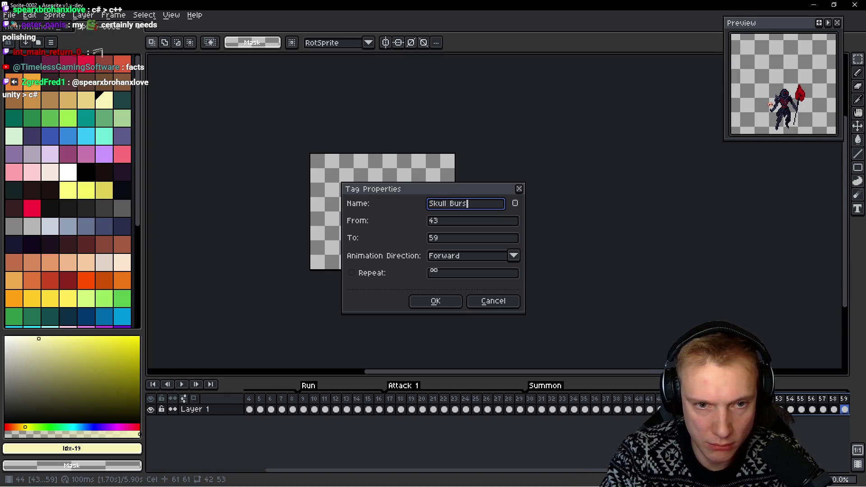
{"action": "key", "text": "Return"}
{"action": "key", "text": "Return"}
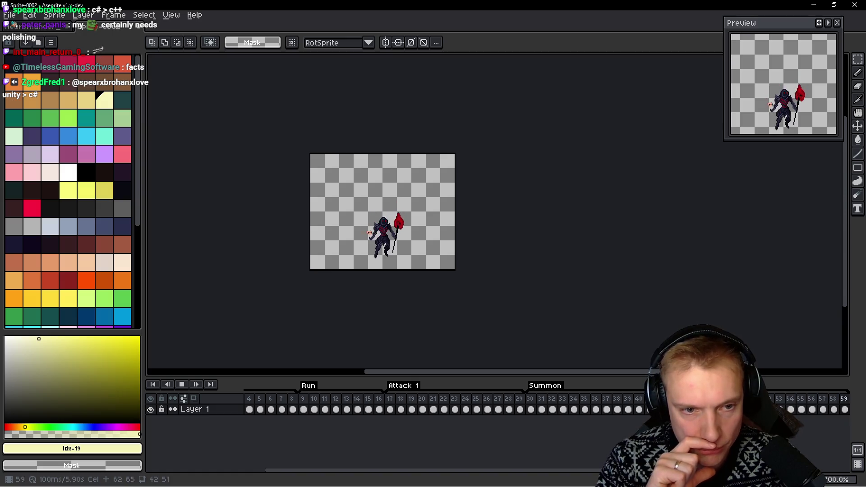
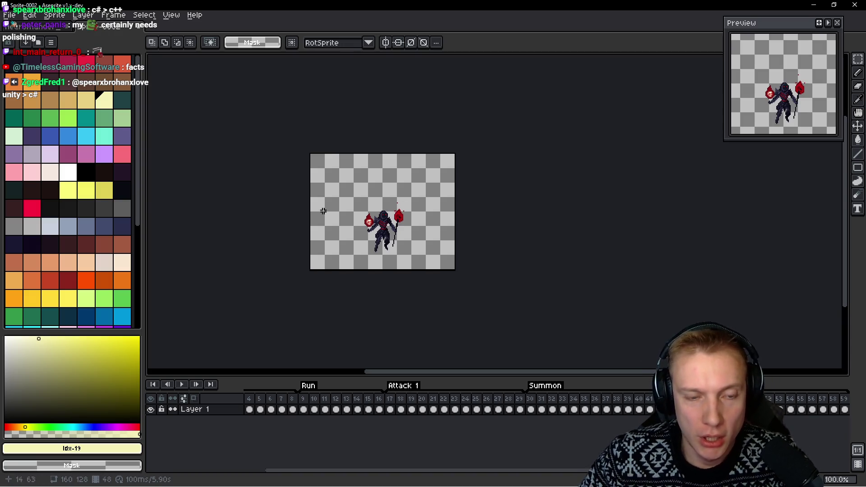
Play the wizard animation, then switch to the Necromancer sprite sheet document
{"action": "key", "text": "Return"}
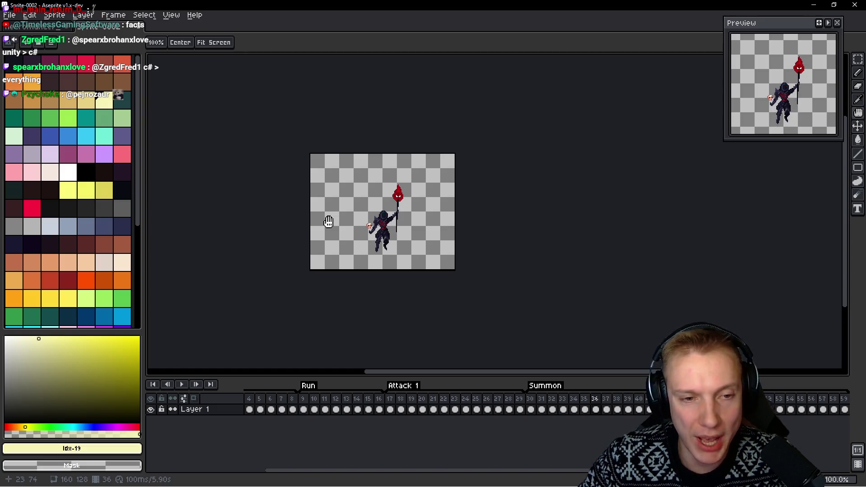
{"action": "left_click", "coordinate": [96, 26]}
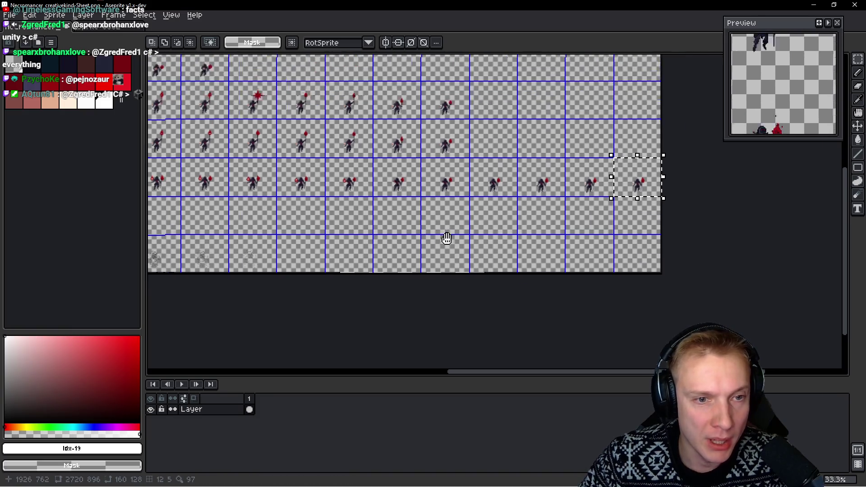
{"action": "scroll", "coordinate": [403, 228], "scroll_direction": "left", "scroll_amount": 5}
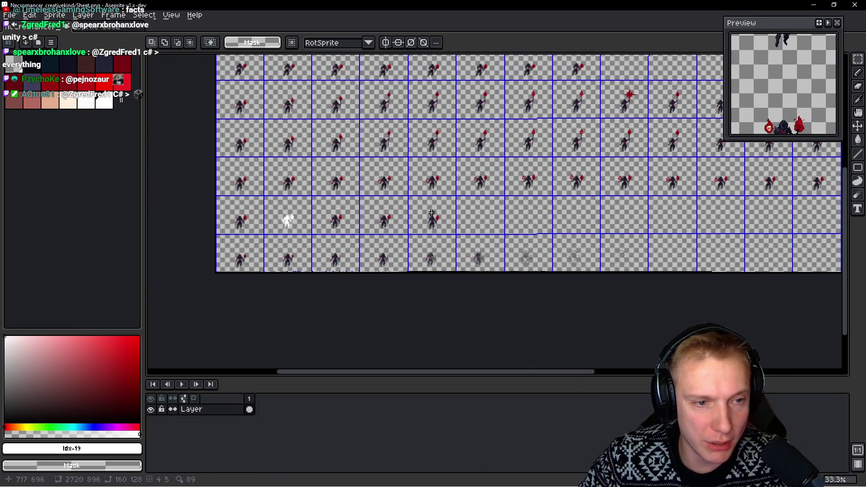
Copy the first bottom-row cell from the sheet into a new frame 60 of Sprite-0002
{"action": "left_click_drag", "start_coordinate": [237, 252], "coordinate": [243, 257]}
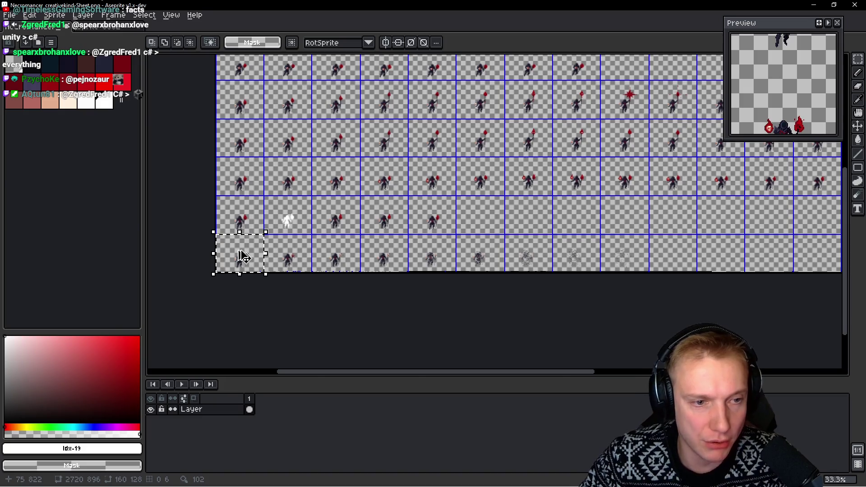
{"action": "key", "text": "ctrl+Tab"}
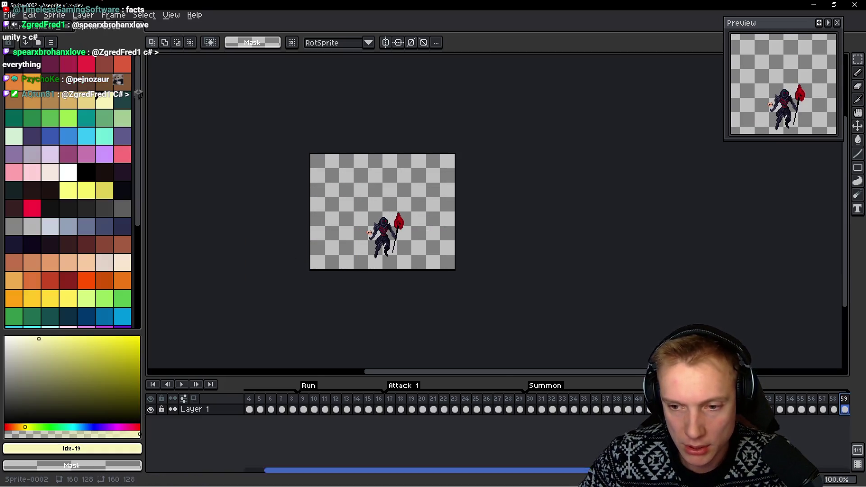
{"action": "scroll", "coordinate": [406, 406], "scroll_direction": "right", "scroll_amount": 1}
{"action": "scroll", "coordinate": [407, 406], "scroll_direction": "right", "scroll_amount": 1}
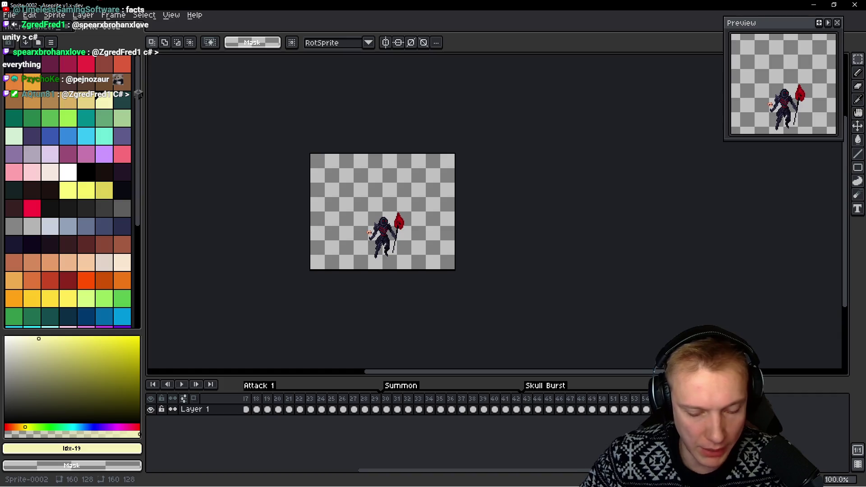
{"action": "key", "text": "Left"}
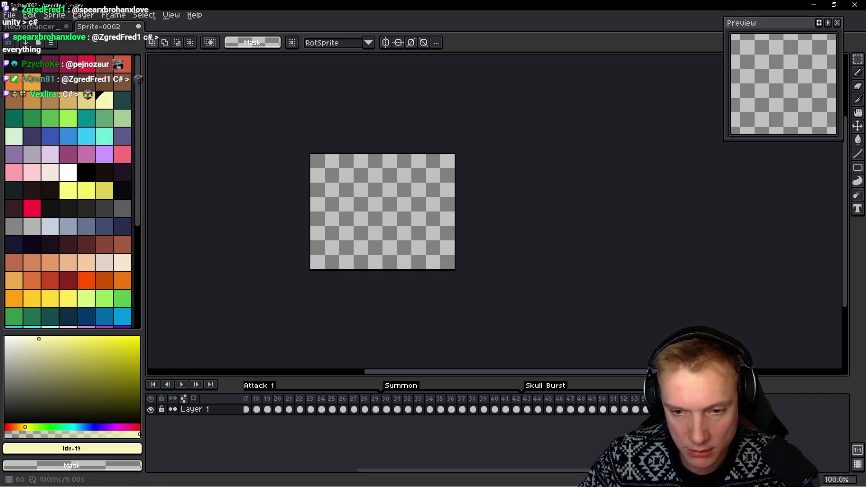
{"action": "key", "text": "ctrl+v"}
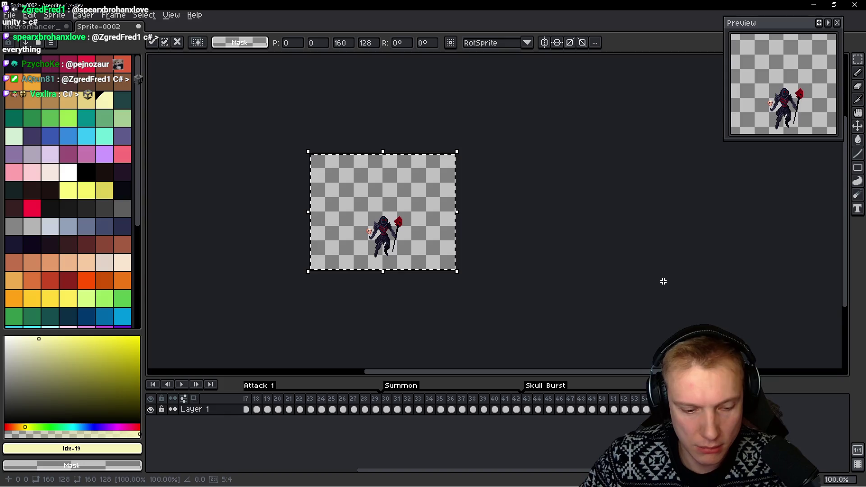
Copy the next bottom-row cell into a new frame 61, then return to the sheet
{"action": "key", "text": "ctrl+Tab"}
{"action": "left_click_drag", "start_coordinate": [263, 234], "coordinate": [300, 259]}
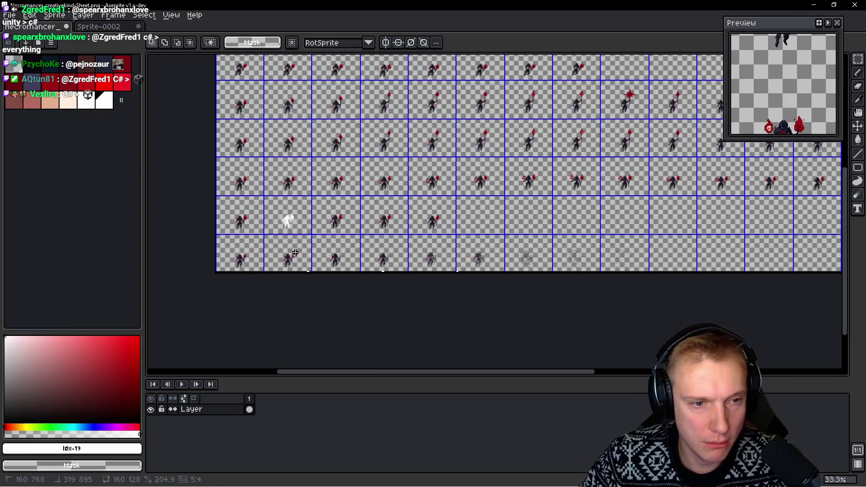
{"action": "key", "text": "ctrl+Tab"}
{"action": "key", "text": "alt+shift+n"}
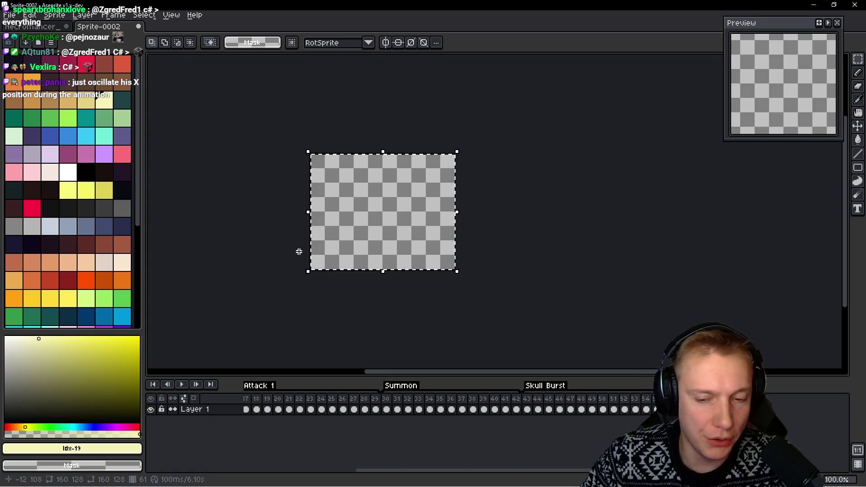
{"action": "key", "text": "ctrl+v"}
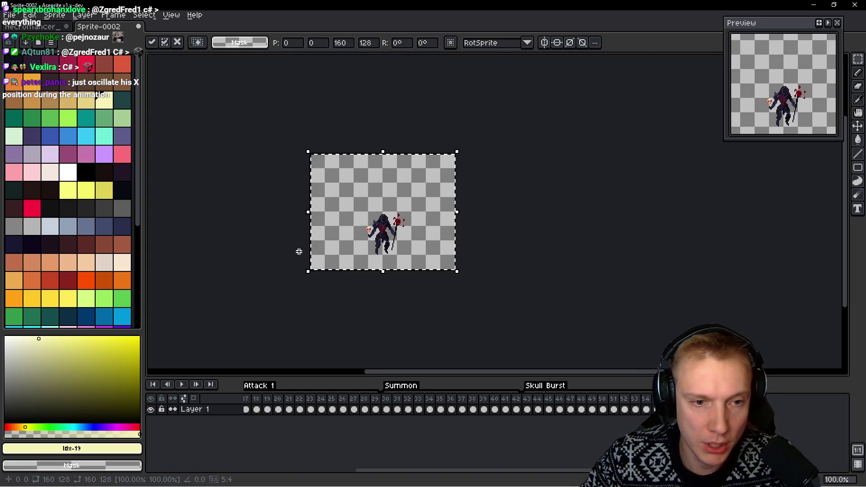
{"action": "key", "text": "ctrl+Tab"}
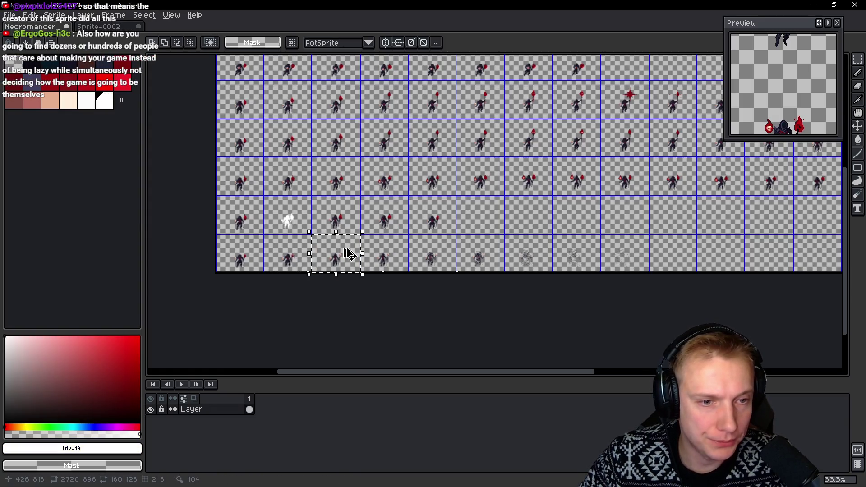
Paste the copied pose into new frame 62 and bring in the next sheet cell as frame 63
{"action": "key", "text": "Return"}
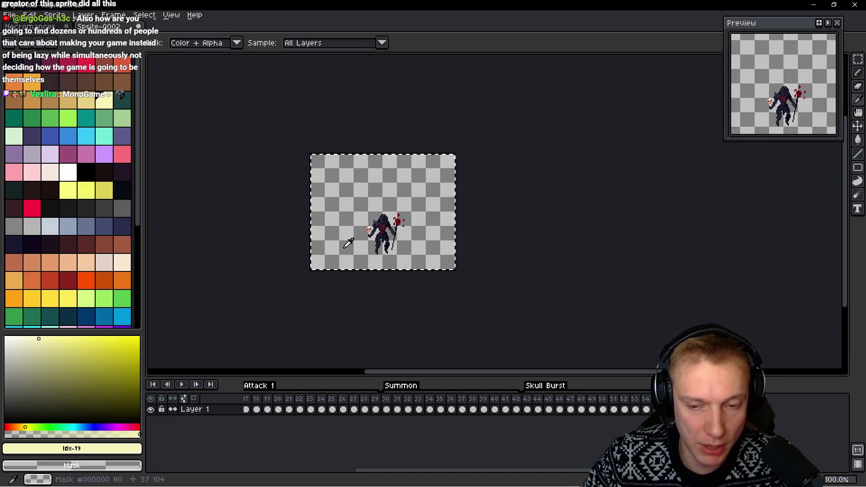
{"action": "key", "text": "ctrl+a"}
{"action": "key", "text": "ctrl+Tab"}
{"action": "key", "text": "ctrl+v"}
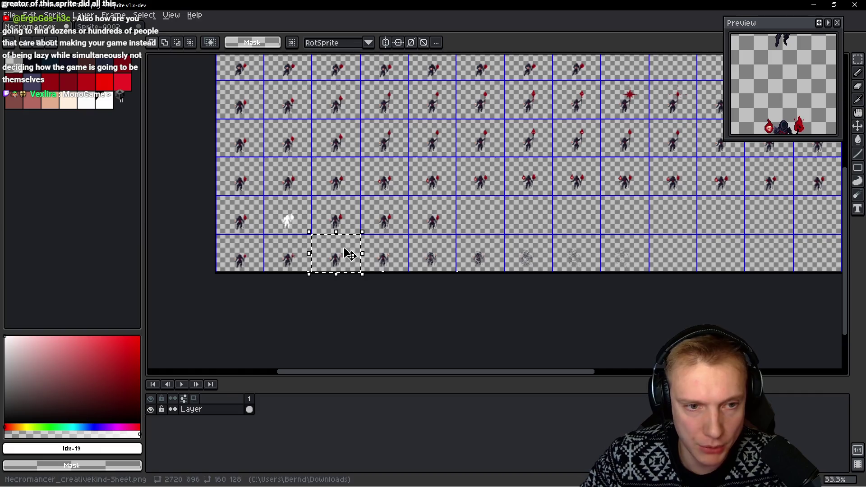
{"action": "key", "text": "ctrl+Tab"}
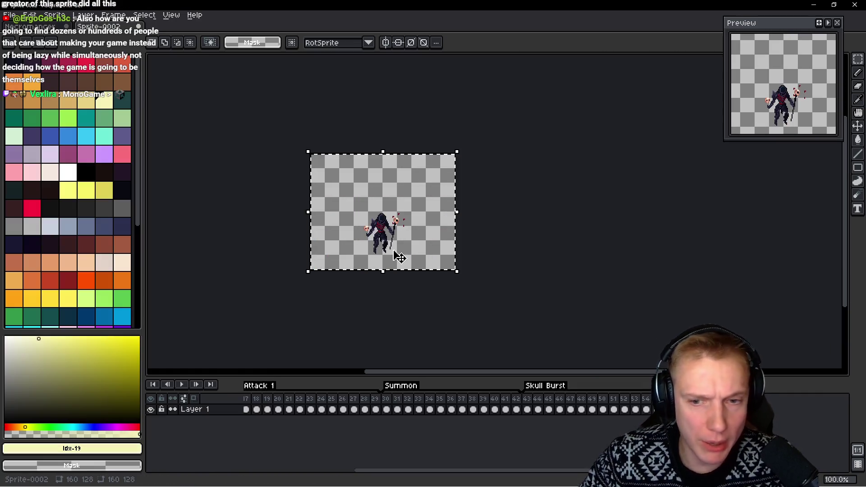
{"action": "key", "text": "Delete"}
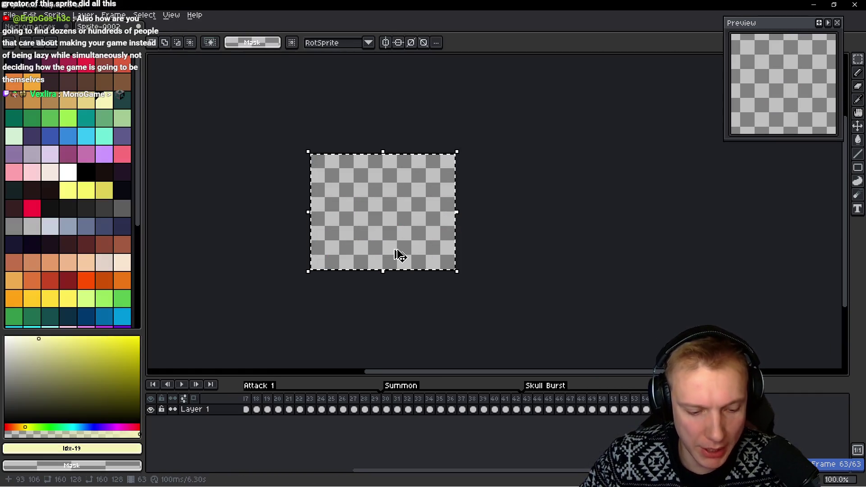
{"action": "key", "text": "ctrl+v"}
Place the pasted pose, add an empty frame 64 and go back to the sheet
{"action": "key", "text": "ctrl+Tab"}
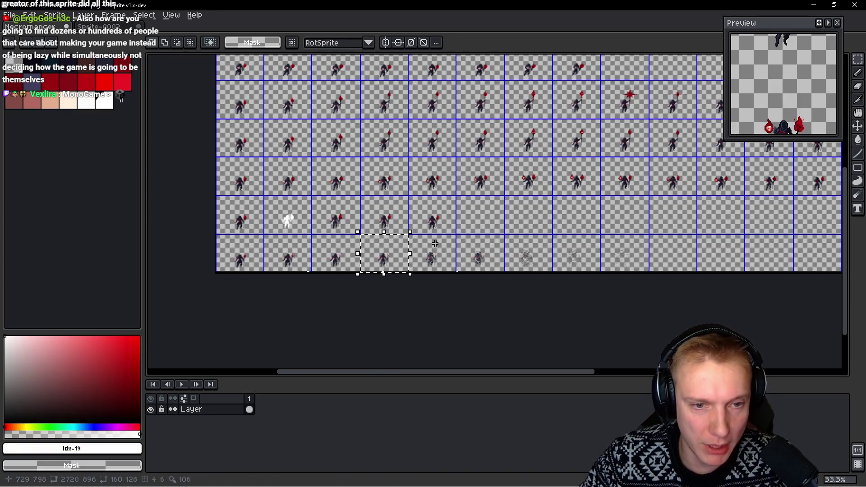
{"action": "key", "text": "ctrl+Tab"}
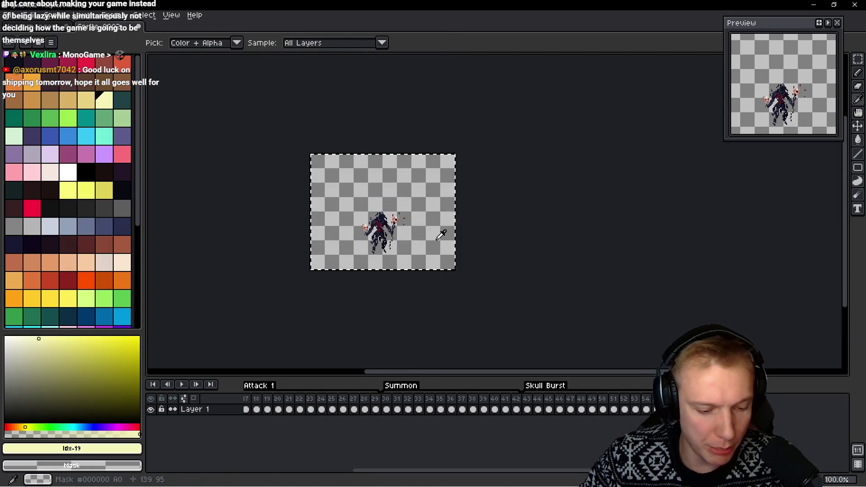
{"action": "key", "text": "m"}
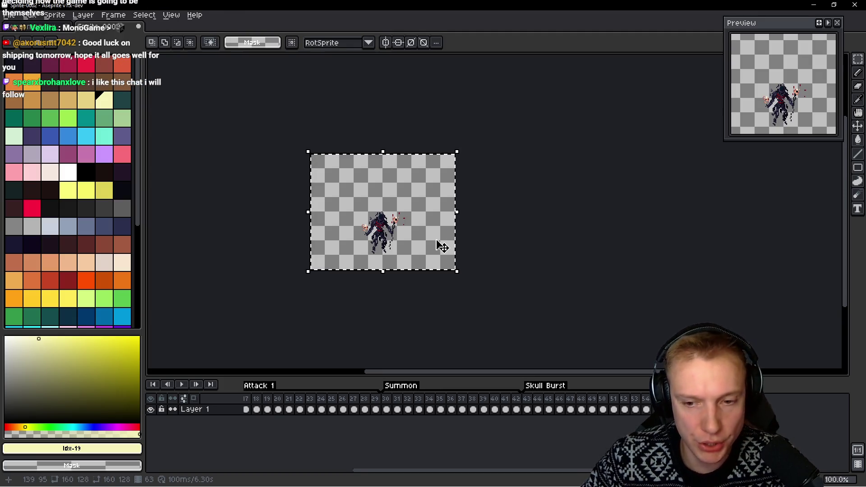
{"action": "key", "text": "alt"}
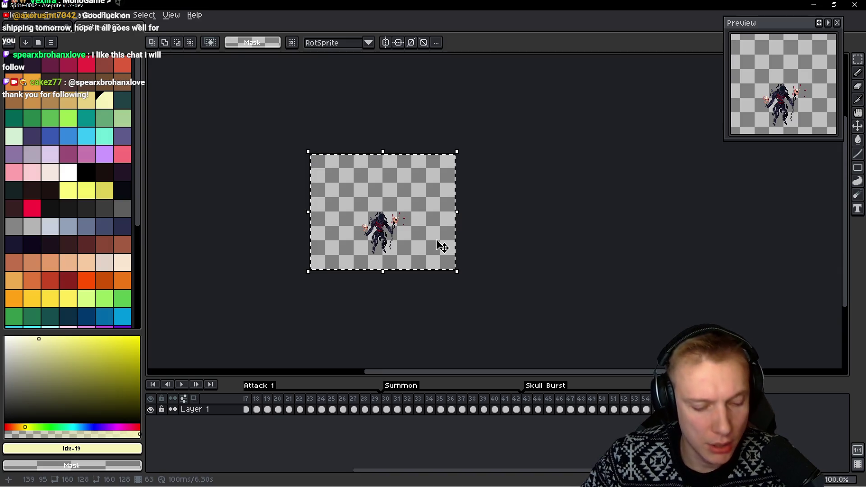
{"action": "key", "text": "alt"}
{"action": "key", "text": "alt+v"}
{"action": "key", "text": "Escape"}
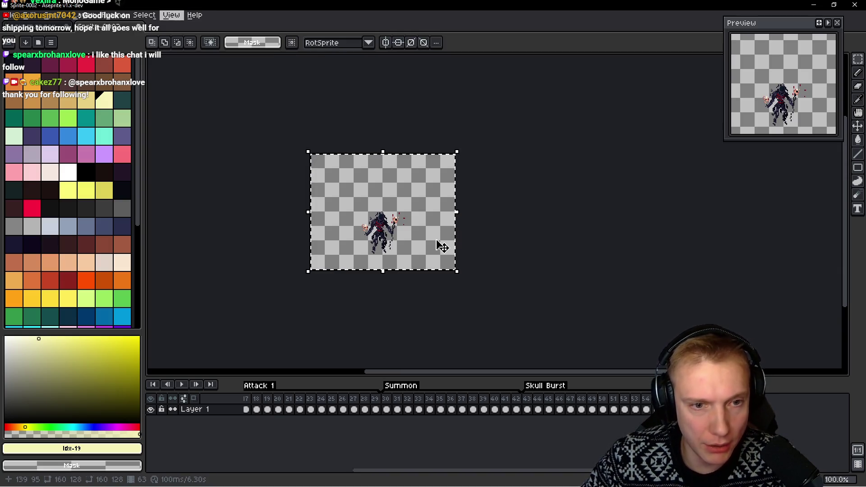
{"action": "key", "text": "Left"}
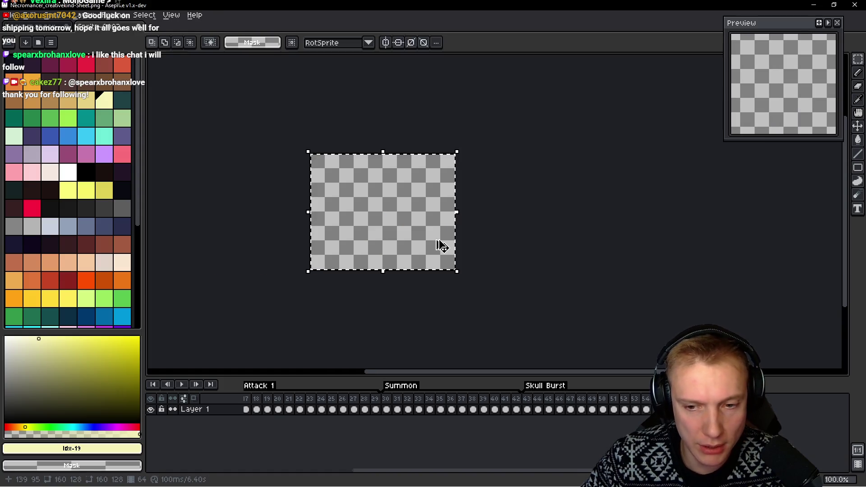
{"action": "key", "text": "ctrl+Tab"}
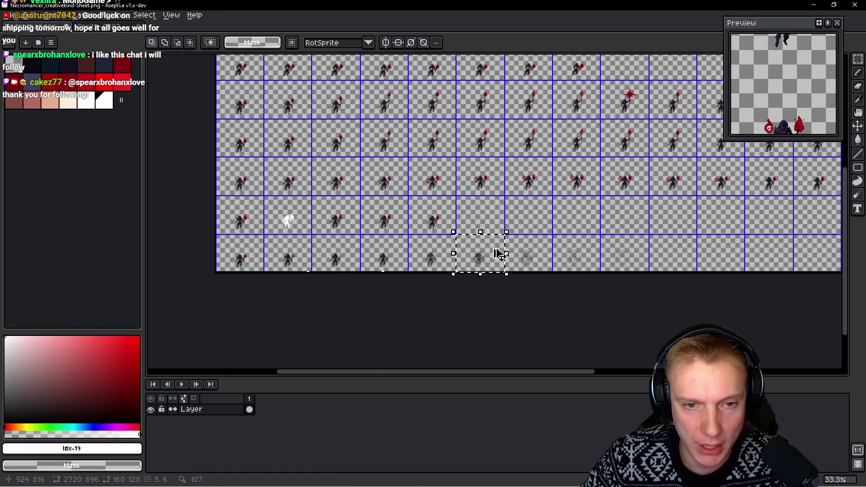
Fill frame 64 and a new frame 65 with the next two fading Necromancer poses
{"action": "key", "text": "ctrl+Tab"}
{"action": "key", "text": "ctrl+v"}
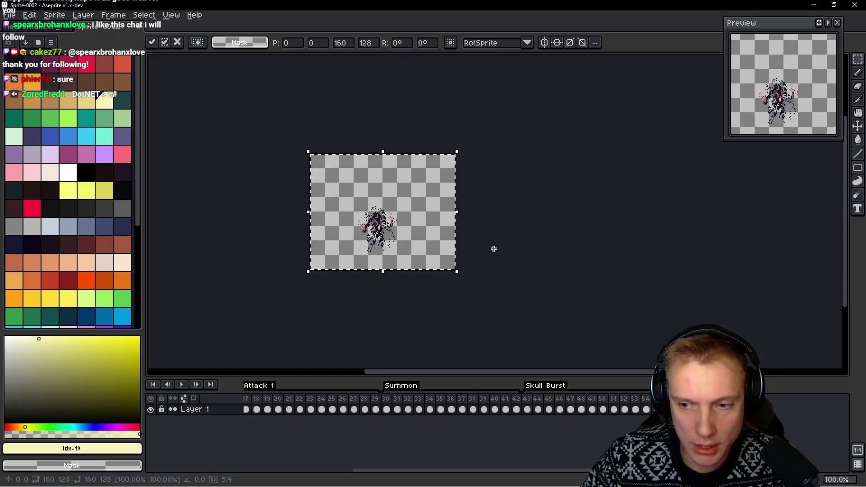
{"action": "key", "text": "ctrl+Tab"}
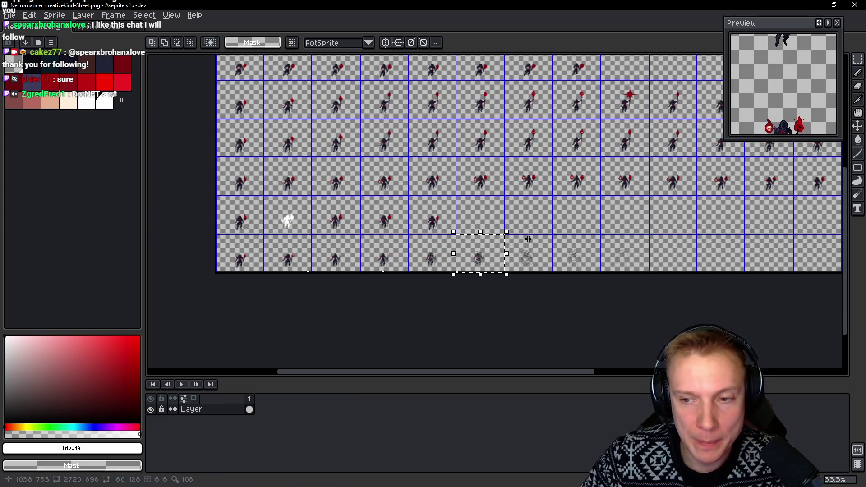
{"action": "left_click", "coordinate": [532, 242]}
{"action": "key", "text": "ctrl+c"}
{"action": "key", "text": "ctrl+Tab"}
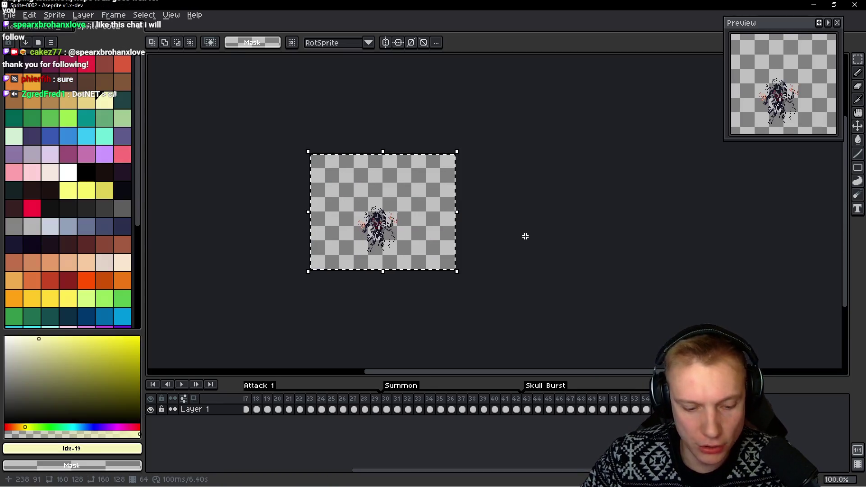
{"action": "key", "text": "i"}
{"action": "key", "text": "ctrl+z"}
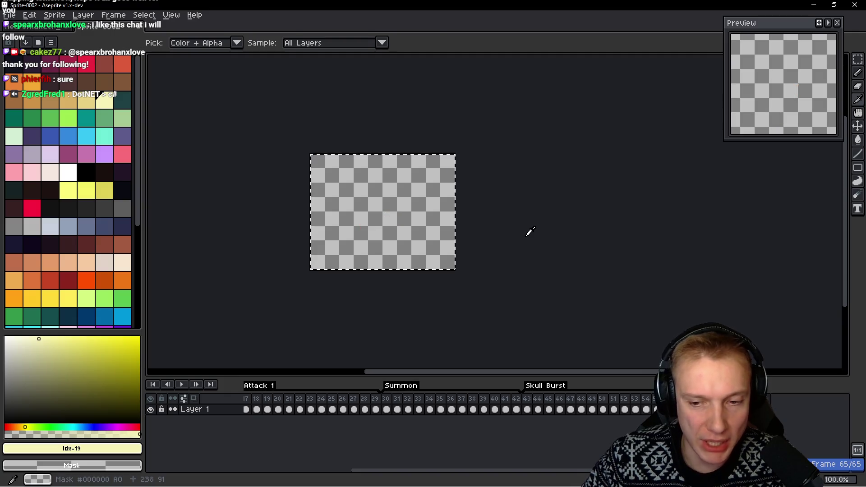
{"action": "key", "text": "m"}
{"action": "key", "text": "ctrl+v"}
Add frames 66 and 67 with the following sheet cells pasted in, then return to the sheet
{"action": "key", "text": "ctrl+Tab"}
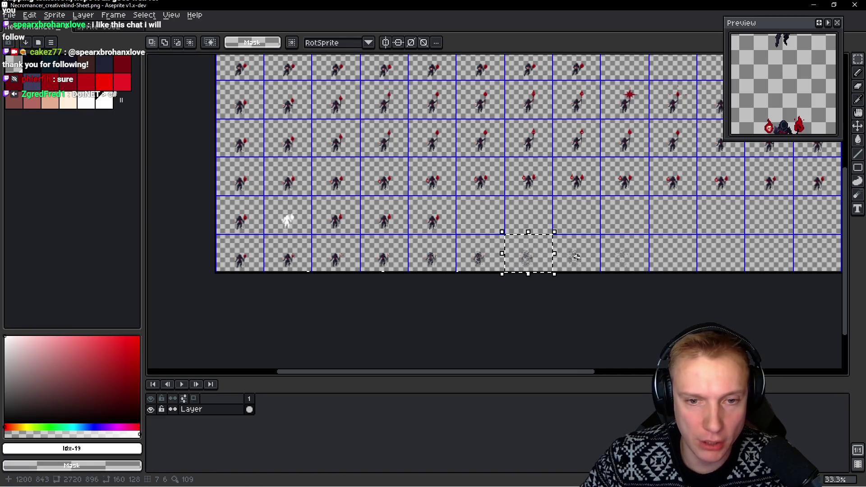
{"action": "key", "text": "ctrl+Tab"}
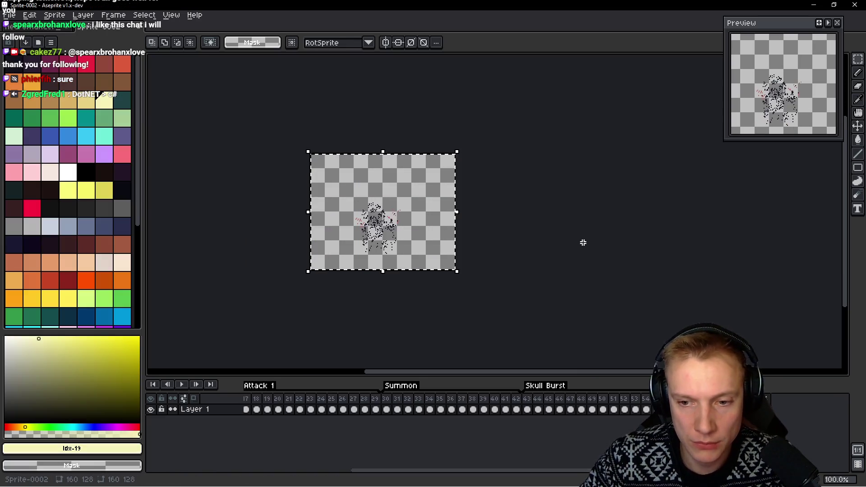
{"action": "key", "text": "alt+b"}
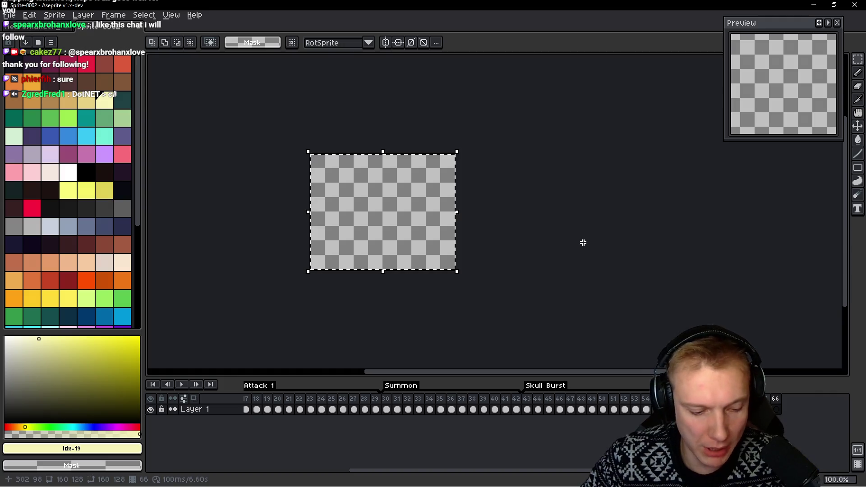
{"action": "key", "text": "ctrl+Tab"}
{"action": "left_click_drag", "start_coordinate": [626, 247], "coordinate": [631, 253]}
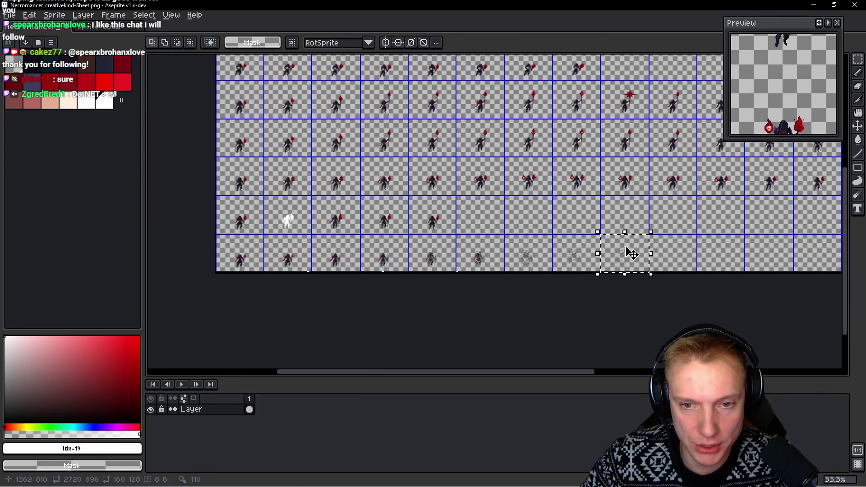
{"action": "key", "text": "ctrl+Tab"}
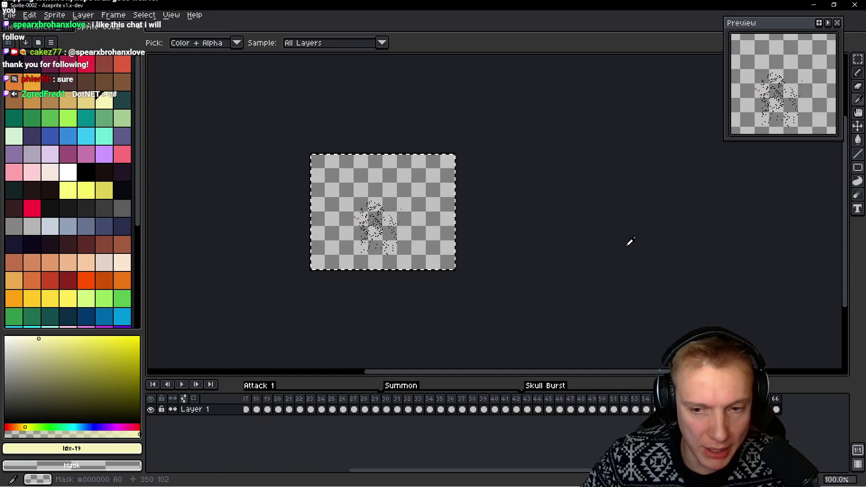
{"action": "key", "text": "alt+v"}
{"action": "key", "text": "Escape"}
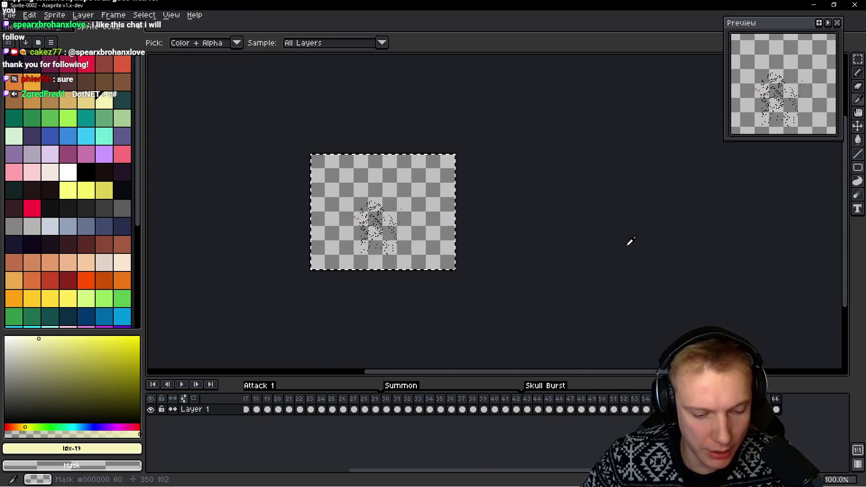
{"action": "key", "text": "alt+shift+n"}
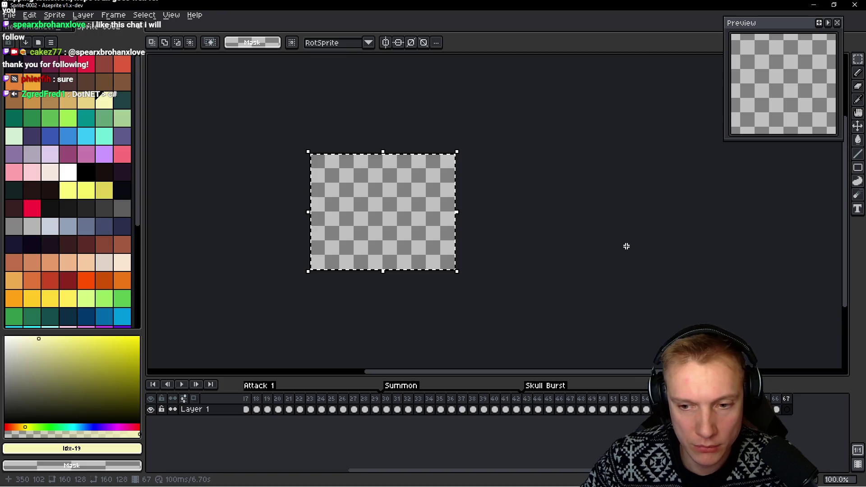
{"action": "key", "text": "ctrl+v"}
{"action": "key", "text": "ctrl+Tab"}
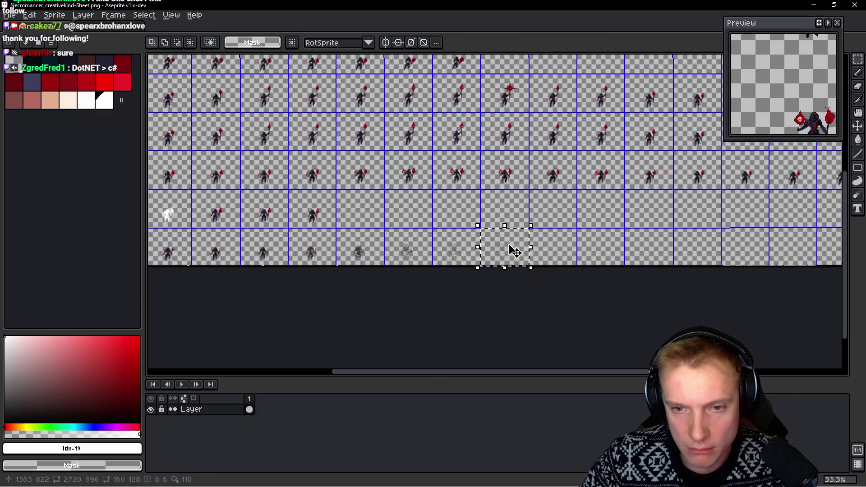
{"action": "scroll", "coordinate": [562, 259], "scroll_direction": "up", "scroll_amount": 5}
{"action": "scroll", "coordinate": [387, 126], "scroll_direction": "down", "scroll_amount": 1}
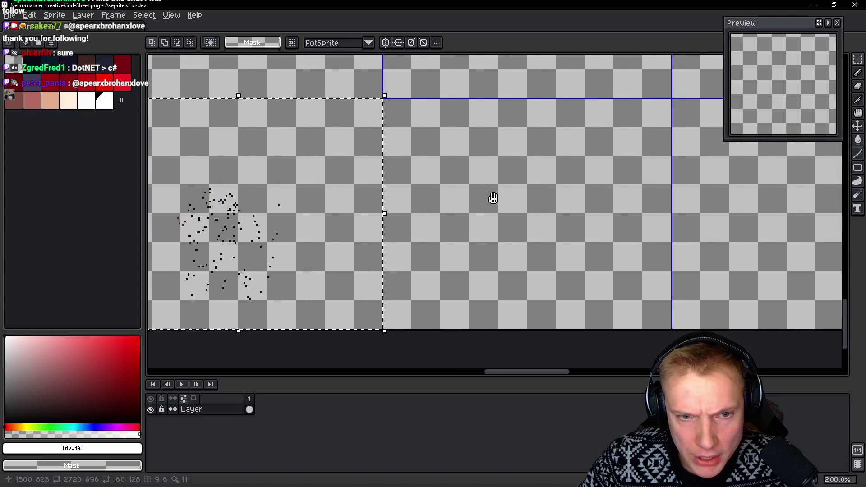
{"action": "scroll", "coordinate": [494, 199], "scroll_direction": "down", "scroll_amount": 3}
Rename Sprite-0002's layer to Death and play the animation
{"action": "key", "text": "i"}
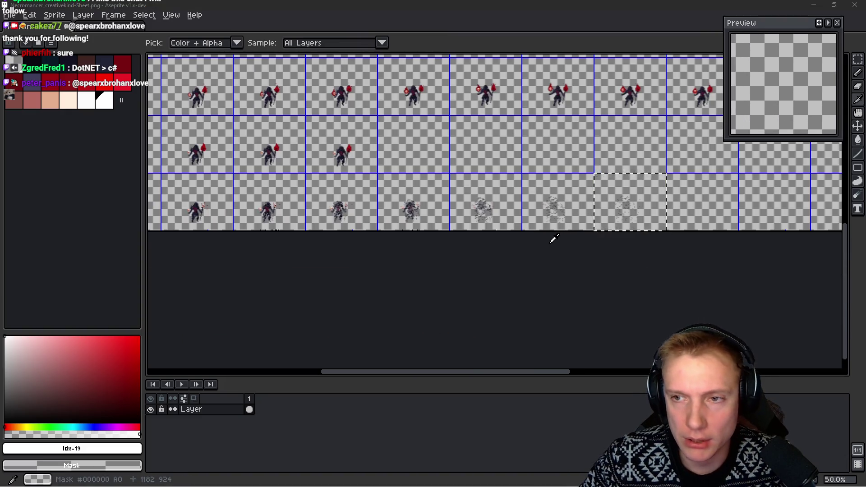
{"action": "key", "text": "ctrl+Tab"}
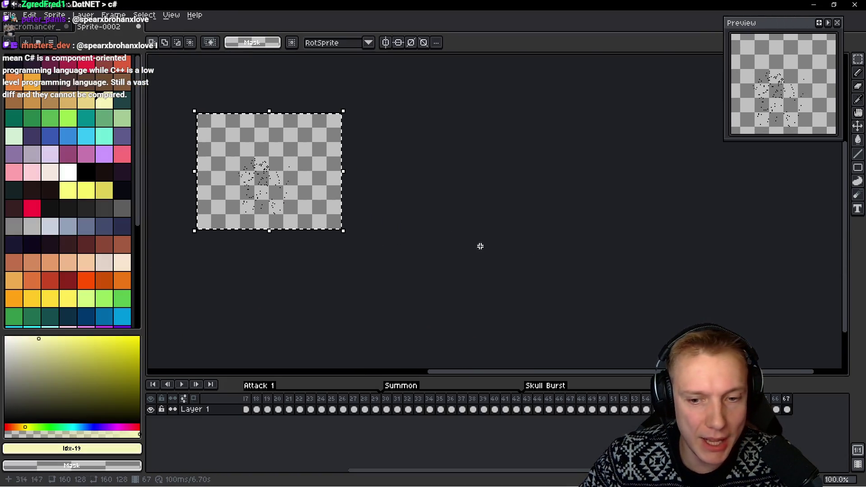
{"action": "left_click", "coordinate": [788, 401]}
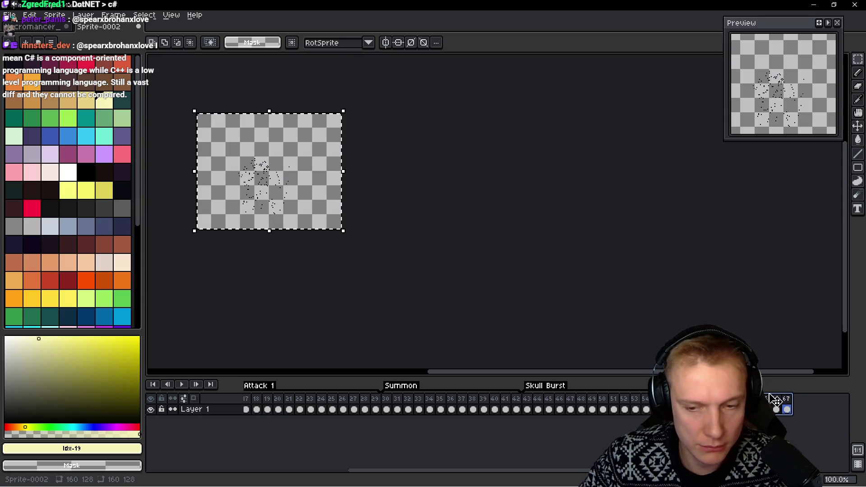
{"action": "key", "text": "shift+p"}
{"action": "type", "text": "Death"}
{"action": "key", "text": "Return"}
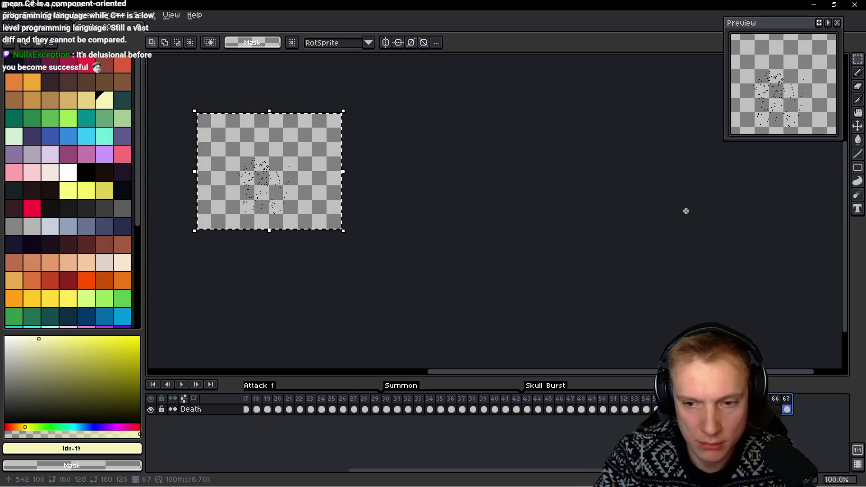
{"action": "key", "text": "Return"}
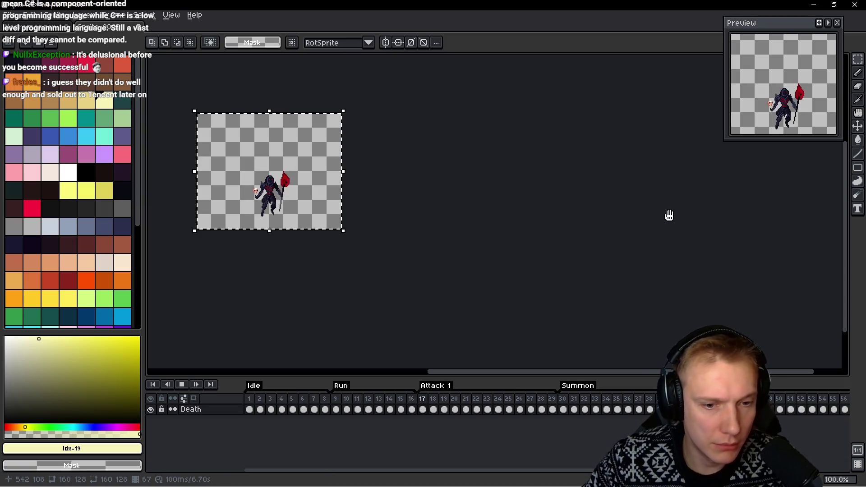
{"action": "scroll", "coordinate": [698, 217], "scroll_direction": "right", "scroll_amount": 2}
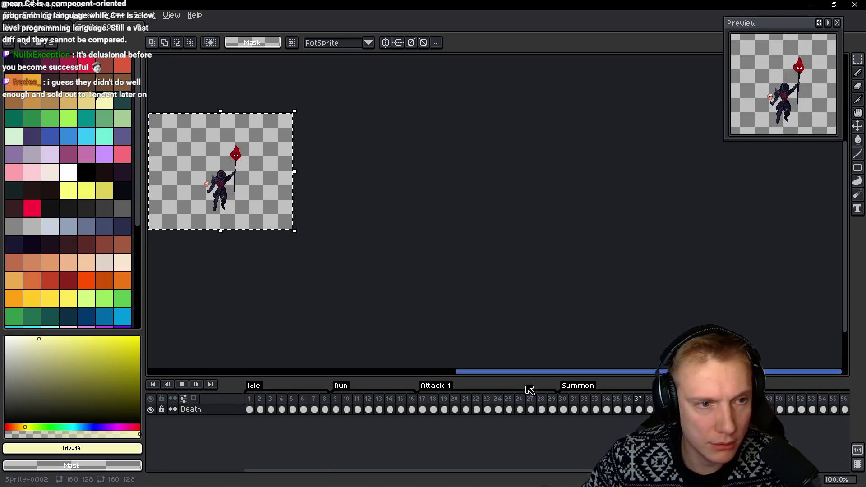
{"action": "left_click_drag", "start_coordinate": [560, 470], "coordinate": [747, 470]}
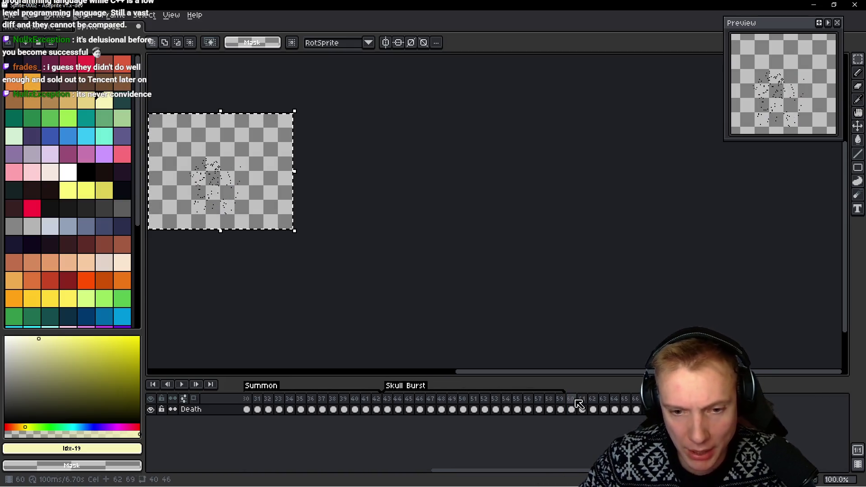
Select the death frames in the timeline, checking the layer properties along the way
{"action": "left_click_drag", "start_coordinate": [579, 404], "coordinate": [643, 406]}
{"action": "key", "text": "shift+p"}
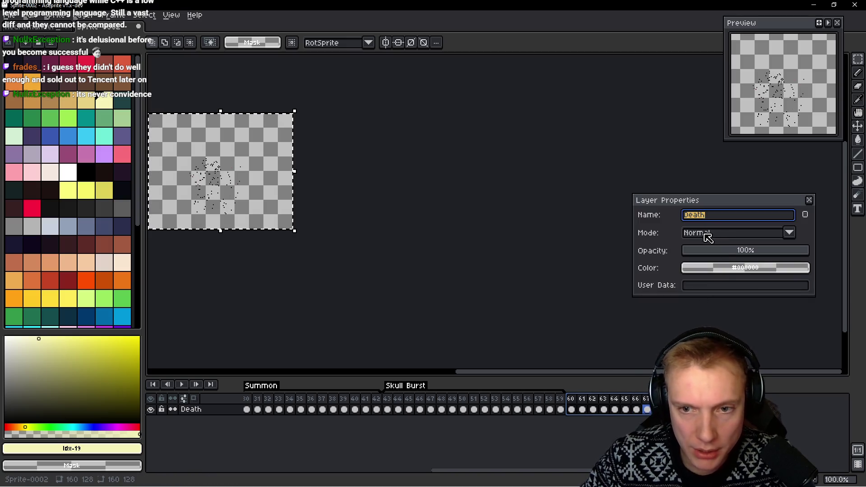
{"action": "key", "text": "Return"}
{"action": "left_click", "coordinate": [574, 409]}
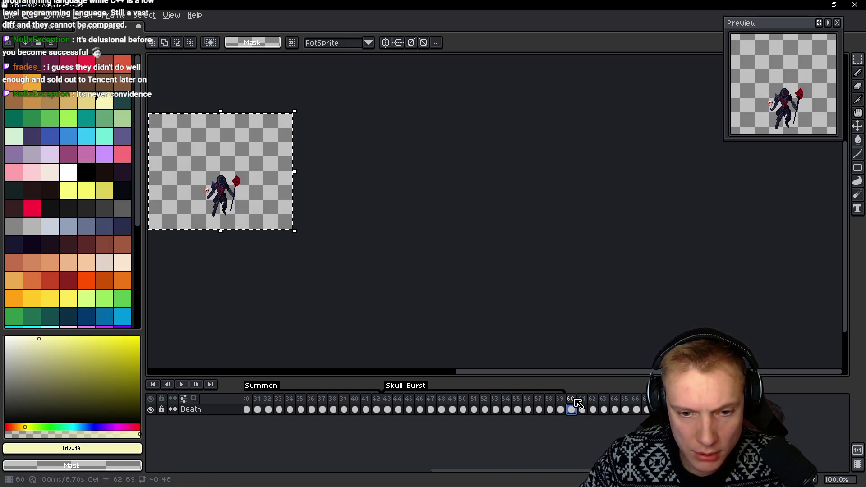
{"action": "left_click_drag", "start_coordinate": [576, 404], "coordinate": [645, 402]}
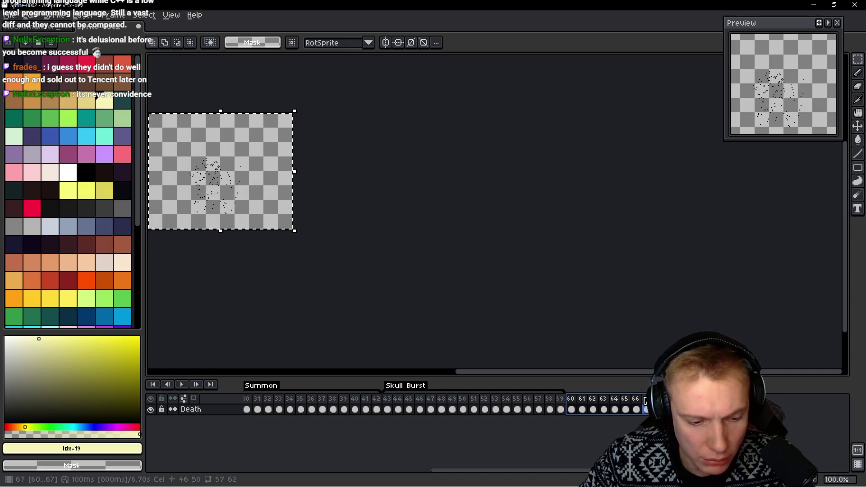
{"action": "key", "text": "shift+p"}
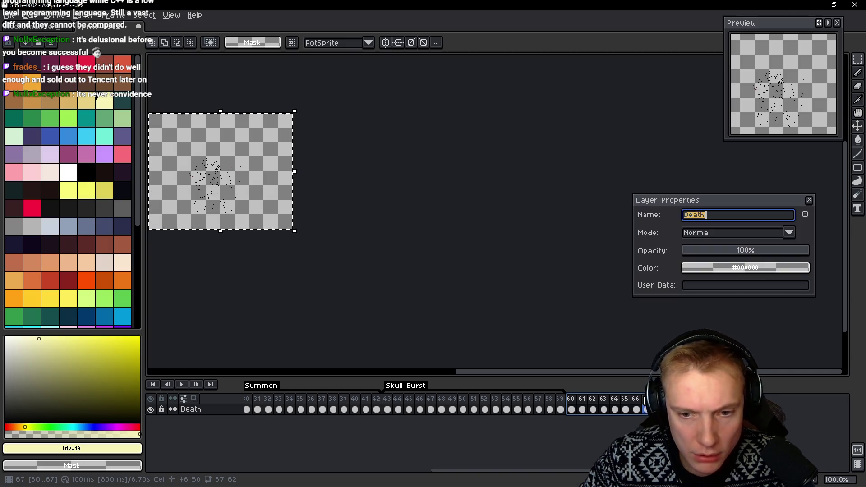
{"action": "key", "text": "Return"}
{"action": "left_click", "coordinate": [575, 408]}
{"action": "left_click_drag", "start_coordinate": [583, 402], "coordinate": [593, 406]}
{"action": "key", "text": "shift+p"}
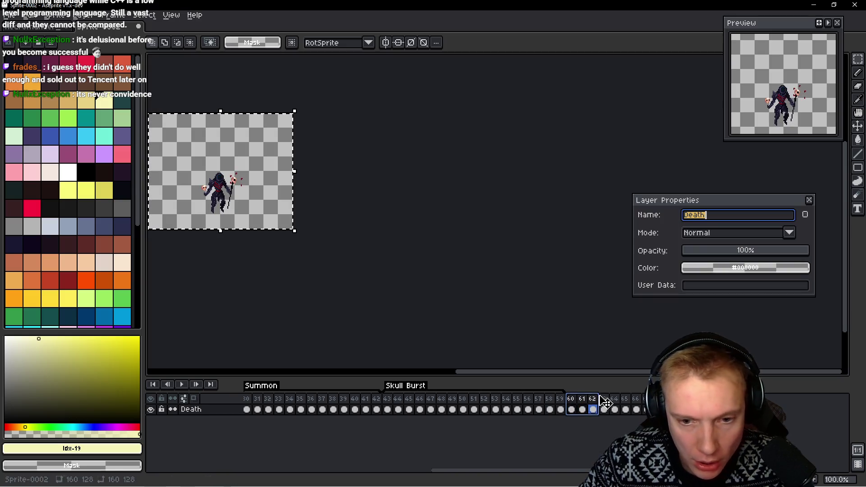
{"action": "key", "text": "Return"}
{"action": "left_click", "coordinate": [517, 406]}
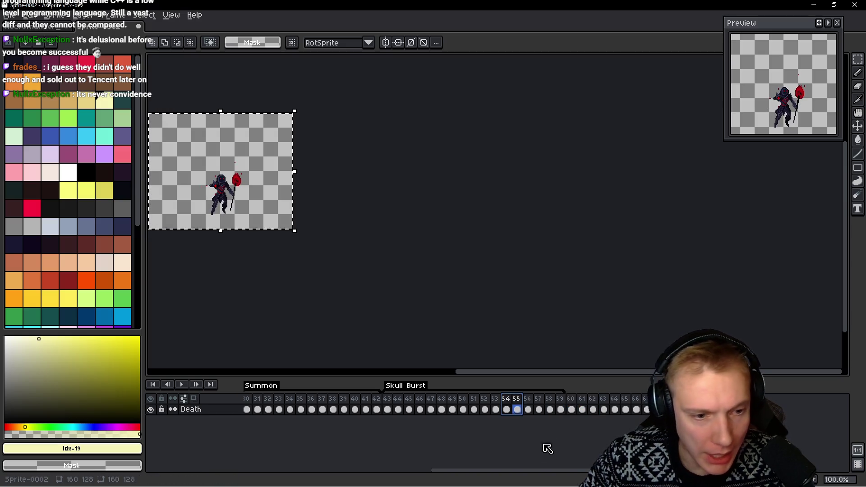
{"action": "mouse_move", "coordinate": [555, 472]}
{"action": "left_mouse_down"}
{"action": "mouse_move", "coordinate": [332, 469]}
{"action": "mouse_move", "coordinate": [473, 470]}
{"action": "left_mouse_up"}
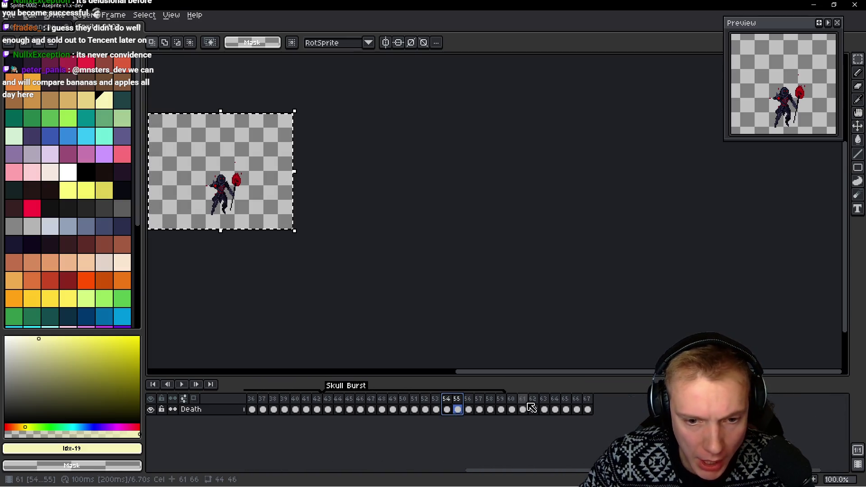
Tag frames 60–67 as a new animation and rename the tag to Death
{"action": "left_click_drag", "start_coordinate": [510, 409], "coordinate": [545, 408]}
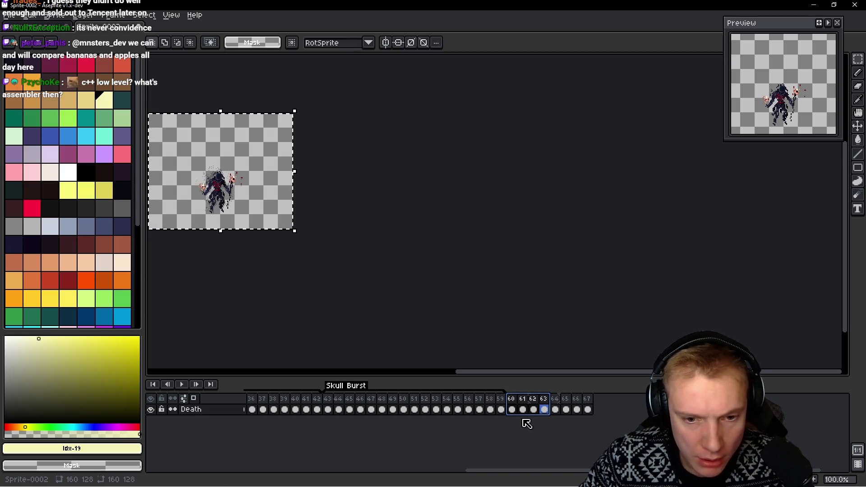
{"action": "left_click", "coordinate": [524, 409]}
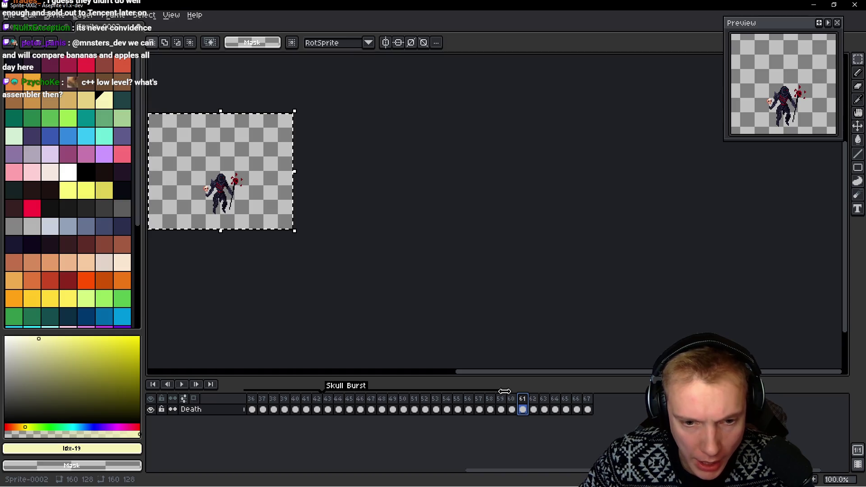
{"action": "left_click_drag", "start_coordinate": [517, 406], "coordinate": [559, 406]}
{"action": "key", "text": "shift+p"}
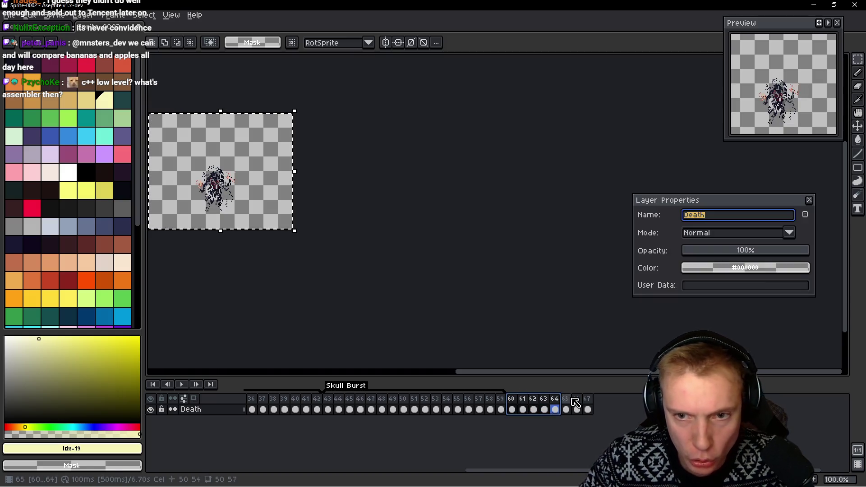
{"action": "left_click", "coordinate": [543, 409]}
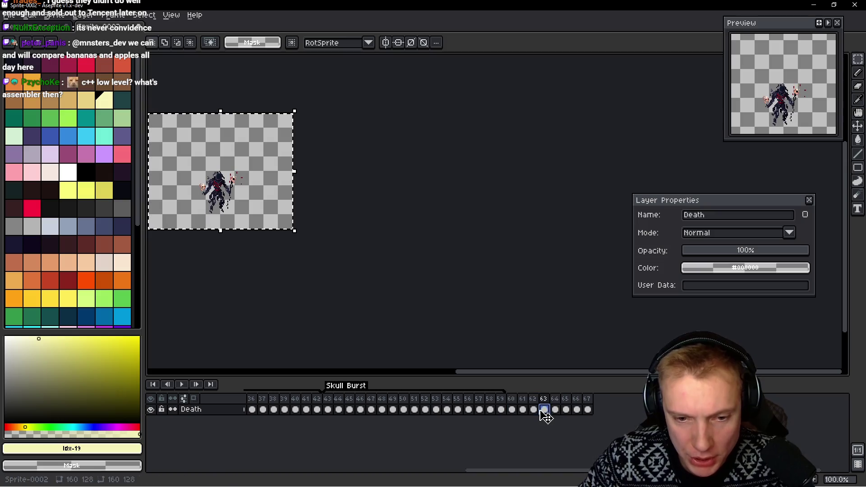
{"action": "left_click_drag", "start_coordinate": [515, 410], "coordinate": [557, 409]}
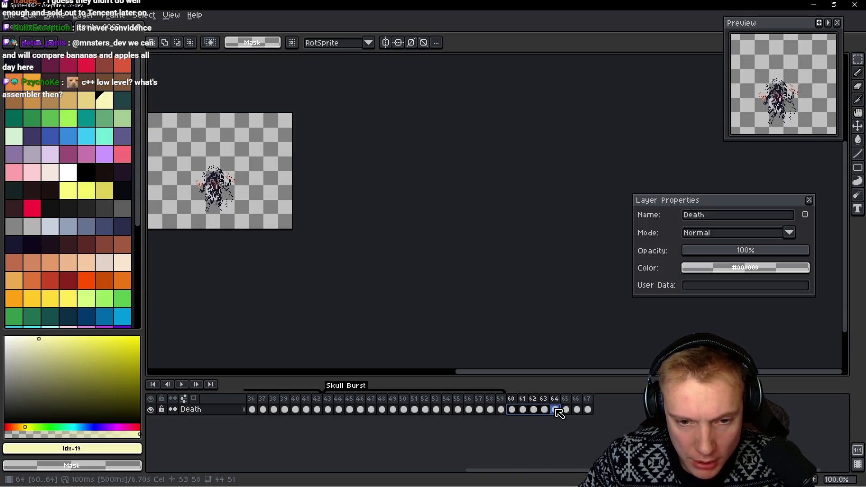
{"action": "key", "text": "F2"}
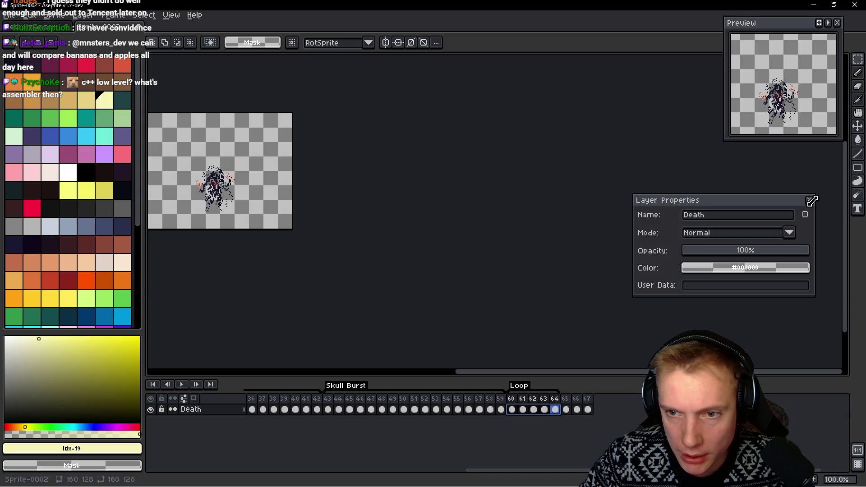
{"action": "left_click", "coordinate": [813, 201]}
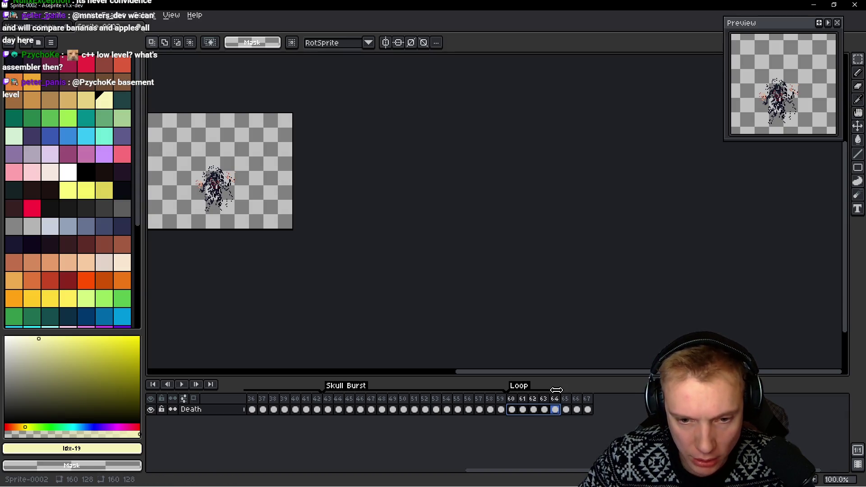
{"action": "double_click", "coordinate": [519, 386]}
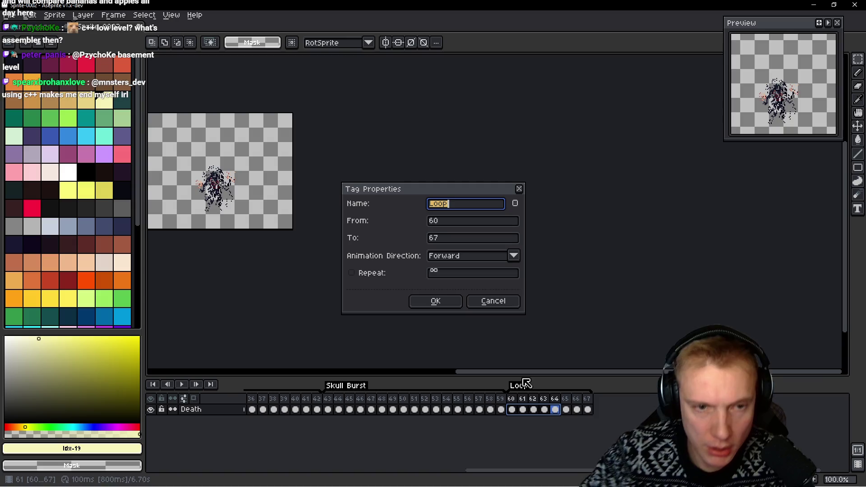
{"action": "type", "text": "h"}
{"action": "key", "text": "Return"}
{"action": "key", "text": "Return"}
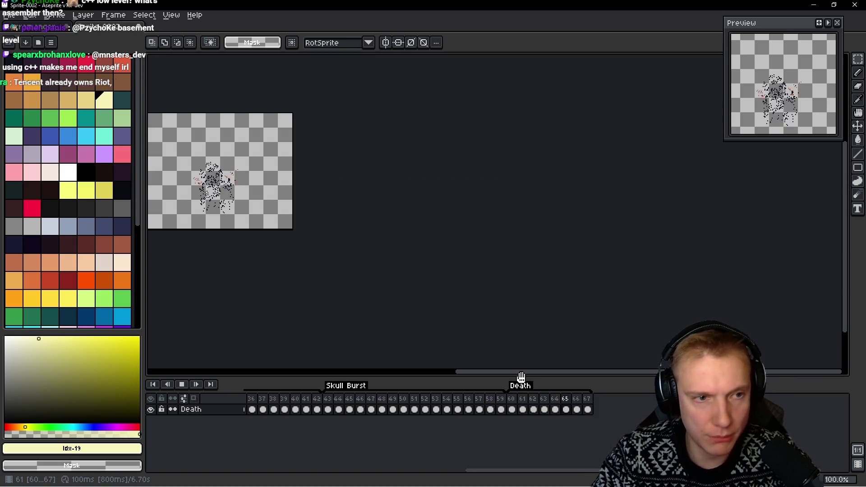
{"action": "left_click_drag", "start_coordinate": [524, 354], "coordinate": [532, 257]}
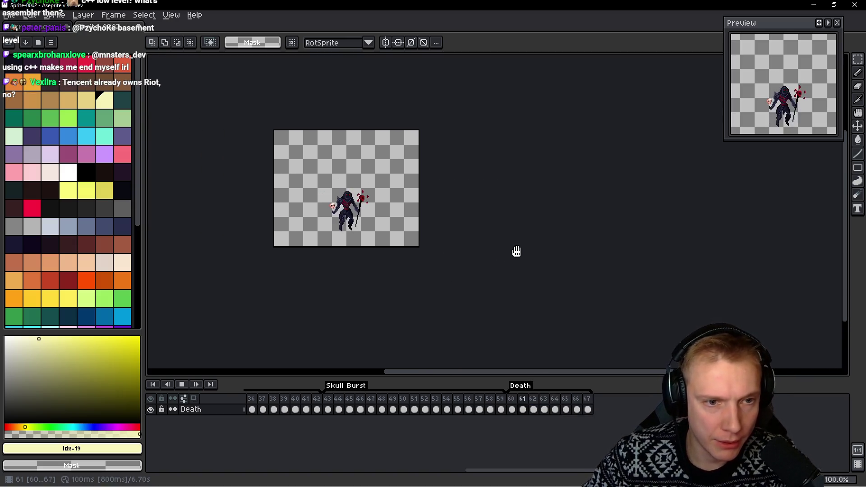
{"action": "scroll", "coordinate": [553, 223], "scroll_direction": "left", "scroll_amount": 3}
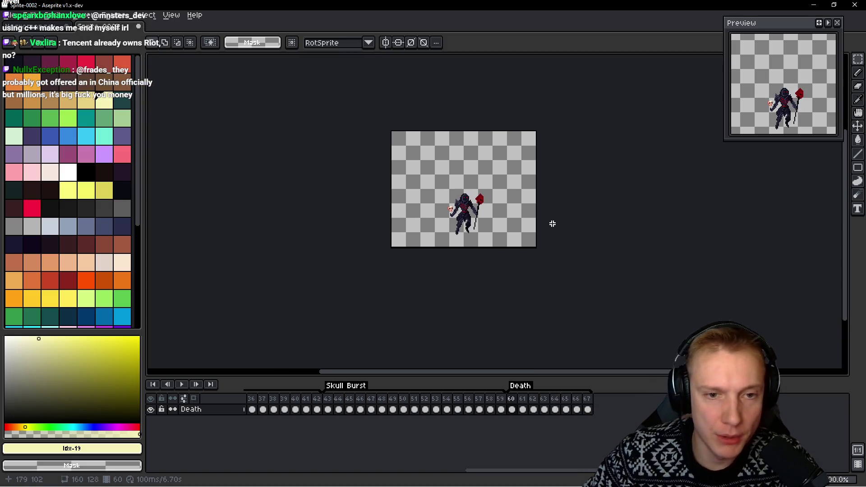
Trim 32 pixels off the canvas's left side via Canvas Size, making it 128 pixels wide
{"action": "key", "text": "h"}
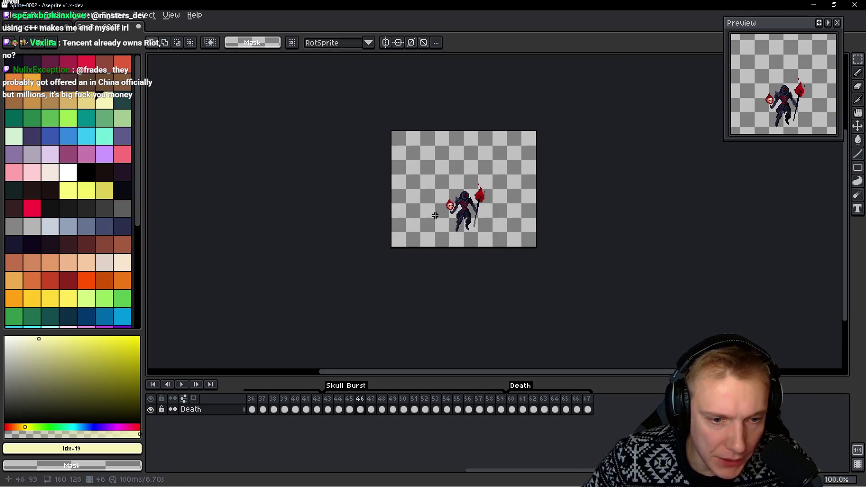
{"action": "scroll", "coordinate": [440, 217], "scroll_direction": "up", "scroll_amount": 1}
{"action": "scroll", "coordinate": [453, 217], "scroll_direction": "up", "scroll_amount": 1}
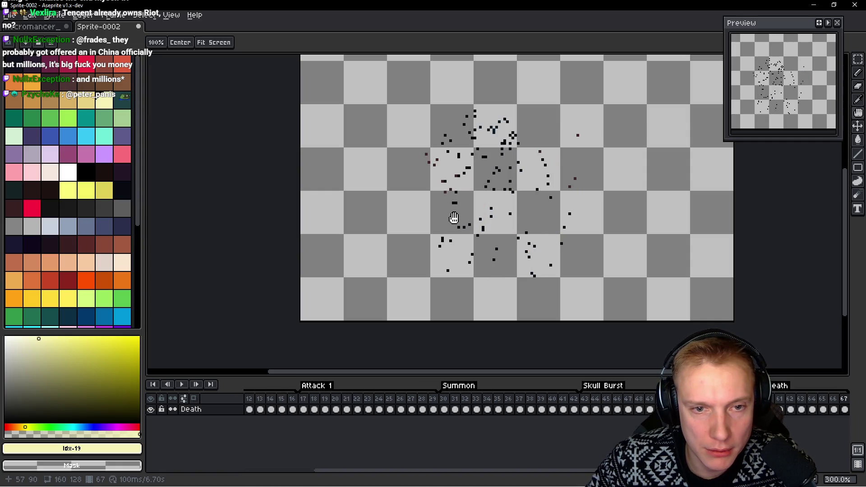
{"action": "key", "text": "m"}
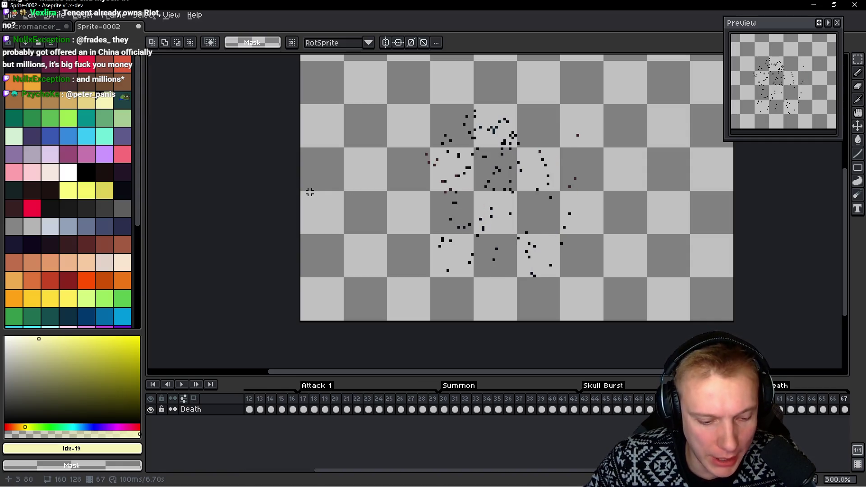
{"action": "key", "text": "ctrl+alt+c"}
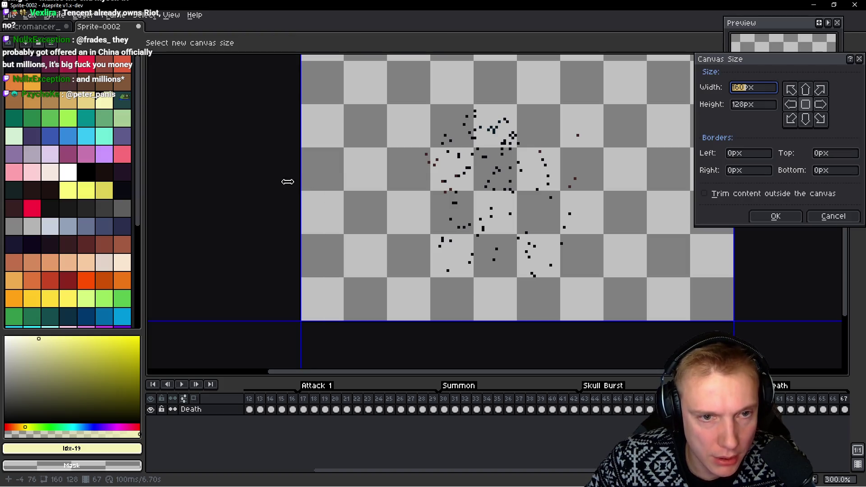
{"action": "left_click_drag", "start_coordinate": [300, 181], "coordinate": [387, 177]}
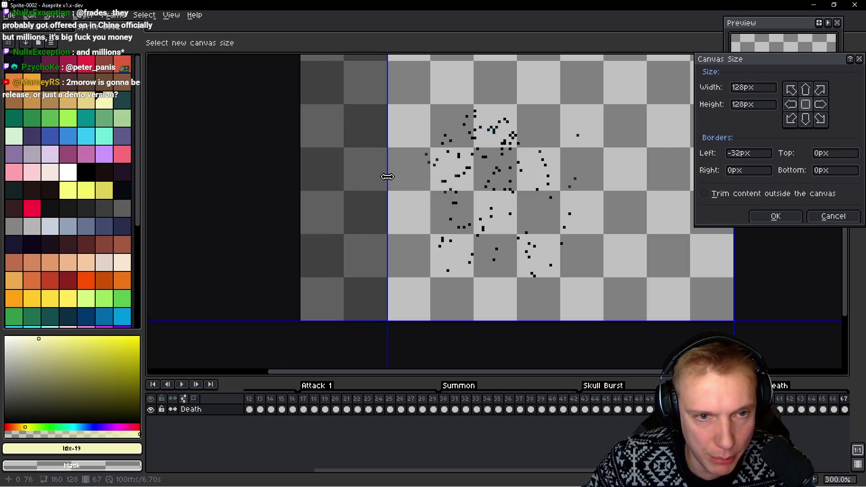
{"action": "left_click", "coordinate": [759, 215]}
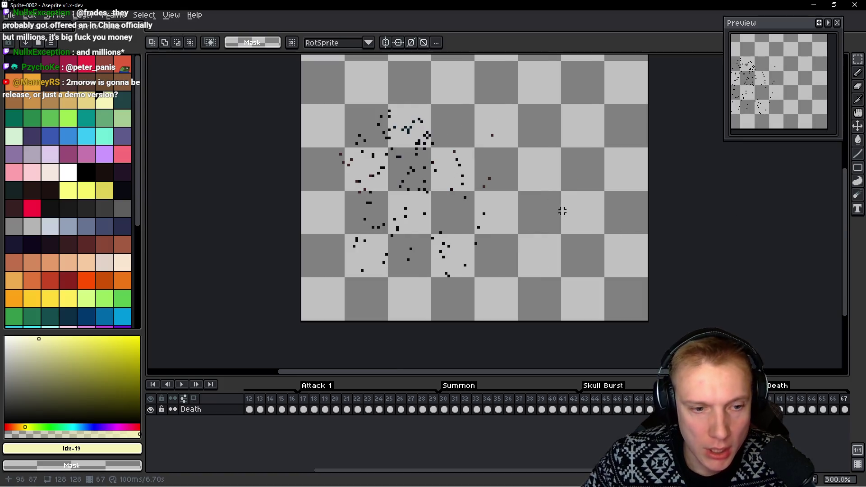
Play the animation to check the framing, then reopen Canvas Size to narrow it to 96 pixels
{"action": "key", "text": "h"}
{"action": "key", "text": "Return"}
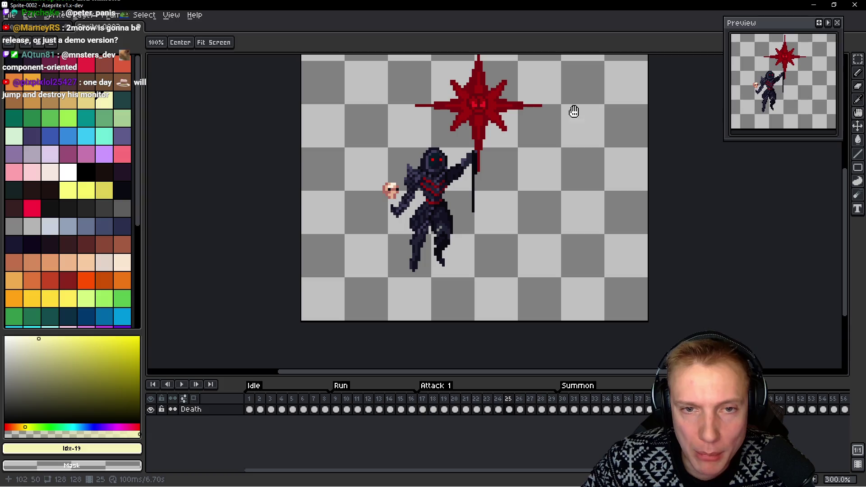
{"action": "key", "text": "ctrl+alt+c"}
Confirm the 96-pixel width and trim 8 pixels off the bottom for a 120-pixel height
{"action": "key", "text": "Return"}
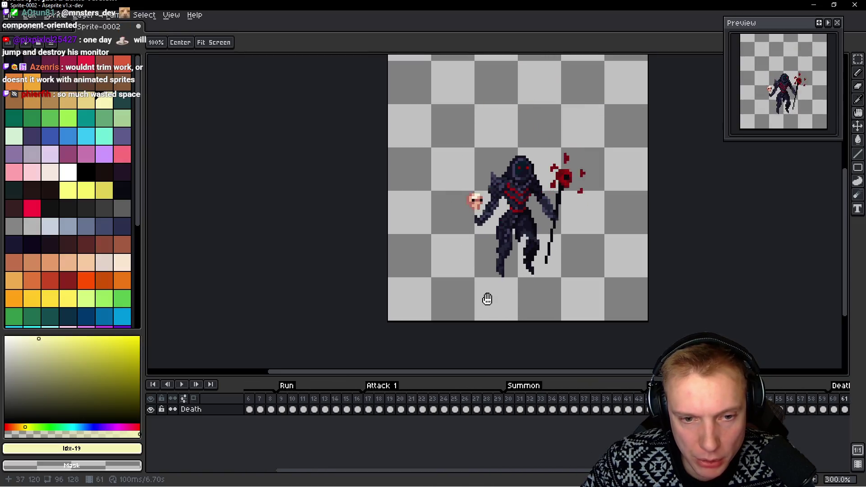
{"action": "key", "text": "ctrl+alt+c"}
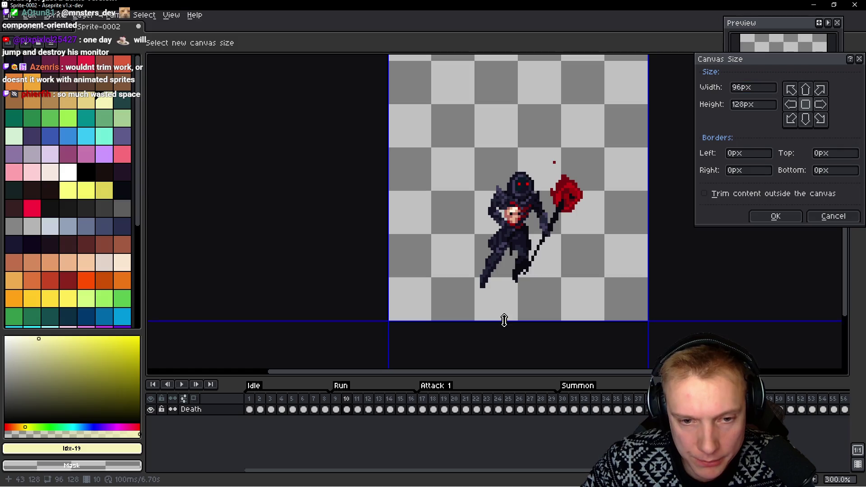
{"action": "left_click_drag", "start_coordinate": [504, 321], "coordinate": [502, 301]}
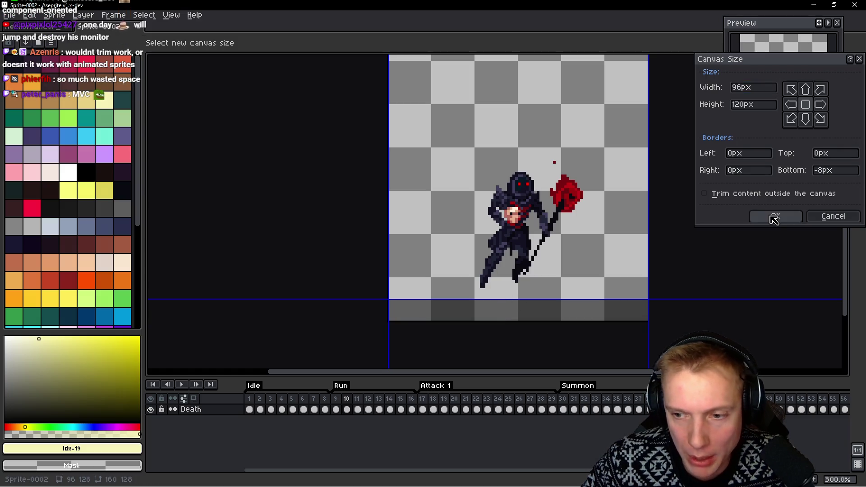
{"action": "left_click", "coordinate": [776, 215]}
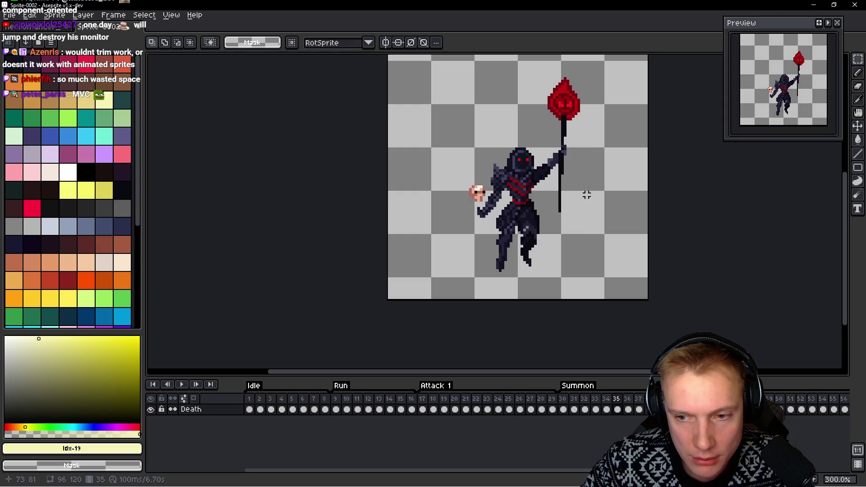
{"action": "key", "text": "ctrl+z"}
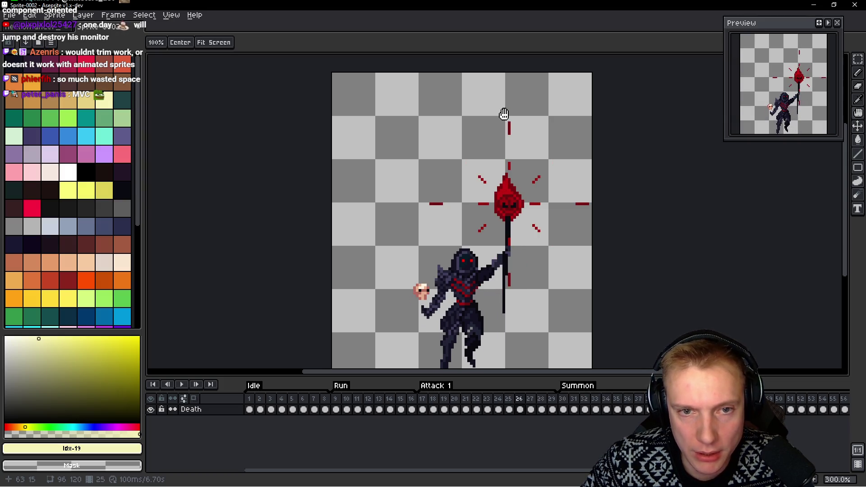
Trim the top in two passes until the canvas is a square 96×96
{"action": "key", "text": "ctrl+alt+c"}
{"action": "left_click_drag", "start_coordinate": [426, 72], "coordinate": [428, 116]}
{"action": "left_click", "coordinate": [776, 216]}
{"action": "scroll", "coordinate": [623, 169], "scroll_direction": "down", "scroll_amount": 1}
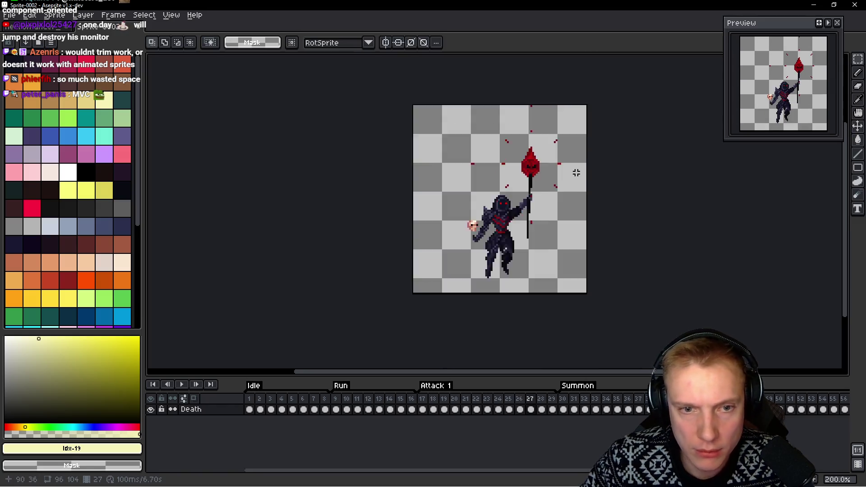
{"action": "scroll", "coordinate": [623, 170], "scroll_direction": "down", "scroll_amount": 1}
{"action": "scroll", "coordinate": [573, 205], "scroll_direction": "up", "scroll_amount": 2}
{"action": "scroll", "coordinate": [539, 214], "scroll_direction": "down", "scroll_amount": 1}
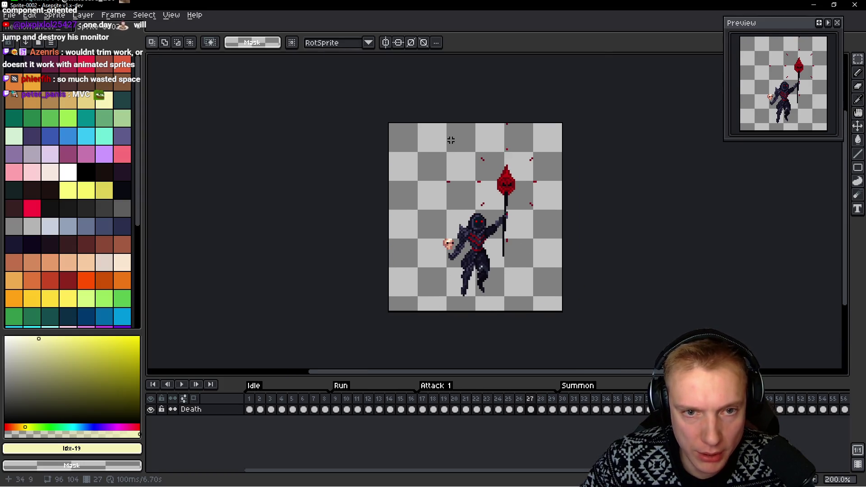
{"action": "scroll", "coordinate": [457, 138], "scroll_direction": "up", "scroll_amount": 1}
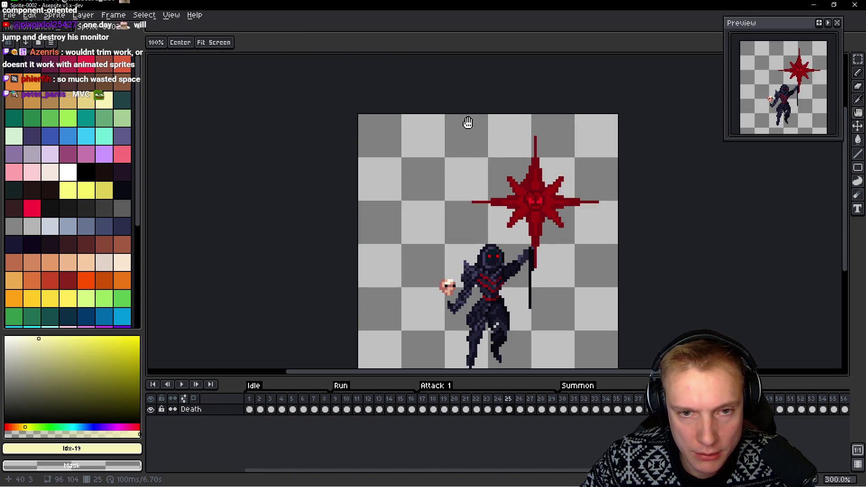
{"action": "key", "text": "ctrl+alt+c"}
{"action": "left_click_drag", "start_coordinate": [471, 115], "coordinate": [467, 137]}
{"action": "left_click", "coordinate": [776, 216]}
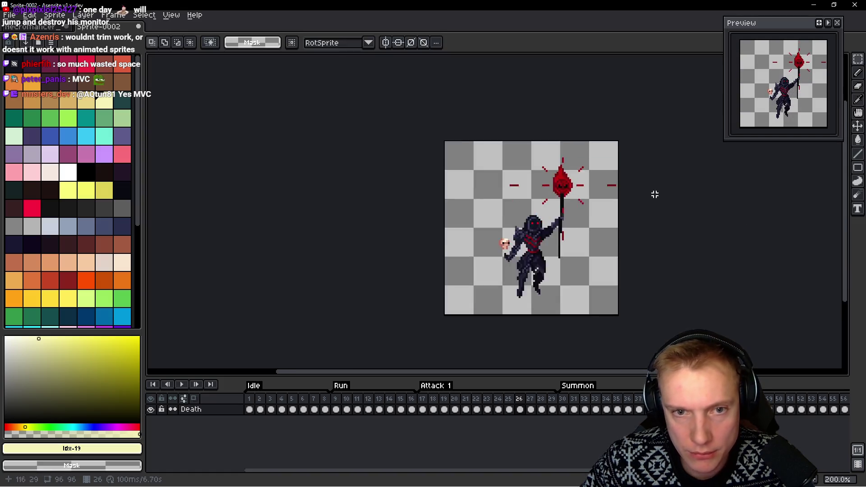
{"action": "scroll", "coordinate": [643, 196], "scroll_direction": "down", "scroll_amount": 2}
{"action": "scroll", "coordinate": [623, 204], "scroll_direction": "up", "scroll_amount": 3}
{"action": "scroll", "coordinate": [603, 206], "scroll_direction": "down", "scroll_amount": 2}
{"action": "key", "text": "h"}
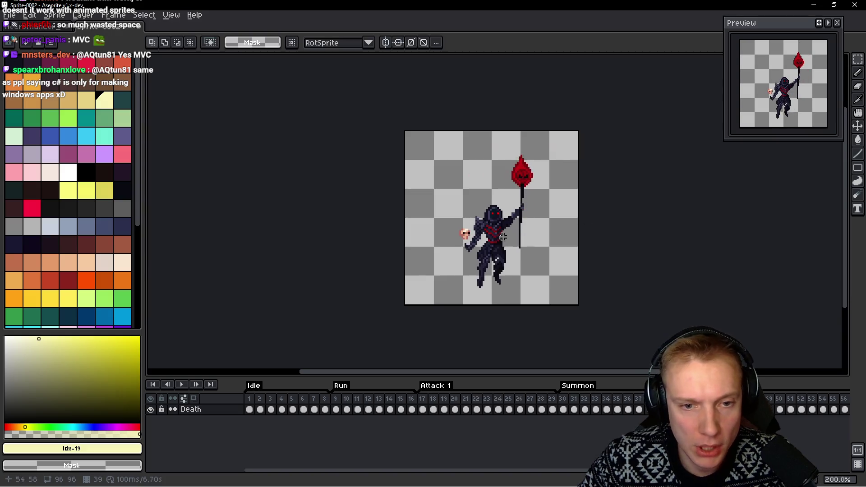
{"action": "scroll", "coordinate": [515, 233], "scroll_direction": "up", "scroll_amount": 4}
{"action": "scroll", "coordinate": [515, 231], "scroll_direction": "down", "scroll_amount": 3}
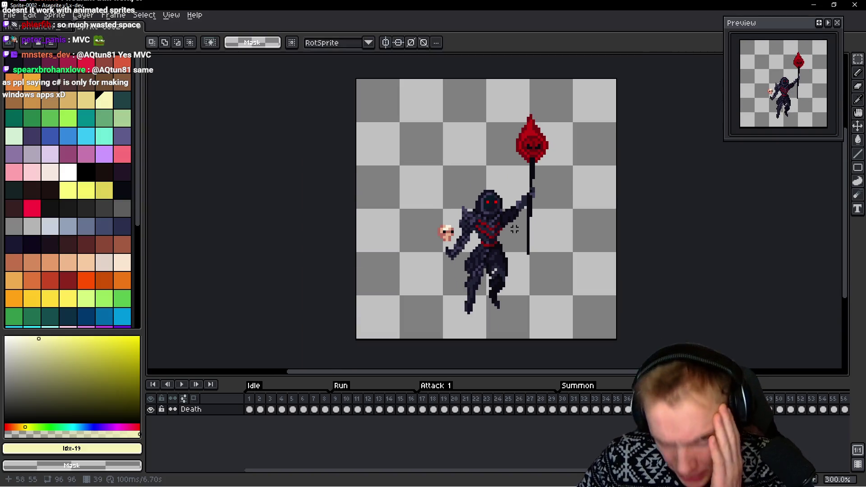
{"action": "scroll", "coordinate": [511, 266], "scroll_direction": "up", "scroll_amount": 2}
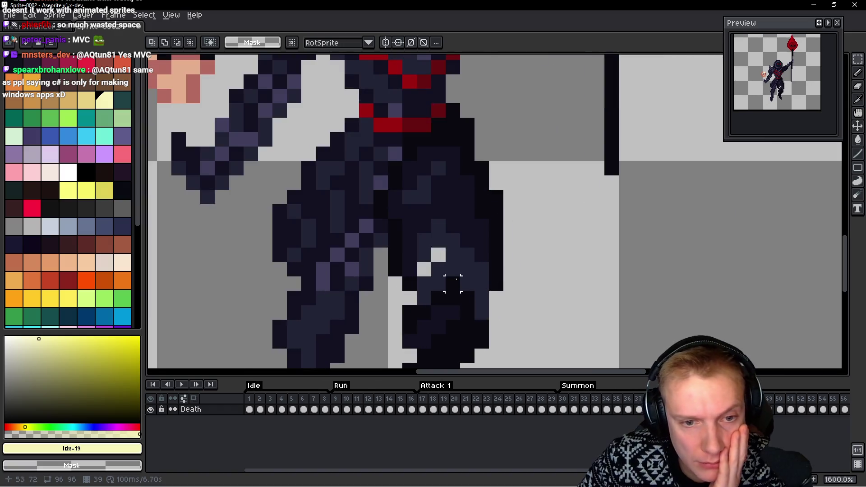
{"action": "scroll", "coordinate": [454, 284], "scroll_direction": "up", "scroll_amount": 2}
Paint the stray light leg pixel with the dark robe colour #212335, then start saving
{"action": "left_click_drag", "start_coordinate": [437, 248], "coordinate": [471, 210]}
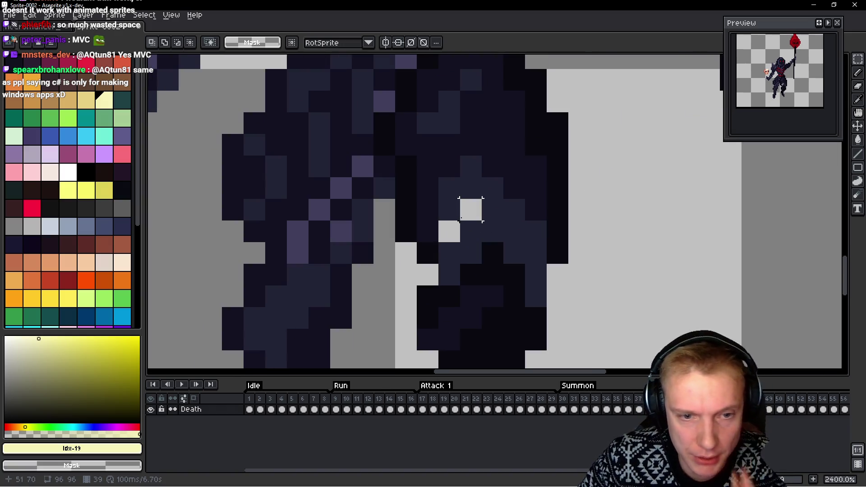
{"action": "key", "text": "b"}
{"action": "left_click", "coordinate": [474, 207], "text": "alt"}
{"action": "left_click", "coordinate": [450, 232]}
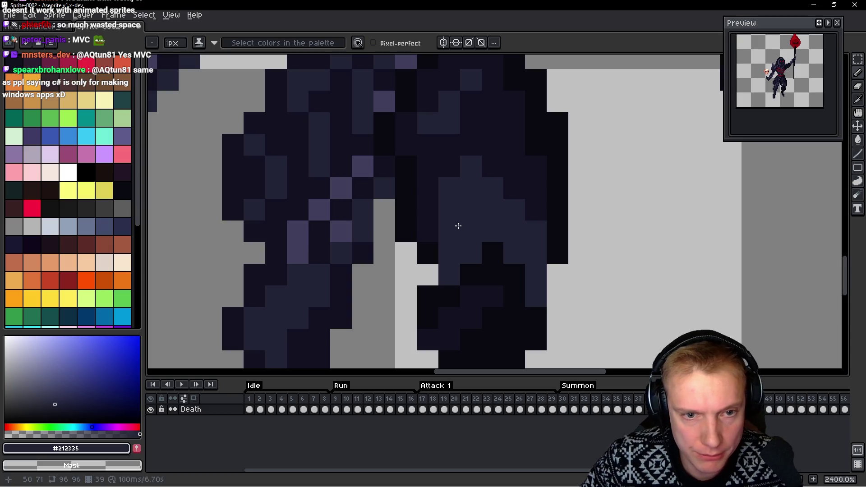
{"action": "scroll", "coordinate": [500, 217], "scroll_direction": "down", "scroll_amount": 4}
{"action": "scroll", "coordinate": [501, 217], "scroll_direction": "down", "scroll_amount": 1}
{"action": "scroll", "coordinate": [498, 210], "scroll_direction": "down", "scroll_amount": 3}
{"action": "scroll", "coordinate": [494, 196], "scroll_direction": "up", "scroll_amount": 1}
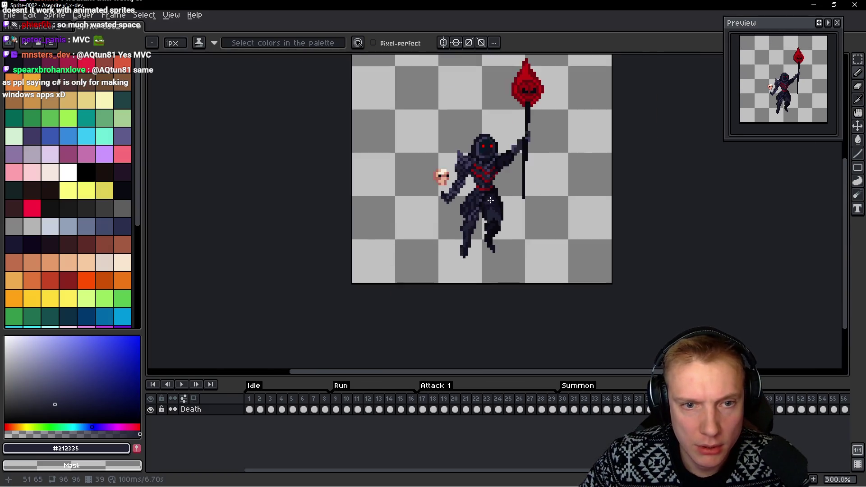
{"action": "scroll", "coordinate": [492, 186], "scroll_direction": "up", "scroll_amount": 1}
{"action": "scroll", "coordinate": [488, 179], "scroll_direction": "up", "scroll_amount": 1}
{"action": "scroll", "coordinate": [484, 176], "scroll_direction": "up", "scroll_amount": 1}
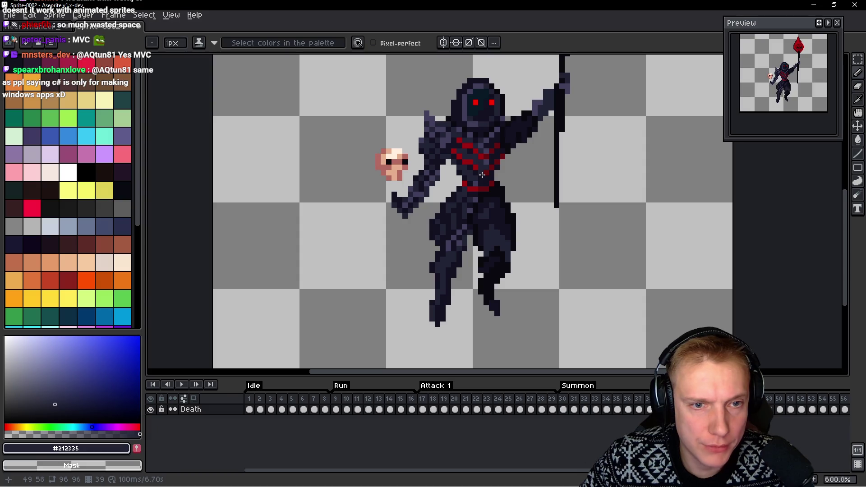
{"action": "scroll", "coordinate": [478, 184], "scroll_direction": "down", "scroll_amount": 5}
{"action": "scroll", "coordinate": [476, 185], "scroll_direction": "up", "scroll_amount": 1}
{"action": "scroll", "coordinate": [476, 183], "scroll_direction": "up", "scroll_amount": 2}
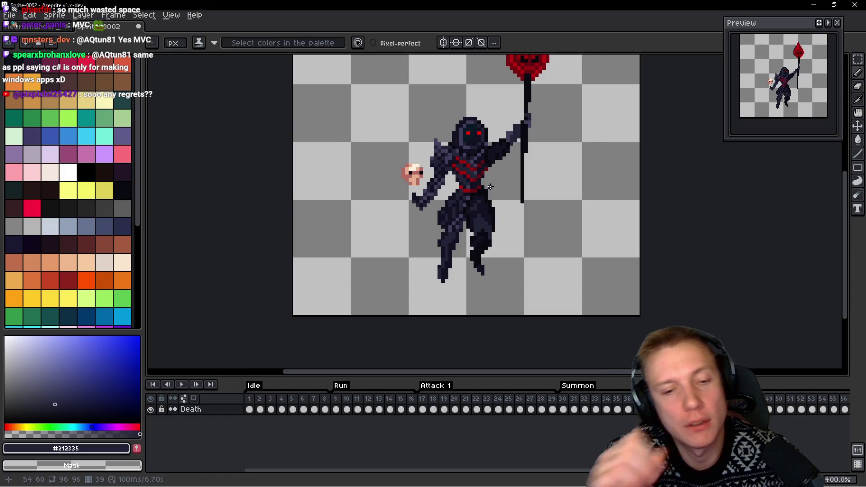
{"action": "key", "text": "ctrl+s"}
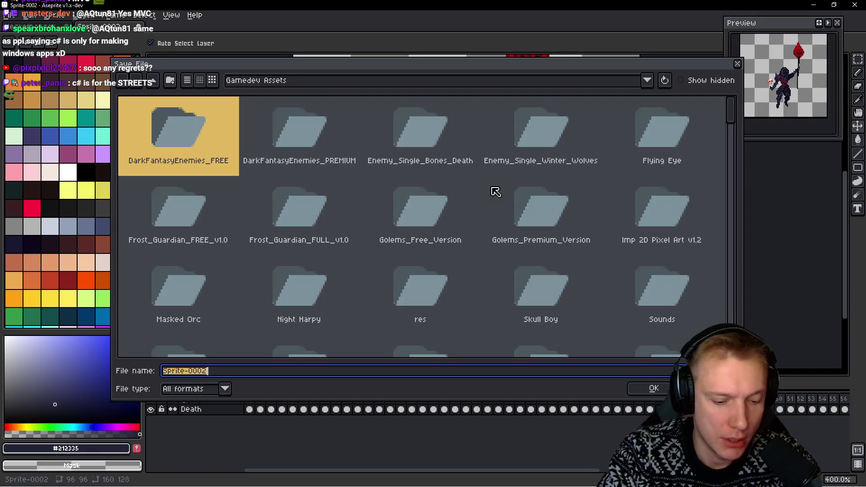
{"action": "type", "text": "Necromancer"}
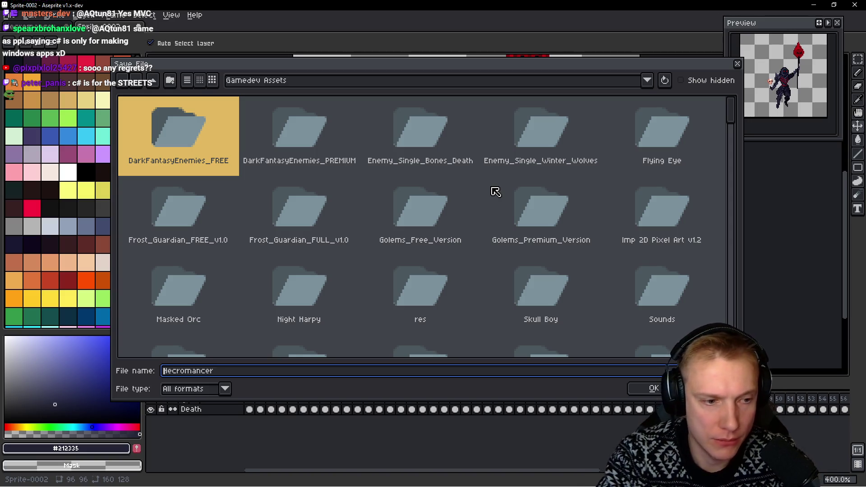
{"action": "type", "text": "Evil"}
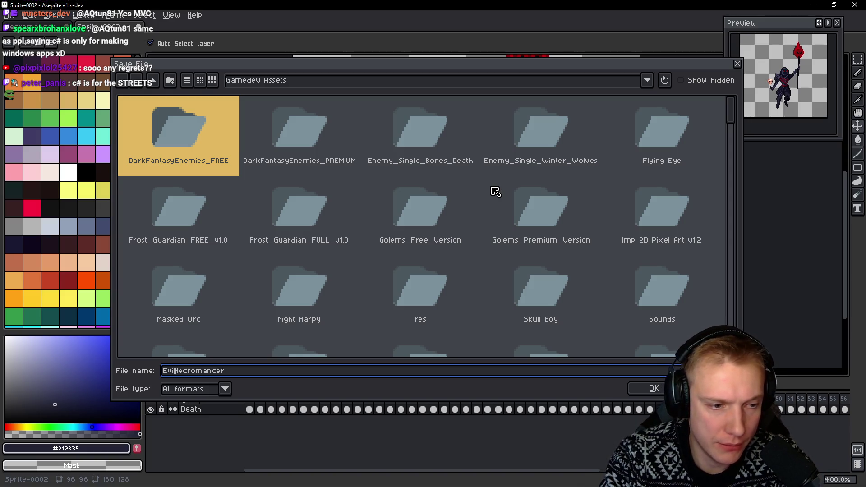
Save the sprite as Evil_Necromancer.aseprite and play its animation through once
{"action": "key", "text": "Return"}
{"action": "scroll", "coordinate": [486, 168], "scroll_direction": "up", "scroll_amount": 1}
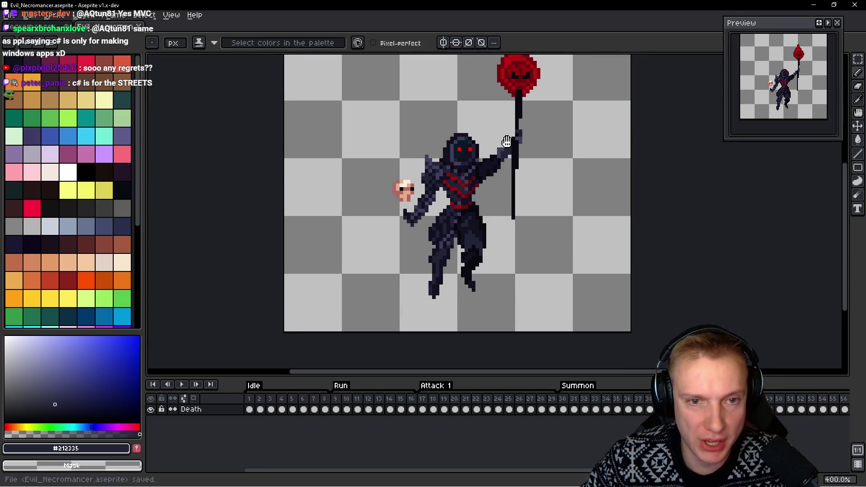
{"action": "scroll", "coordinate": [487, 167], "scroll_direction": "up", "scroll_amount": 1}
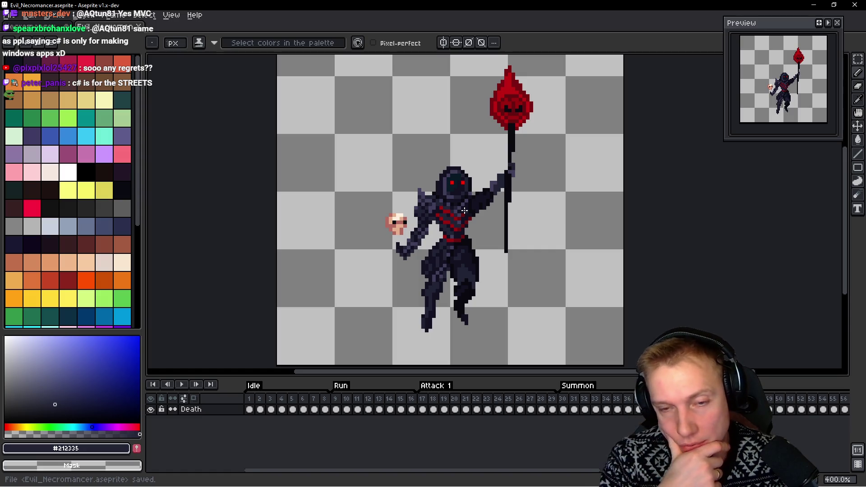
{"action": "key", "text": "Return"}
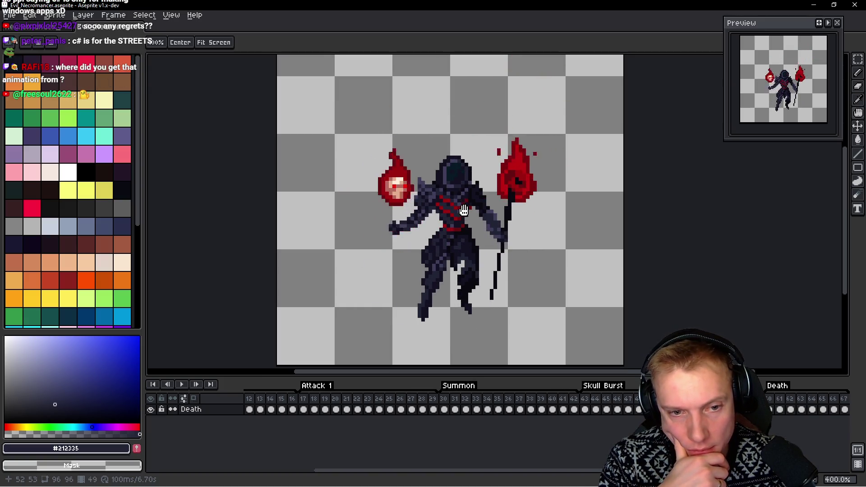
{"action": "key", "text": "Return"}
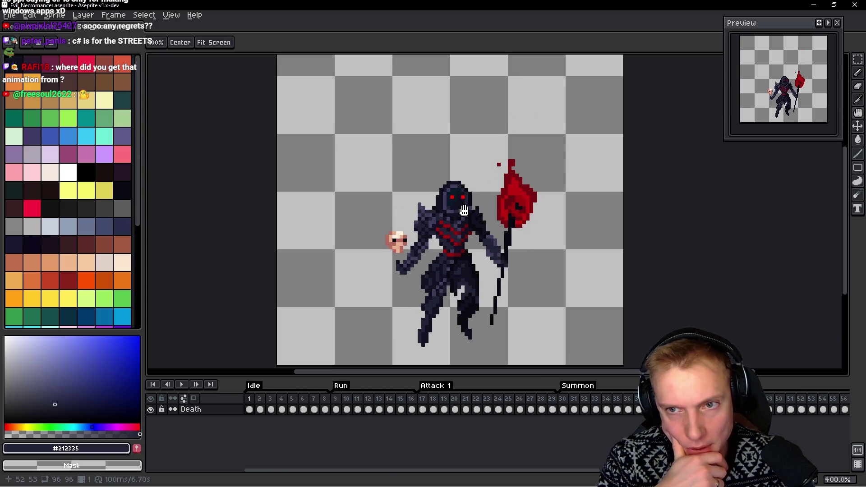
Switch to Evil_Necromancer and erase a stray dark pixel with transparency, restoring the dark colour
{"action": "left_click", "coordinate": [43, 27]}
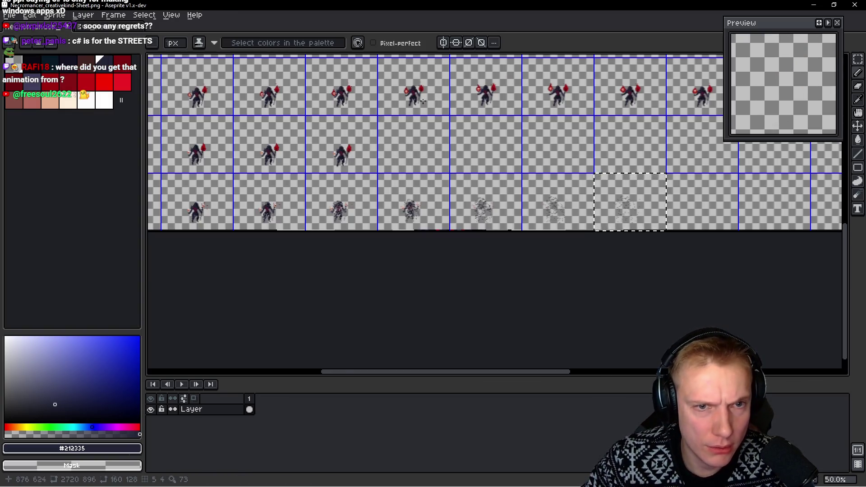
{"action": "scroll", "coordinate": [371, 101], "scroll_direction": "up", "scroll_amount": 2}
{"action": "scroll", "coordinate": [371, 101], "scroll_direction": "up", "scroll_amount": 2}
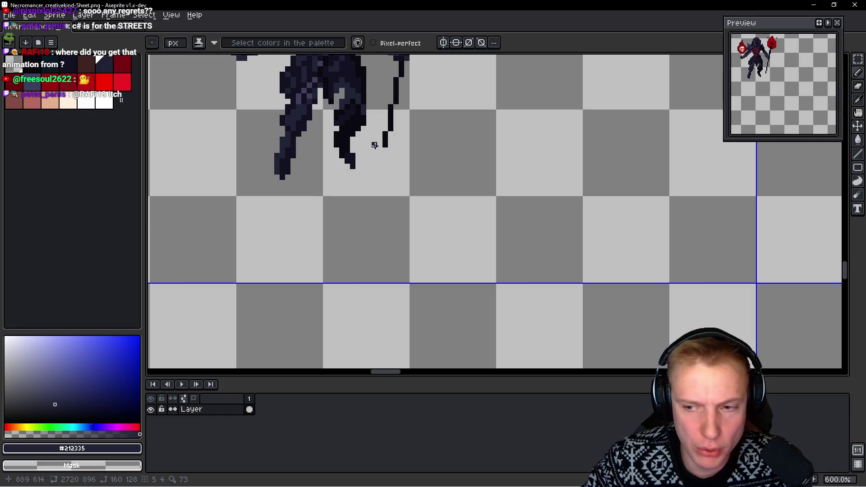
{"action": "scroll", "coordinate": [431, 177], "scroll_direction": "down", "scroll_amount": 1}
{"action": "scroll", "coordinate": [430, 168], "scroll_direction": "down", "scroll_amount": 1}
{"action": "scroll", "coordinate": [430, 167], "scroll_direction": "down", "scroll_amount": 2}
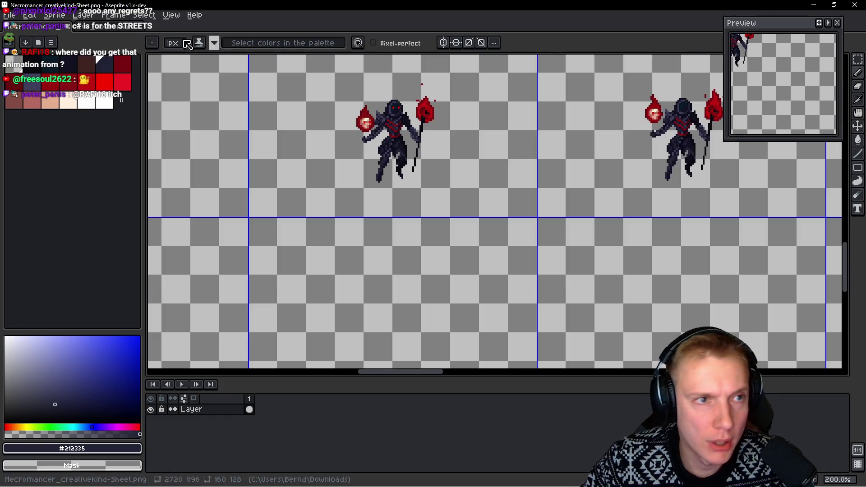
{"action": "left_click", "coordinate": [115, 27]}
{"action": "scroll", "coordinate": [452, 257], "scroll_direction": "up", "scroll_amount": 2}
{"action": "scroll", "coordinate": [452, 257], "scroll_direction": "up", "scroll_amount": 2}
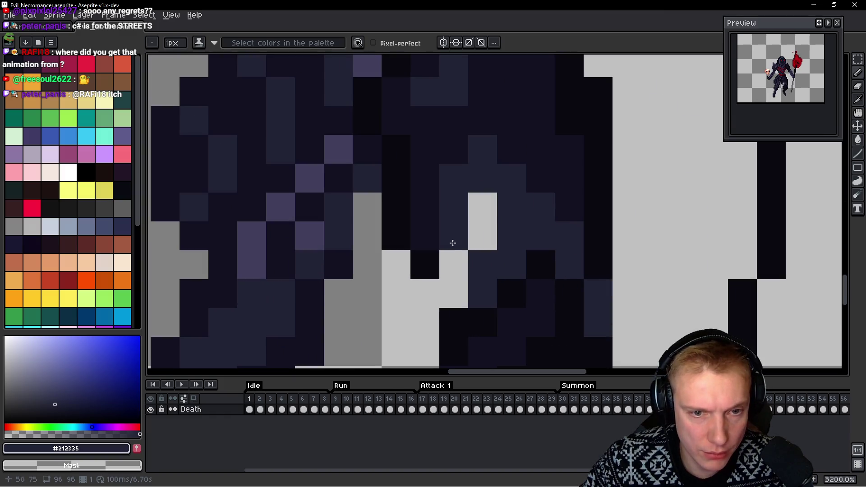
{"action": "right_click", "coordinate": [452, 269]}
{"action": "left_click", "coordinate": [461, 240], "text": "alt"}
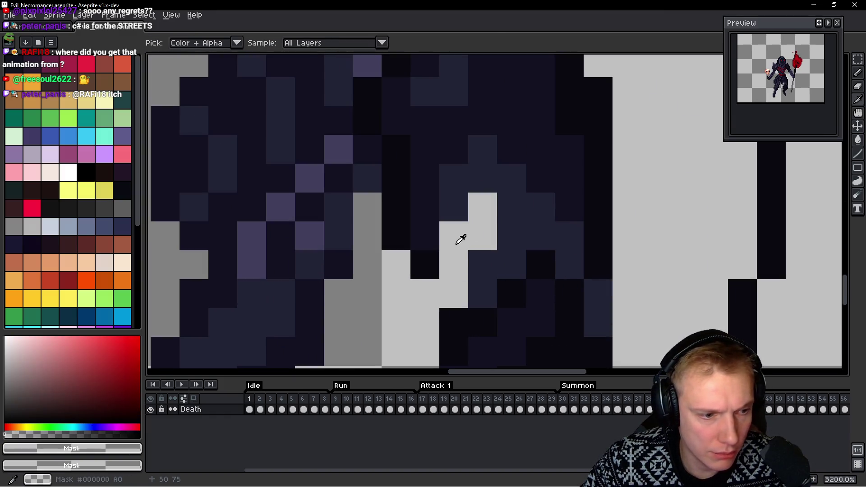
{"action": "scroll", "coordinate": [462, 240], "scroll_direction": "down", "scroll_amount": 8}
{"action": "left_click", "coordinate": [479, 244], "text": "alt"}
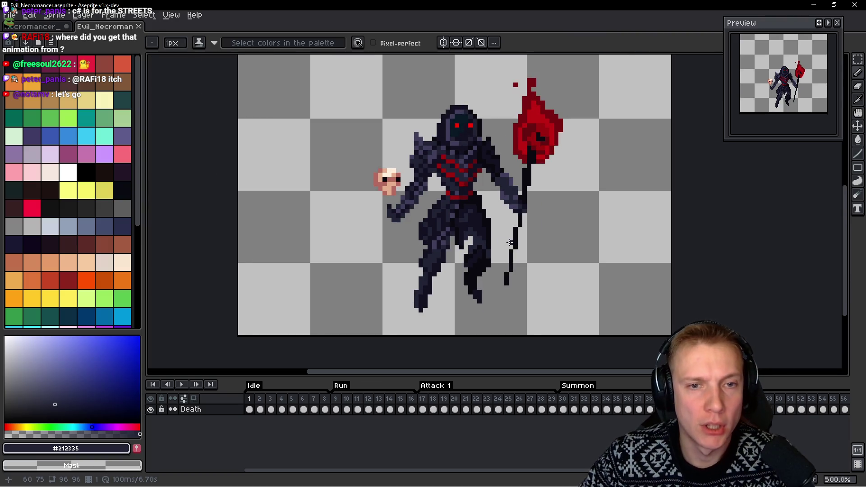
{"action": "scroll", "coordinate": [511, 242], "scroll_direction": "down", "scroll_amount": 2}
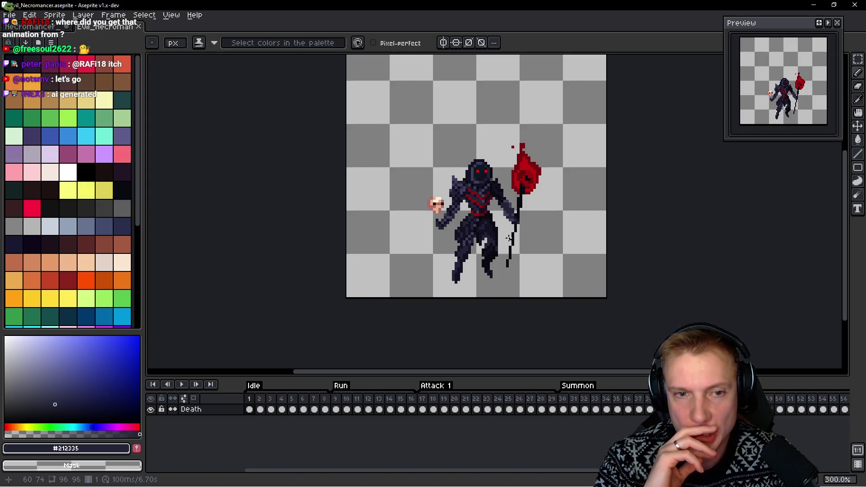
Play back the necromancer animation and save Evil_Necromancer.aseprite
{"action": "key", "text": "space"}
{"action": "key", "text": "Return"}
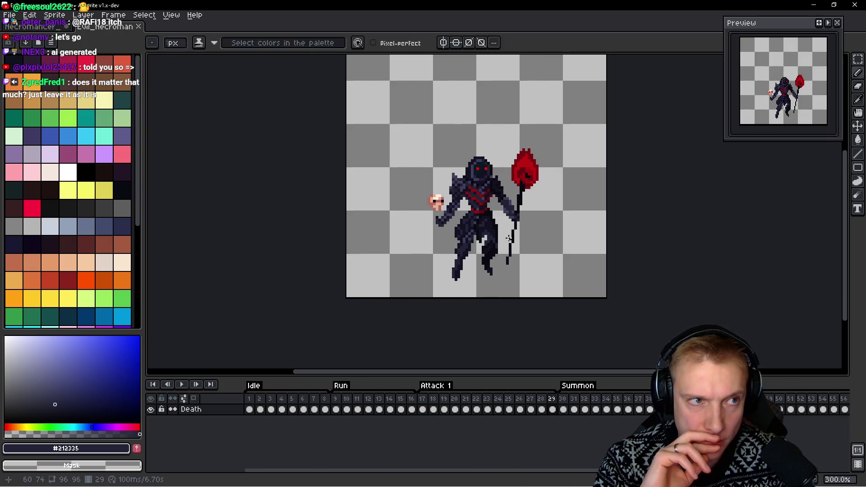
{"action": "key", "text": "v"}
{"action": "key", "text": "ctrl+s"}
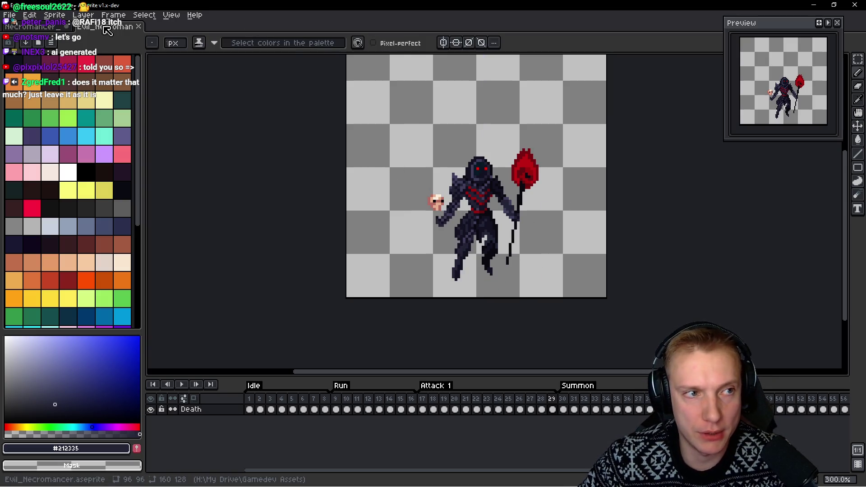
{"action": "scroll", "coordinate": [350, 255], "scroll_direction": "up", "scroll_amount": 3}
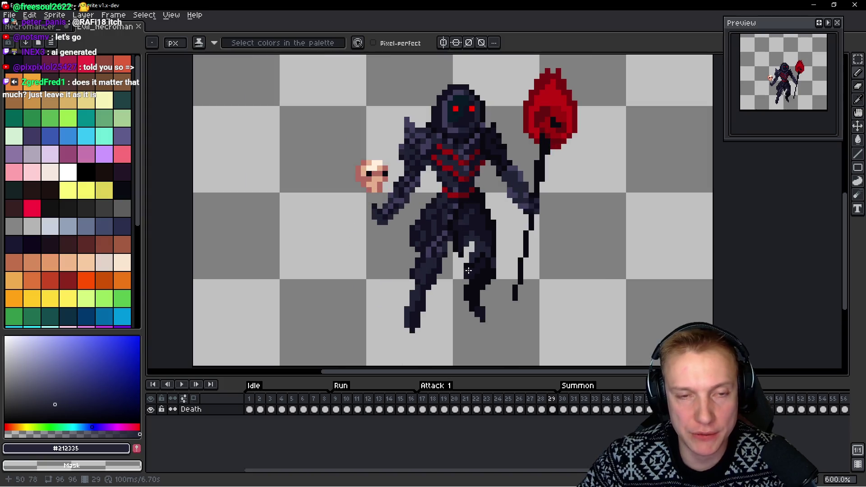
{"action": "scroll", "coordinate": [512, 218], "scroll_direction": "down", "scroll_amount": 2}
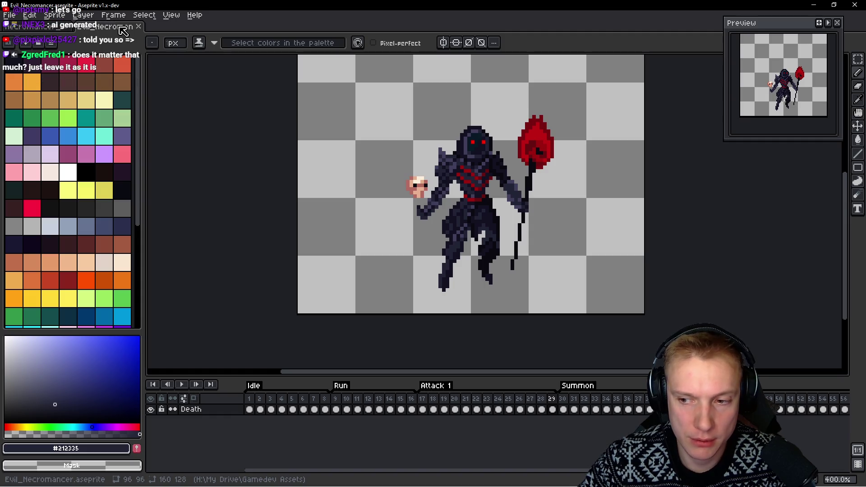
{"action": "scroll", "coordinate": [479, 219], "scroll_direction": "down", "scroll_amount": 2}
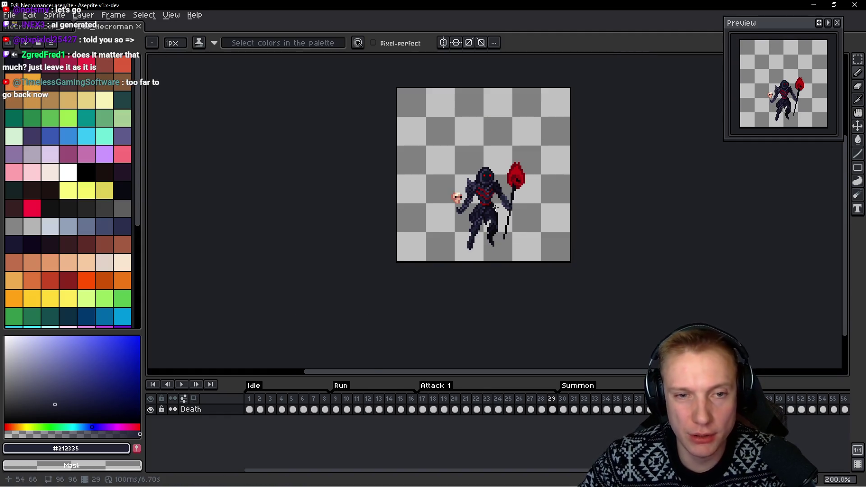
{"action": "scroll", "coordinate": [497, 202], "scroll_direction": "up", "scroll_amount": 2}
Recentre the sprite and switch to the Necromancer_creativekind-Sheet.png document
{"action": "left_click_drag", "start_coordinate": [487, 170], "coordinate": [434, 198]}
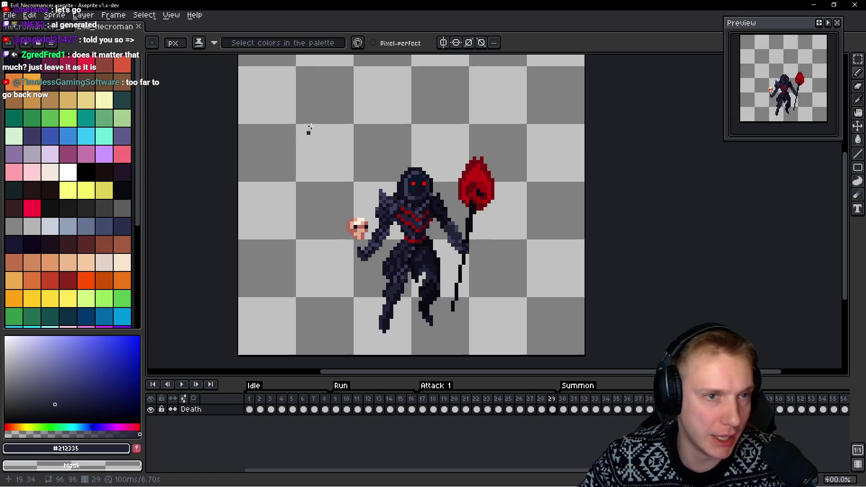
{"action": "left_click", "coordinate": [27, 26]}
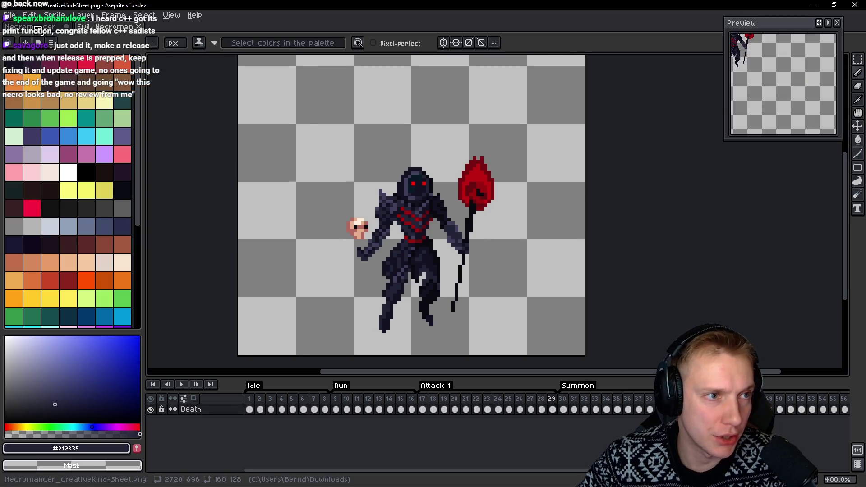
Close the Necromancer sprite sheet without saving its changes
{"action": "key", "text": "ctrl+w"}
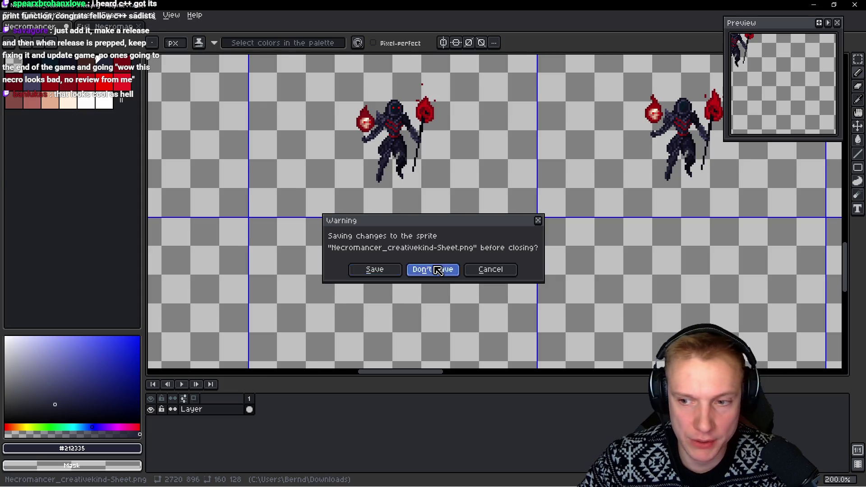
{"action": "left_click", "coordinate": [438, 271]}
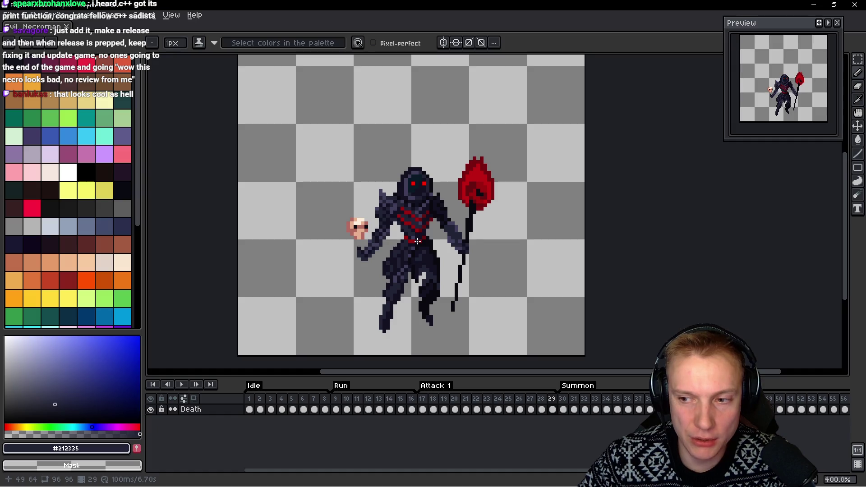
{"action": "left_click_drag", "start_coordinate": [442, 241], "coordinate": [394, 266]}
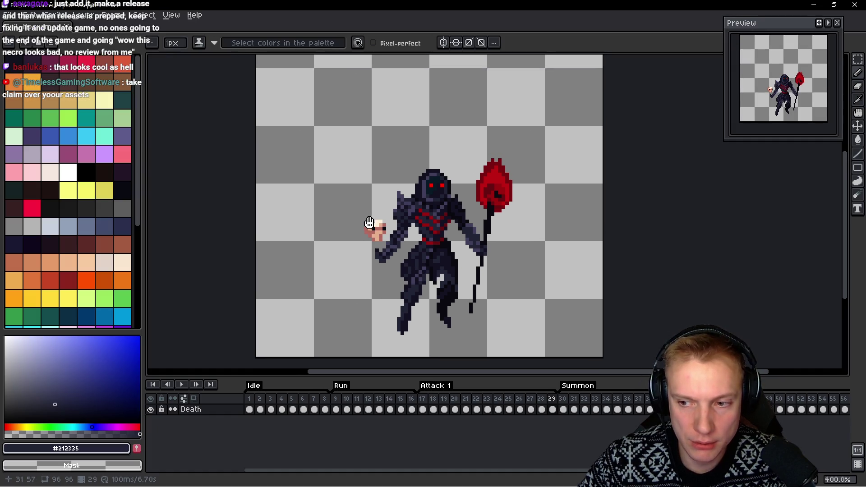
{"action": "scroll", "coordinate": [398, 240], "scroll_direction": "down", "scroll_amount": 1}
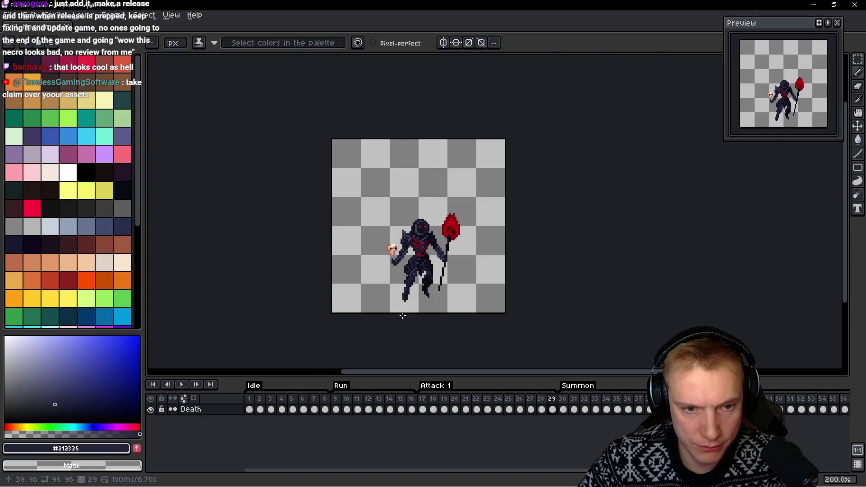
{"action": "scroll", "coordinate": [403, 316], "scroll_direction": "up", "scroll_amount": 3}
{"action": "scroll", "coordinate": [420, 258], "scroll_direction": "up", "scroll_amount": 1}
{"action": "scroll", "coordinate": [434, 207], "scroll_direction": "down", "scroll_amount": 1}
{"action": "scroll", "coordinate": [434, 207], "scroll_direction": "down", "scroll_amount": 1}
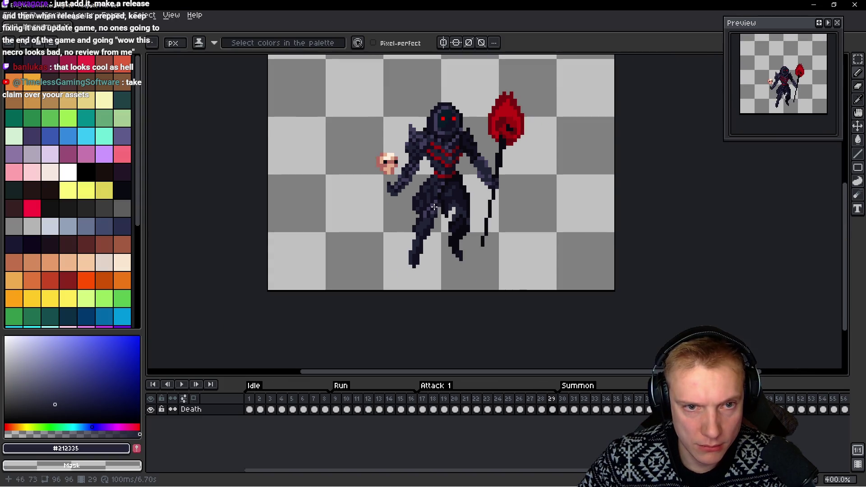
{"action": "scroll", "coordinate": [434, 207], "scroll_direction": "down", "scroll_amount": 1}
Choose Texture_Atlas.aseprite from the File menu's recent files
{"action": "left_click", "coordinate": [12, 15]}
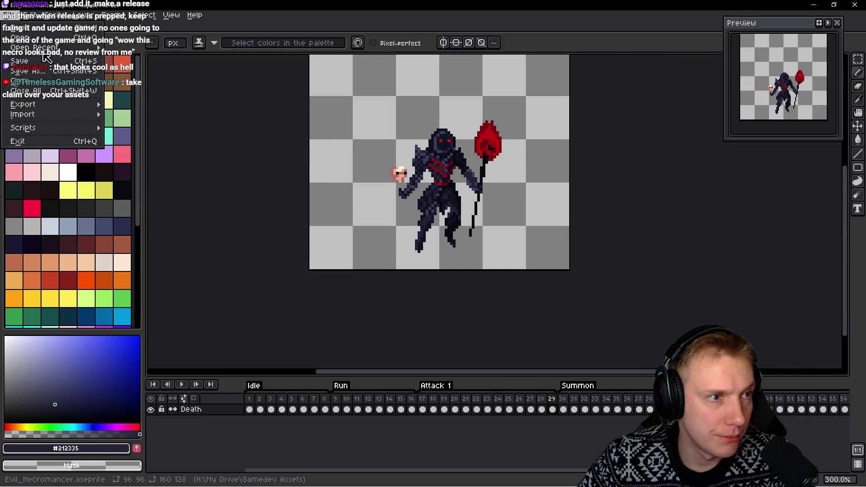
{"action": "left_click", "coordinate": [164, 132]}
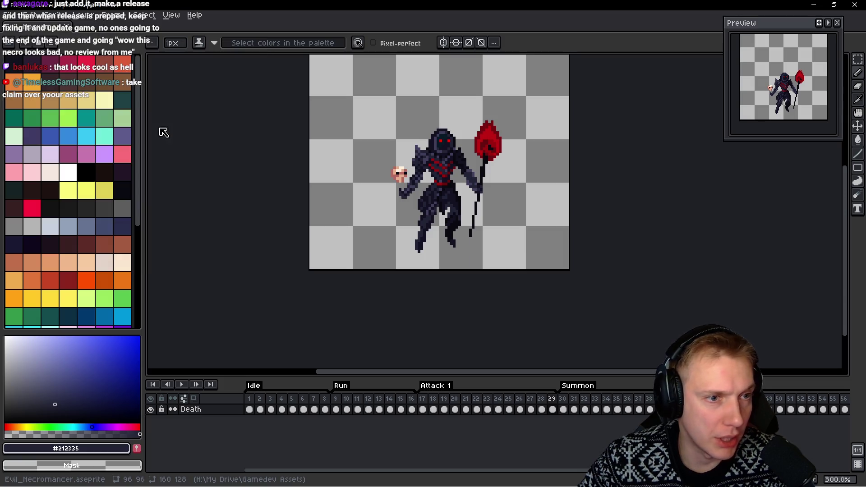
{"action": "scroll", "coordinate": [455, 306], "scroll_direction": "down", "scroll_amount": 1}
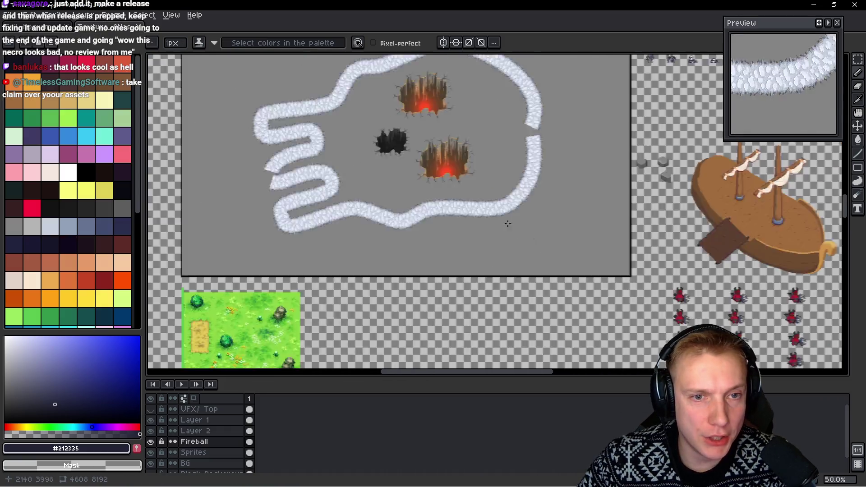
{"action": "scroll", "coordinate": [455, 306], "scroll_direction": "down", "scroll_amount": 1}
{"action": "scroll", "coordinate": [456, 306], "scroll_direction": "down", "scroll_amount": 1}
{"action": "scroll", "coordinate": [456, 306], "scroll_direction": "up", "scroll_amount": 2}
{"action": "scroll", "coordinate": [440, 294], "scroll_direction": "up", "scroll_amount": 2}
{"action": "scroll", "coordinate": [419, 281], "scroll_direction": "up", "scroll_amount": 2}
{"action": "scroll", "coordinate": [401, 266], "scroll_direction": "up", "scroll_amount": 2}
{"action": "scroll", "coordinate": [401, 266], "scroll_direction": "up", "scroll_amount": 1}
{"action": "scroll", "coordinate": [547, 250], "scroll_direction": "up", "scroll_amount": 4}
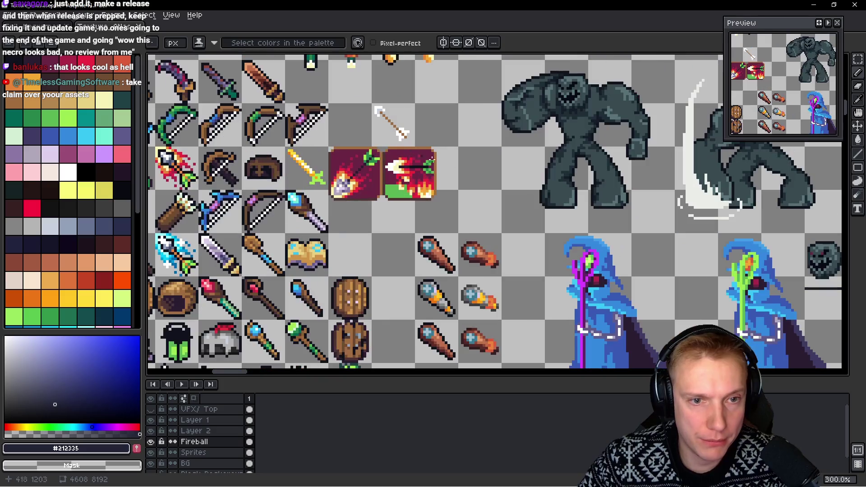
{"action": "scroll", "coordinate": [547, 250], "scroll_direction": "up", "scroll_amount": 1}
{"action": "scroll", "coordinate": [547, 250], "scroll_direction": "up", "scroll_amount": 1}
{"action": "scroll", "coordinate": [547, 250], "scroll_direction": "up", "scroll_amount": 1}
Marquee-select the blue mage with the purple staff and start a new sprite
{"action": "key", "text": "m"}
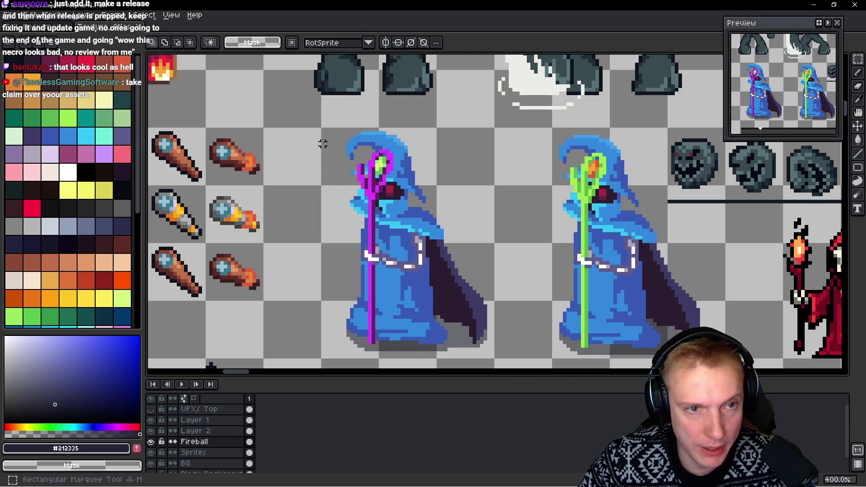
{"action": "left_click_drag", "start_coordinate": [323, 130], "coordinate": [497, 361]}
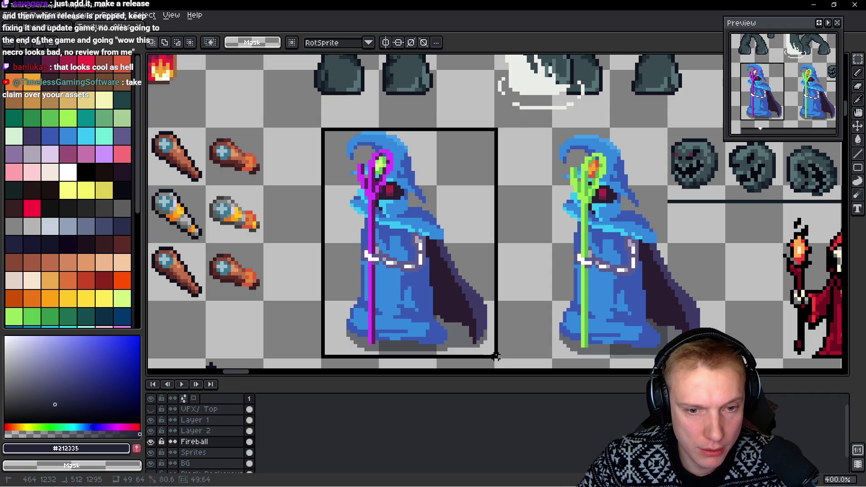
{"action": "key", "text": "ctrl+n"}
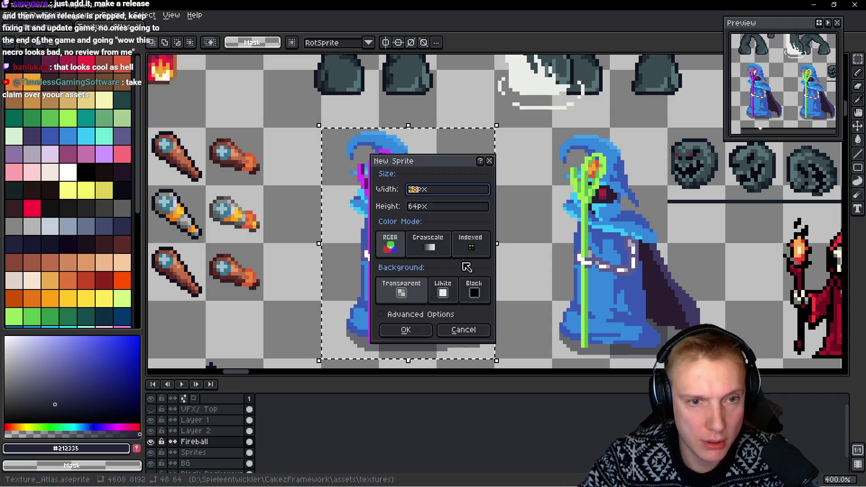
Create the 48×64 sprite, copy the mage from the atlas Sprites layer and paste it in place
{"action": "key", "text": "Return"}
{"action": "key", "text": "ctrl+v"}
{"action": "scroll", "coordinate": [514, 216], "scroll_direction": "up", "scroll_amount": 2}
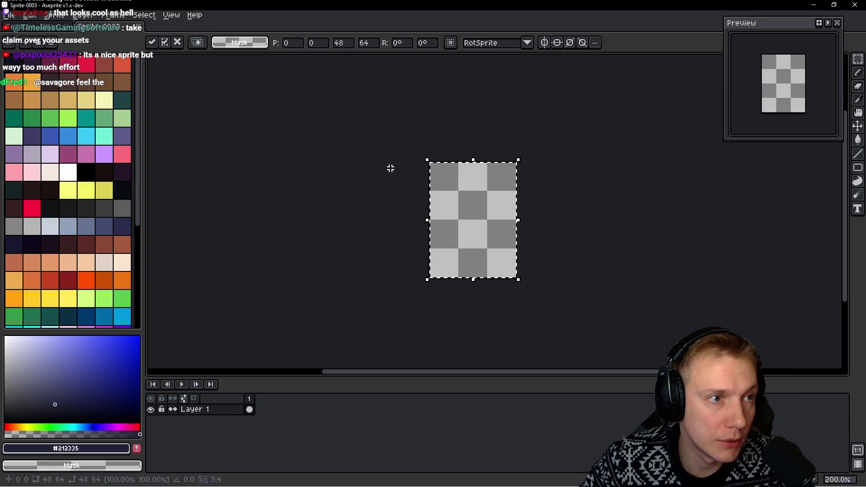
{"action": "key", "text": "ctrl+Tab"}
{"action": "key", "text": "alt+Down"}
{"action": "key", "text": "ctrl+c"}
{"action": "key", "text": "ctrl+Tab"}
{"action": "key", "text": "ctrl+v"}
{"action": "scroll", "coordinate": [488, 235], "scroll_direction": "up", "scroll_amount": 2}
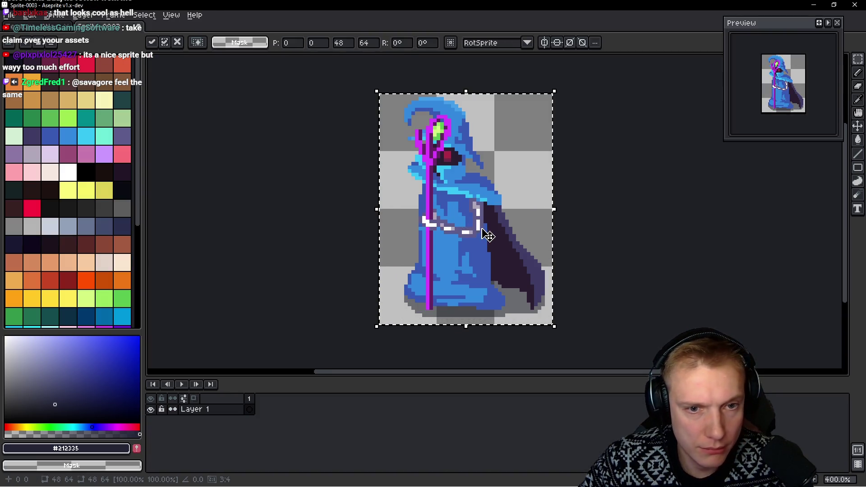
{"action": "key", "text": "b"}
{"action": "scroll", "coordinate": [452, 214], "scroll_direction": "up", "scroll_amount": 1}
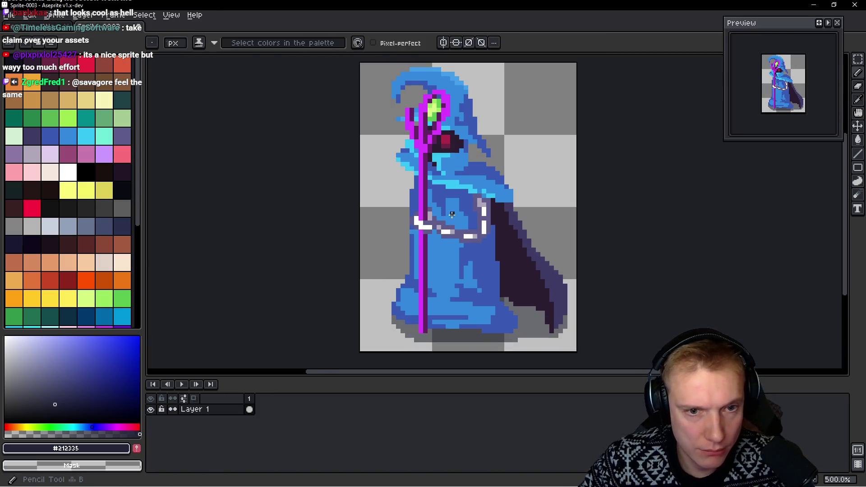
{"action": "scroll", "coordinate": [451, 215], "scroll_direction": "up", "scroll_amount": 1}
{"action": "scroll", "coordinate": [451, 215], "scroll_direction": "up", "scroll_amount": 1}
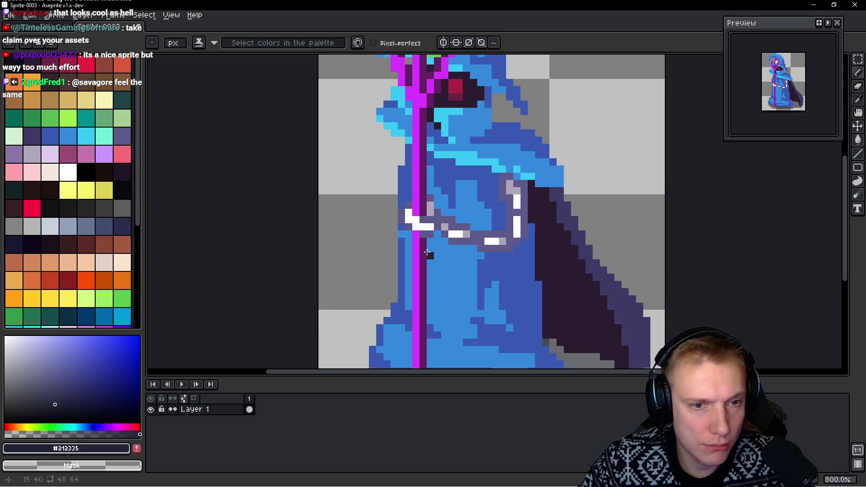
Add a new layer and paint cream pixels over the purple staff with the cream swatch
{"action": "left_click", "coordinate": [59, 176]}
{"action": "scroll", "coordinate": [460, 273], "scroll_direction": "up", "scroll_amount": 1}
{"action": "scroll", "coordinate": [450, 264], "scroll_direction": "up", "scroll_amount": 1}
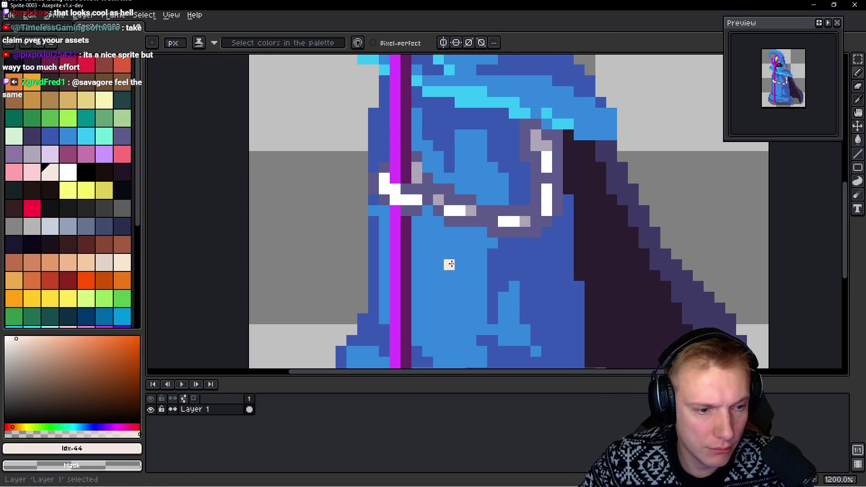
{"action": "key", "text": "shift+n"}
{"action": "mouse_move", "coordinate": [396, 207]}
{"action": "left_mouse_down"}
{"action": "mouse_move", "coordinate": [435, 252]}
{"action": "mouse_move", "coordinate": [411, 234]}
{"action": "mouse_move", "coordinate": [415, 287]}
{"action": "left_mouse_up"}
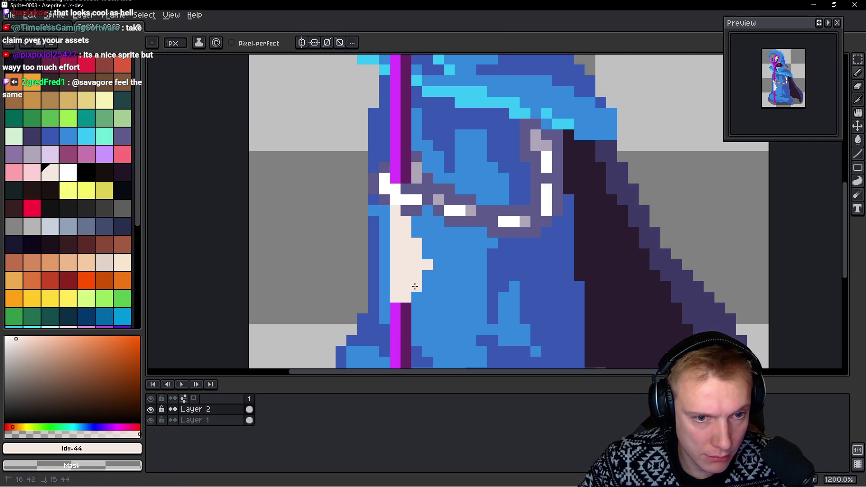
{"action": "scroll", "coordinate": [409, 237], "scroll_direction": "down", "scroll_amount": 1}
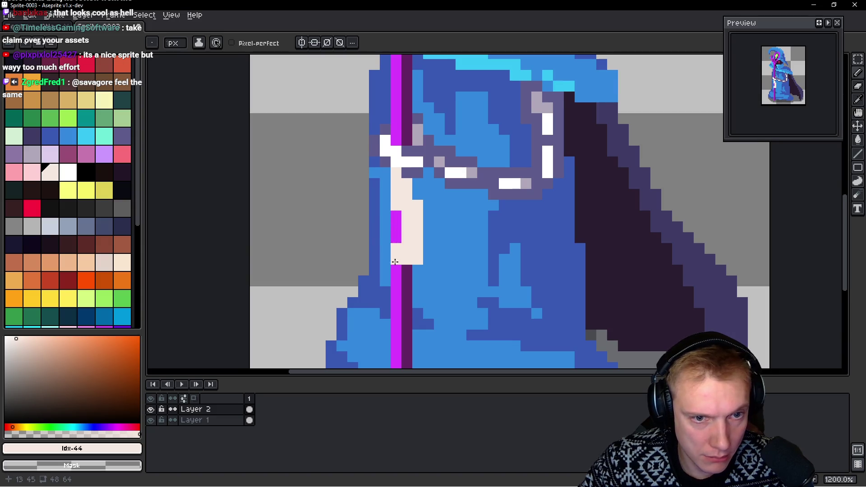
{"action": "scroll", "coordinate": [403, 250], "scroll_direction": "down", "scroll_amount": 1}
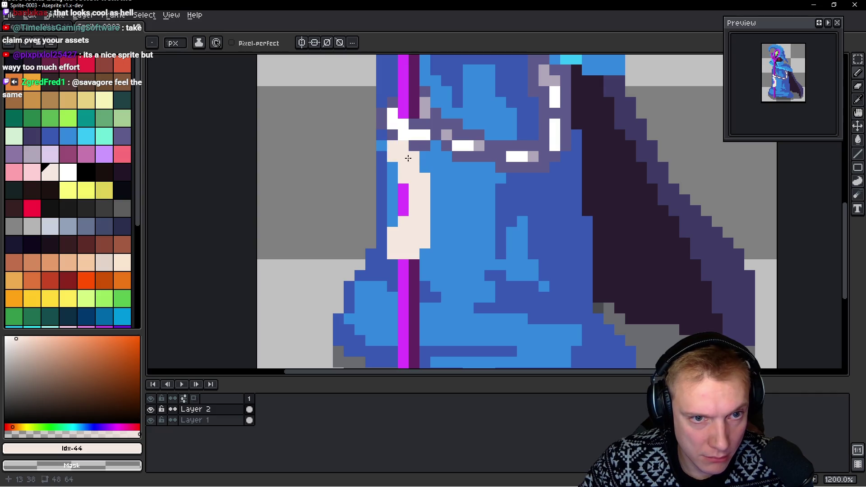
{"action": "scroll", "coordinate": [409, 158], "scroll_direction": "down", "scroll_amount": 1}
{"action": "scroll", "coordinate": [433, 188], "scroll_direction": "down", "scroll_amount": 1}
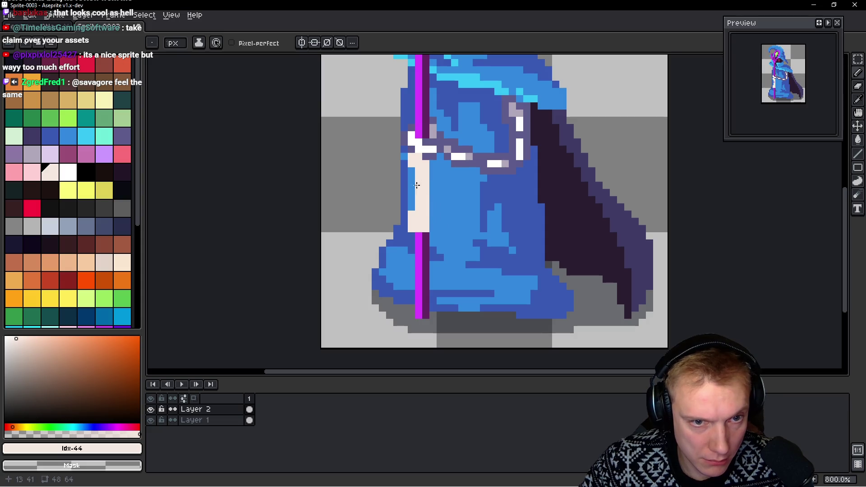
Paint the magenta staff column cream down toward the robe's hem
{"action": "left_click_drag", "start_coordinate": [433, 236], "coordinate": [442, 216]}
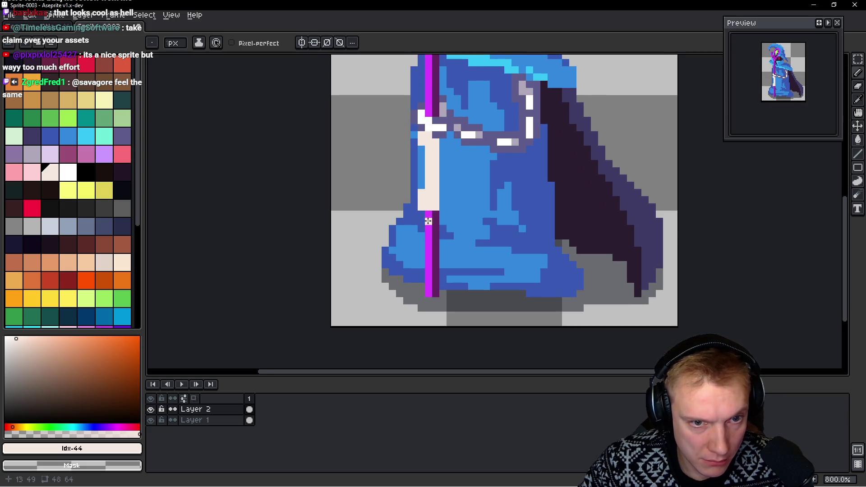
{"action": "left_click", "coordinate": [429, 217]}
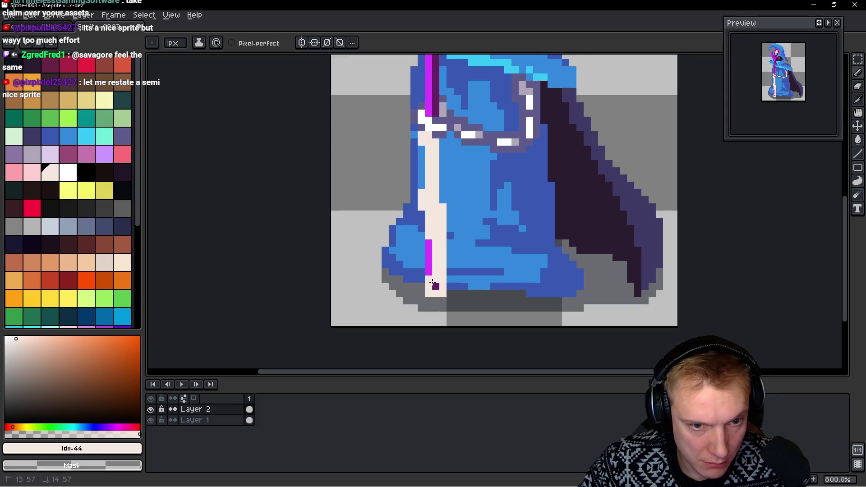
{"action": "scroll", "coordinate": [449, 257], "scroll_direction": "down", "scroll_amount": 1}
{"action": "scroll", "coordinate": [470, 223], "scroll_direction": "down", "scroll_amount": 3}
{"action": "scroll", "coordinate": [458, 181], "scroll_direction": "up", "scroll_amount": 6}
{"action": "scroll", "coordinate": [458, 181], "scroll_direction": "down", "scroll_amount": 3}
{"action": "scroll", "coordinate": [465, 233], "scroll_direction": "up", "scroll_amount": 3}
{"action": "left_click_drag", "start_coordinate": [457, 200], "coordinate": [456, 216]}
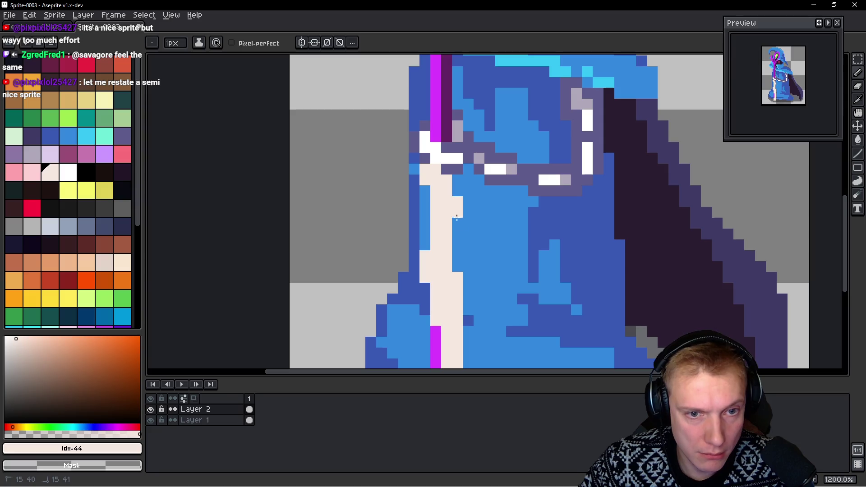
{"action": "scroll", "coordinate": [453, 182], "scroll_direction": "down", "scroll_amount": 4}
{"action": "scroll", "coordinate": [460, 215], "scroll_direction": "up", "scroll_amount": 2}
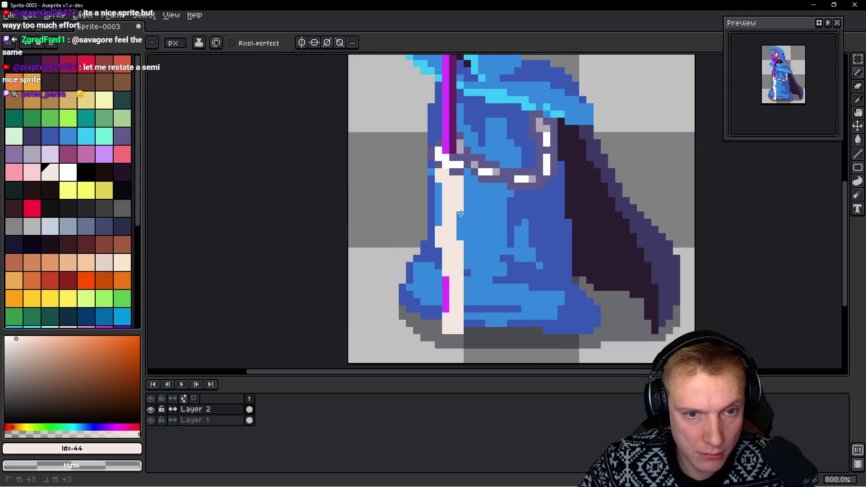
{"action": "scroll", "coordinate": [482, 215], "scroll_direction": "down", "scroll_amount": 2}
{"action": "scroll", "coordinate": [467, 210], "scroll_direction": "up", "scroll_amount": 2}
{"action": "left_click", "coordinate": [456, 202]}
{"action": "left_click_drag", "start_coordinate": [456, 202], "coordinate": [457, 217]}
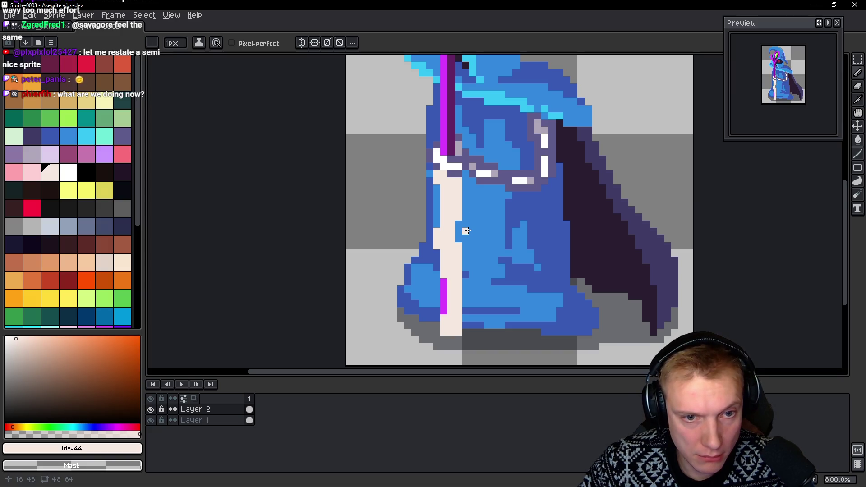
{"action": "scroll", "coordinate": [470, 231], "scroll_direction": "down", "scroll_amount": 4}
{"action": "scroll", "coordinate": [475, 228], "scroll_direction": "up", "scroll_amount": 4}
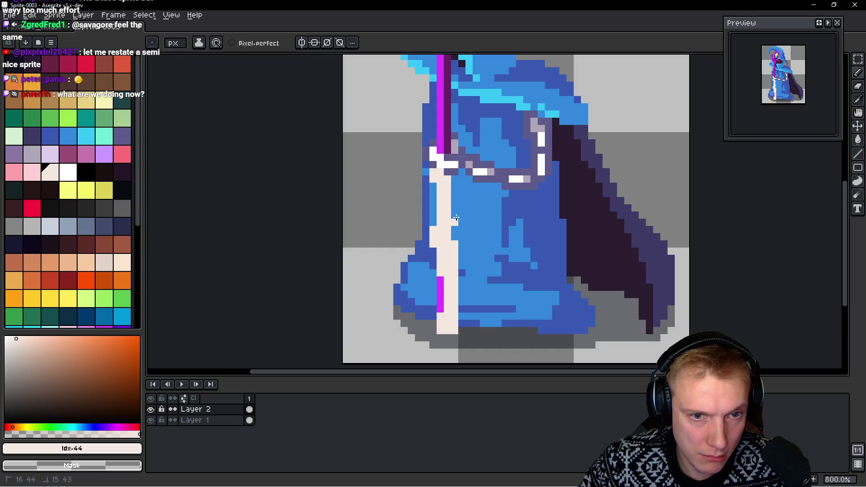
{"action": "scroll", "coordinate": [467, 241], "scroll_direction": "down", "scroll_amount": 2}
{"action": "scroll", "coordinate": [439, 267], "scroll_direction": "up", "scroll_amount": 2}
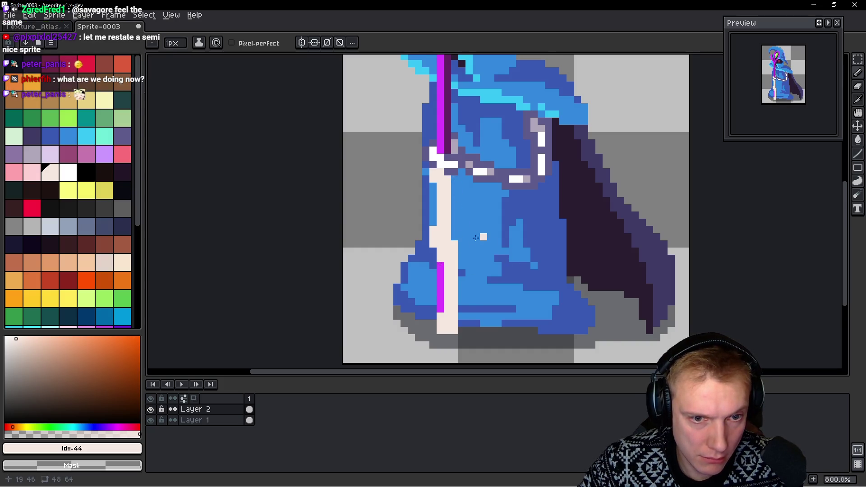
{"action": "scroll", "coordinate": [476, 237], "scroll_direction": "down", "scroll_amount": 1}
{"action": "scroll", "coordinate": [474, 236], "scroll_direction": "up", "scroll_amount": 1}
{"action": "key", "text": "q"}
Move the upper staff section up-left and delete the dark hook pixels
{"action": "mouse_move", "coordinate": [440, 180]}
{"action": "left_mouse_down"}
{"action": "mouse_move", "coordinate": [446, 221]}
{"action": "mouse_move", "coordinate": [393, 185]}
{"action": "left_mouse_up"}
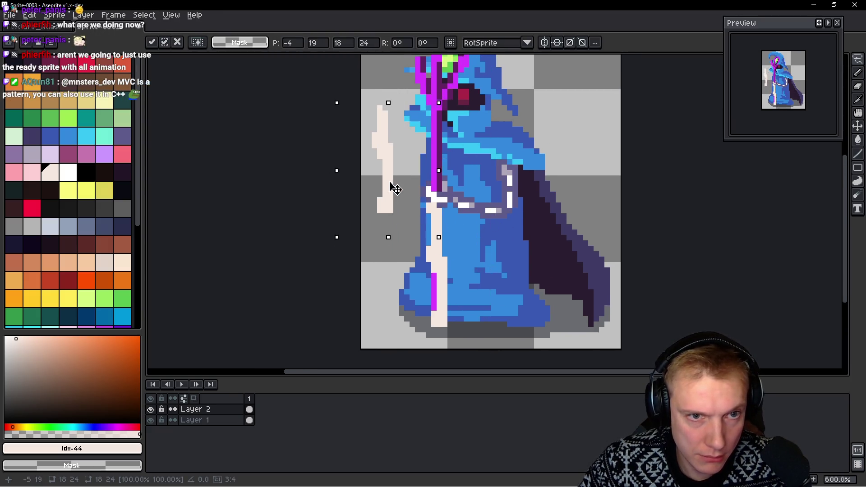
{"action": "left_click_drag", "start_coordinate": [386, 126], "coordinate": [362, 123]}
{"action": "left_click", "coordinate": [366, 144]}
{"action": "key", "text": "Delete"}
Lasso the loose cream piece, drop it onto the staff beneath the skull and deselect
{"action": "left_click", "coordinate": [398, 146]}
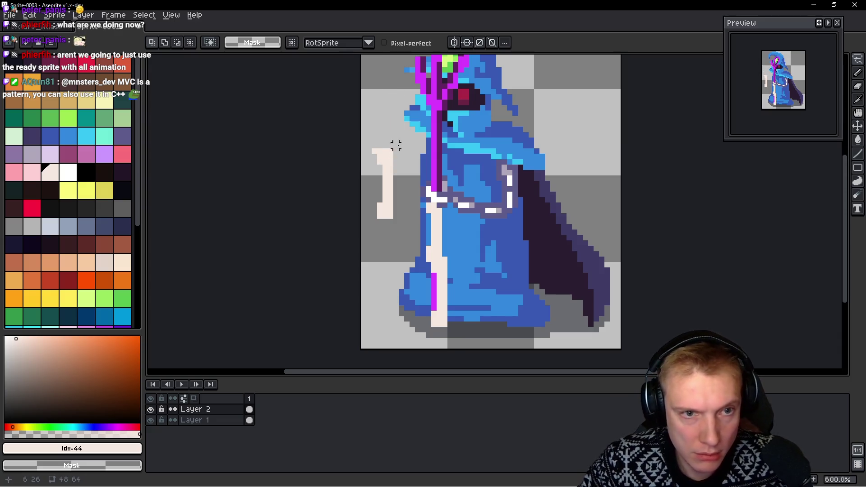
{"action": "left_click_drag", "start_coordinate": [397, 145], "coordinate": [399, 163]}
{"action": "left_click_drag", "start_coordinate": [395, 204], "coordinate": [438, 175]}
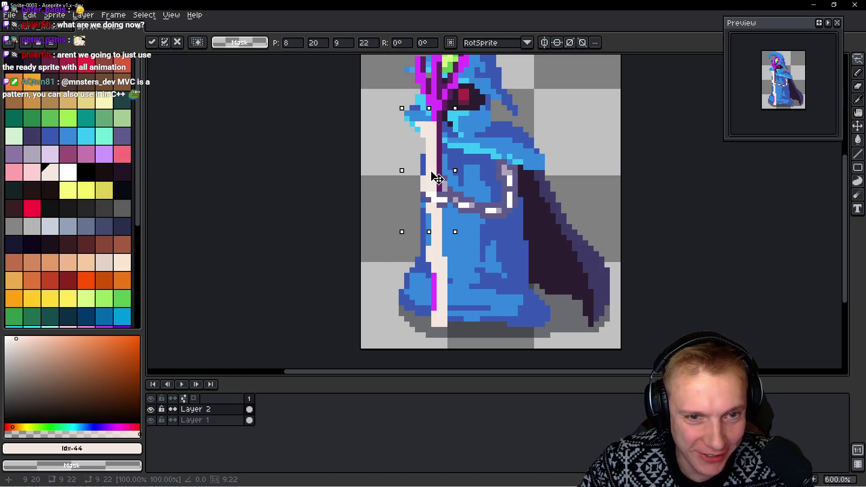
{"action": "key", "text": "ctrl+d"}
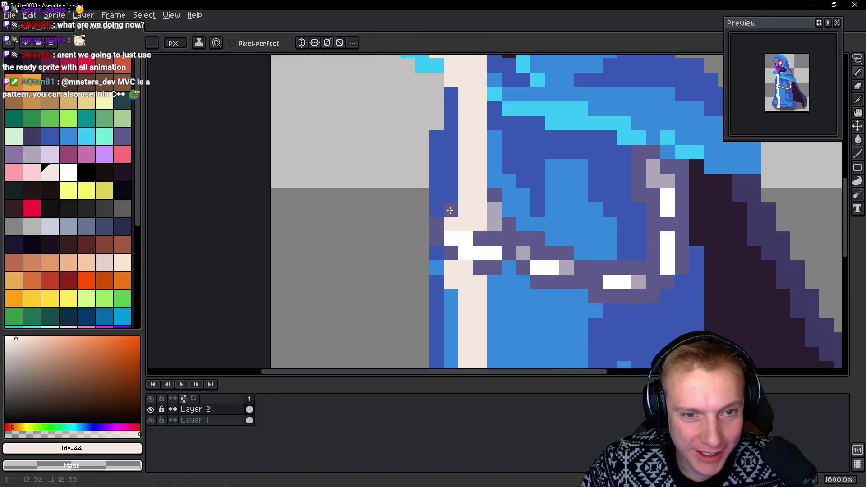
{"action": "scroll", "coordinate": [518, 206], "scroll_direction": "down", "scroll_amount": 1}
{"action": "scroll", "coordinate": [517, 206], "scroll_direction": "down", "scroll_amount": 3}
{"action": "scroll", "coordinate": [518, 206], "scroll_direction": "up", "scroll_amount": 1}
{"action": "scroll", "coordinate": [516, 196], "scroll_direction": "up", "scroll_amount": 3}
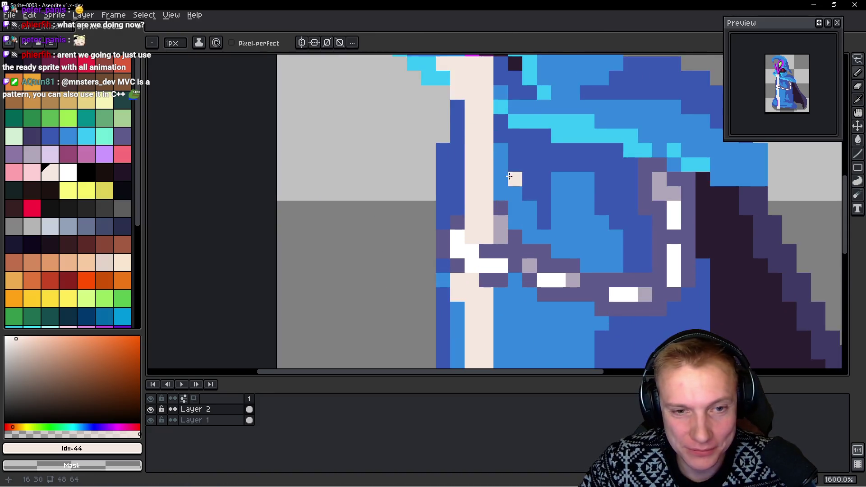
{"action": "scroll", "coordinate": [474, 155], "scroll_direction": "down", "scroll_amount": 3}
{"action": "scroll", "coordinate": [441, 170], "scroll_direction": "up", "scroll_amount": 1}
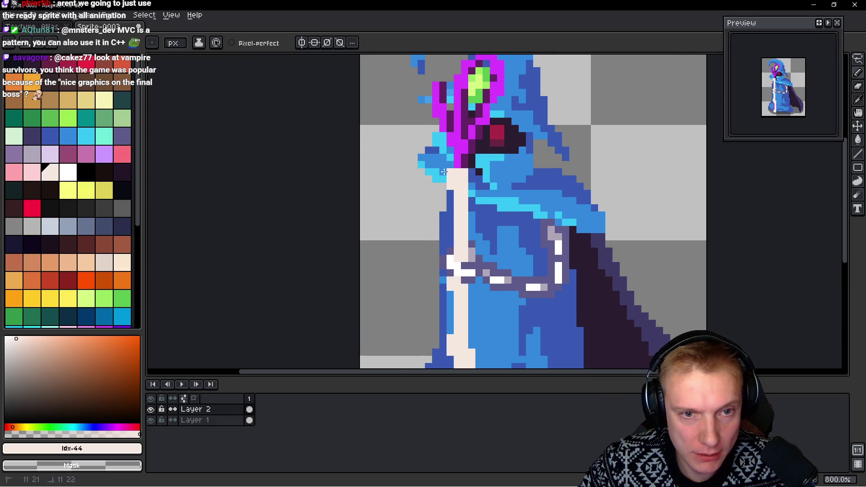
{"action": "scroll", "coordinate": [507, 178], "scroll_direction": "down", "scroll_amount": 1}
{"action": "scroll", "coordinate": [478, 177], "scroll_direction": "down", "scroll_amount": 2}
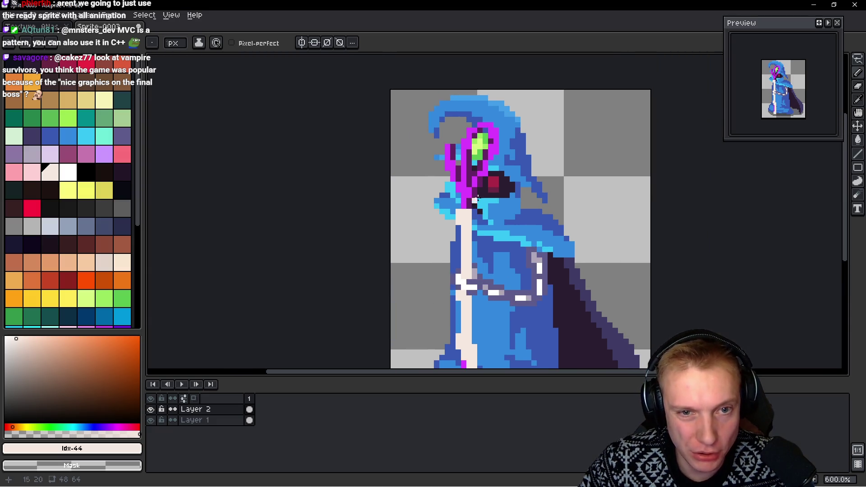
{"action": "scroll", "coordinate": [481, 197], "scroll_direction": "up", "scroll_amount": 3}
{"action": "scroll", "coordinate": [483, 223], "scroll_direction": "down", "scroll_amount": 4}
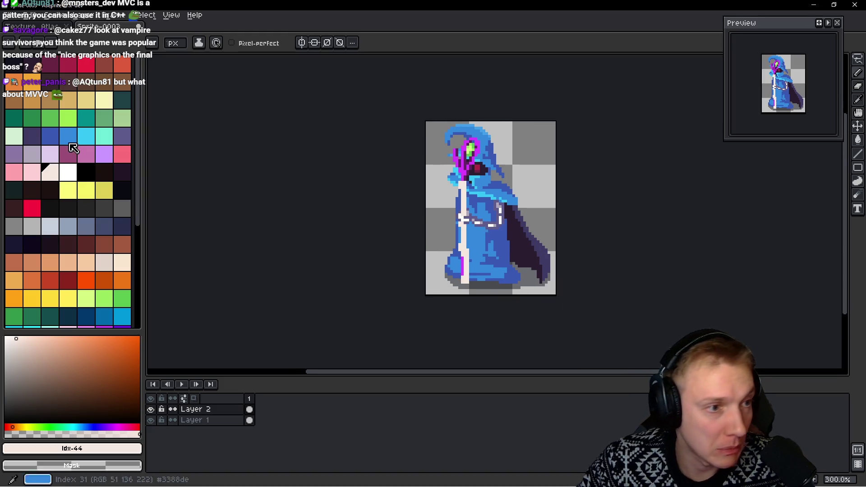
Dot purple-grey shading pixels down the middle of the cream staff
{"action": "left_click", "coordinate": [32, 155]}
{"action": "scroll", "coordinate": [459, 213], "scroll_direction": "up", "scroll_amount": 3}
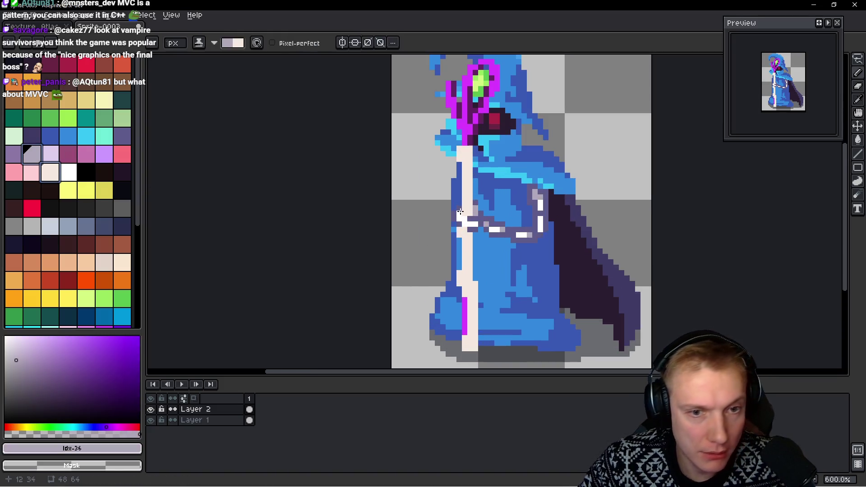
{"action": "scroll", "coordinate": [458, 234], "scroll_direction": "up", "scroll_amount": 3}
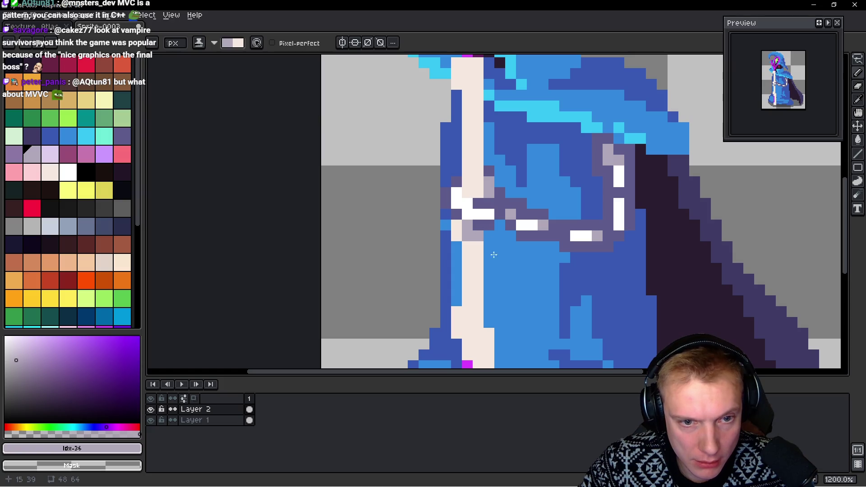
{"action": "left_click_drag", "start_coordinate": [493, 254], "coordinate": [465, 208]}
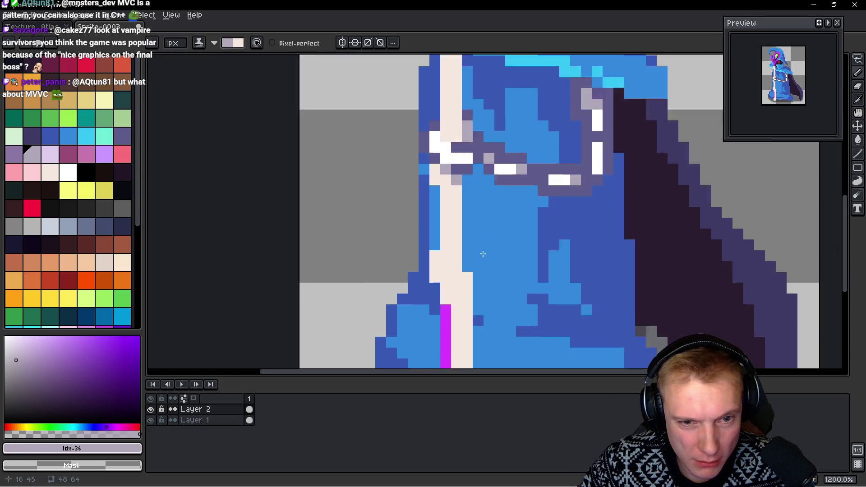
{"action": "scroll", "coordinate": [459, 291], "scroll_direction": "up", "scroll_amount": 1}
{"action": "left_click", "coordinate": [433, 274]}
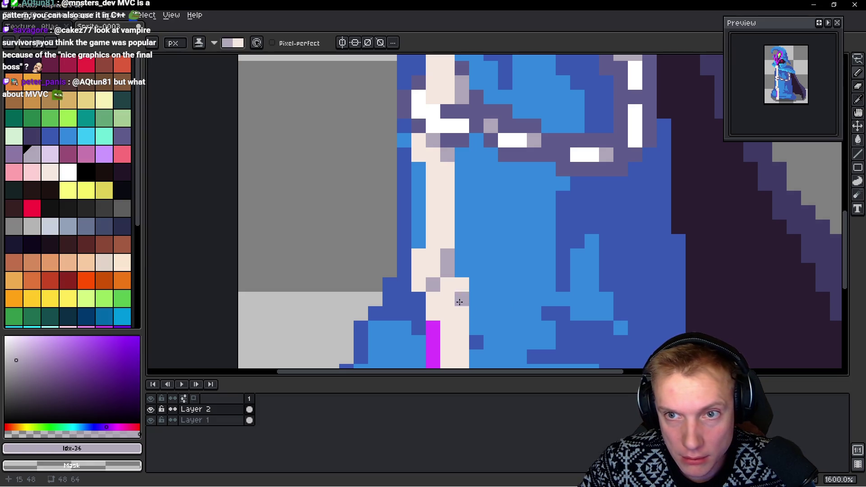
{"action": "left_click", "coordinate": [449, 175]}
{"action": "left_click", "coordinate": [429, 193]}
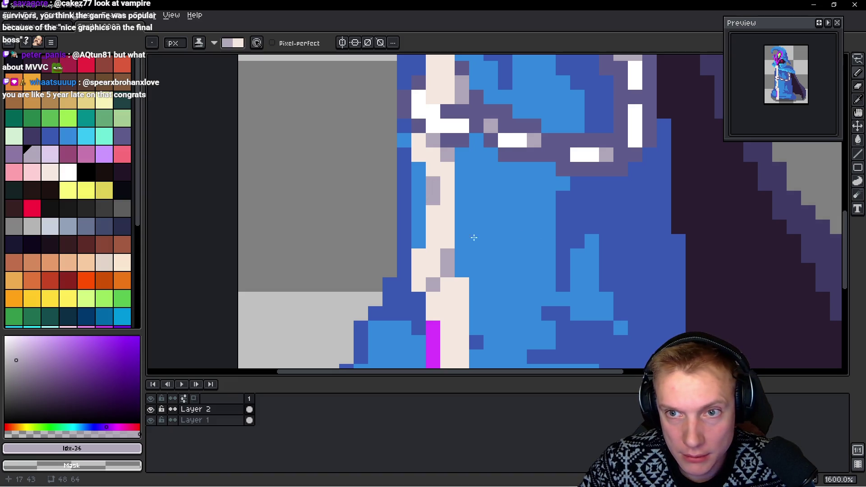
{"action": "left_click", "coordinate": [429, 230]}
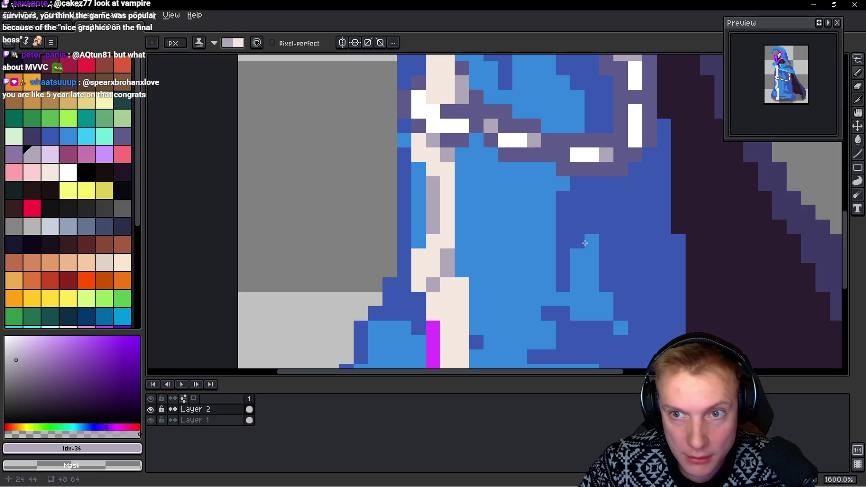
{"action": "scroll", "coordinate": [529, 236], "scroll_direction": "down", "scroll_amount": 1}
{"action": "scroll", "coordinate": [474, 251], "scroll_direction": "up", "scroll_amount": 2}
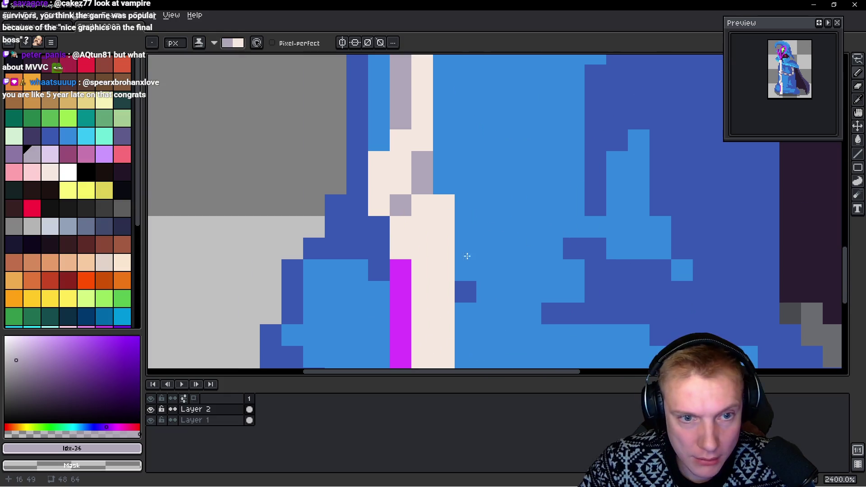
Shade the cream pixels beside the magenta column grey and along the lower staff
{"action": "left_click", "coordinate": [447, 203]}
{"action": "left_click", "coordinate": [403, 249]}
{"action": "mouse_move", "coordinate": [406, 253]}
{"action": "left_mouse_down"}
{"action": "mouse_move", "coordinate": [422, 312]}
{"action": "mouse_move", "coordinate": [455, 189]}
{"action": "left_mouse_up"}
{"action": "mouse_move", "coordinate": [428, 315]}
{"action": "left_mouse_down"}
{"action": "mouse_move", "coordinate": [444, 315]}
{"action": "mouse_move", "coordinate": [447, 283]}
{"action": "left_mouse_up"}
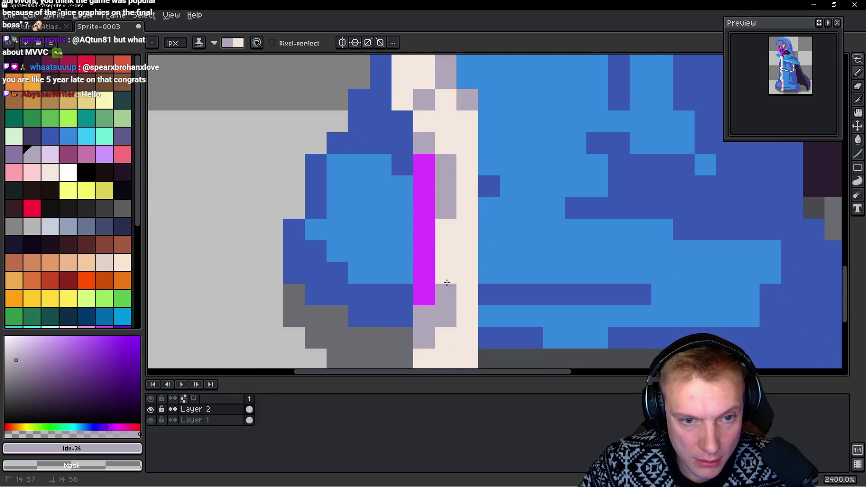
{"action": "mouse_move", "coordinate": [517, 258]}
{"action": "left_mouse_down"}
{"action": "mouse_move", "coordinate": [443, 231]}
{"action": "mouse_move", "coordinate": [496, 253]}
{"action": "left_mouse_up"}
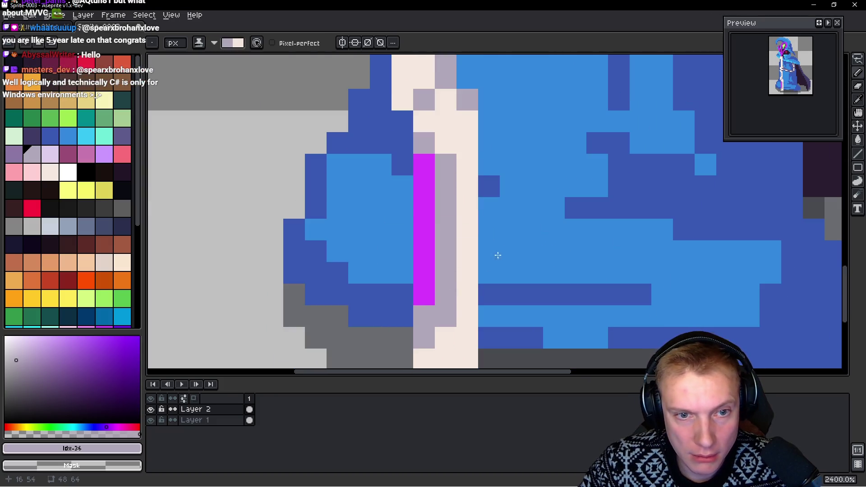
{"action": "scroll", "coordinate": [514, 251], "scroll_direction": "down", "scroll_amount": 6}
{"action": "scroll", "coordinate": [538, 237], "scroll_direction": "down", "scroll_amount": 2}
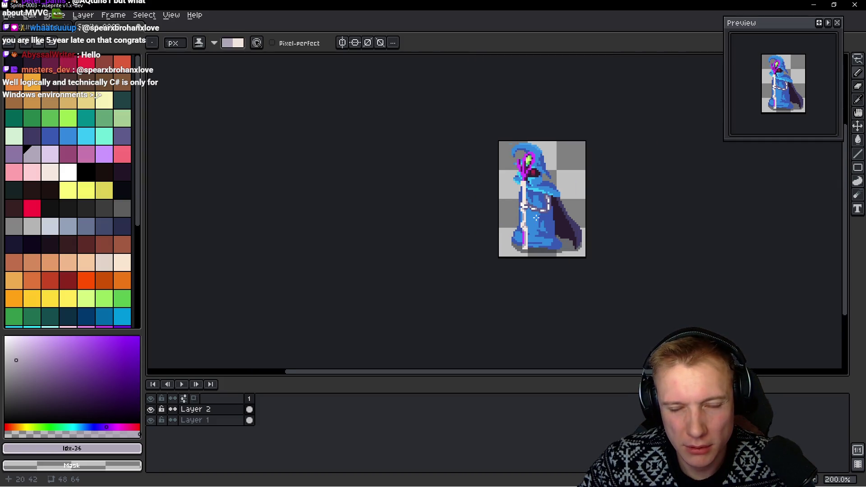
{"action": "scroll", "coordinate": [535, 216], "scroll_direction": "up", "scroll_amount": 2}
{"action": "scroll", "coordinate": [536, 225], "scroll_direction": "down", "scroll_amount": 2}
{"action": "scroll", "coordinate": [521, 211], "scroll_direction": "up", "scroll_amount": 3}
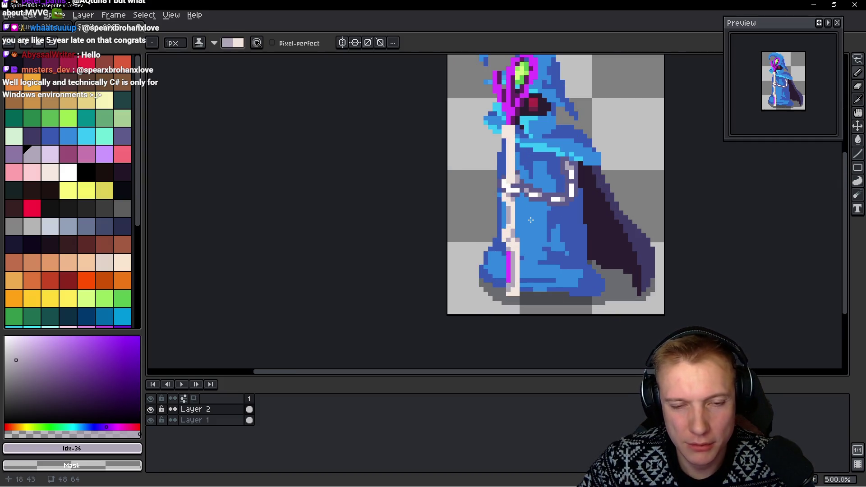
{"action": "scroll", "coordinate": [507, 203], "scroll_direction": "up", "scroll_amount": 1}
{"action": "left_click_drag", "start_coordinate": [496, 187], "coordinate": [492, 197]}
{"action": "scroll", "coordinate": [504, 223], "scroll_direction": "up", "scroll_amount": 2}
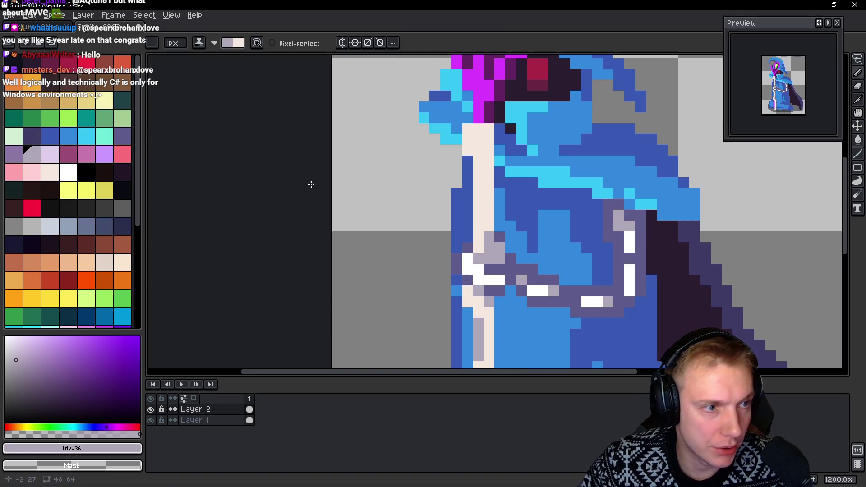
{"action": "scroll", "coordinate": [521, 248], "scroll_direction": "down", "scroll_amount": 4}
{"action": "scroll", "coordinate": [524, 249], "scroll_direction": "down", "scroll_amount": 1}
{"action": "scroll", "coordinate": [533, 252], "scroll_direction": "up", "scroll_amount": 2}
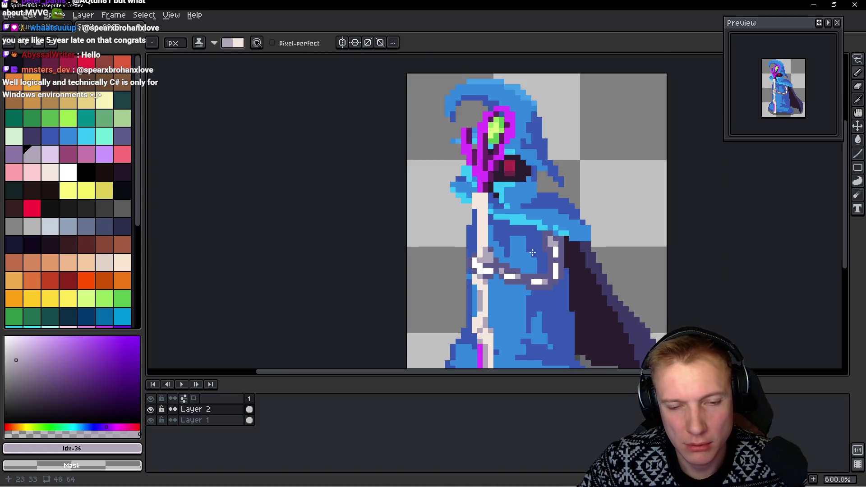
{"action": "scroll", "coordinate": [533, 253], "scroll_direction": "up", "scroll_amount": 1}
{"action": "left_click", "coordinate": [13, 156]}
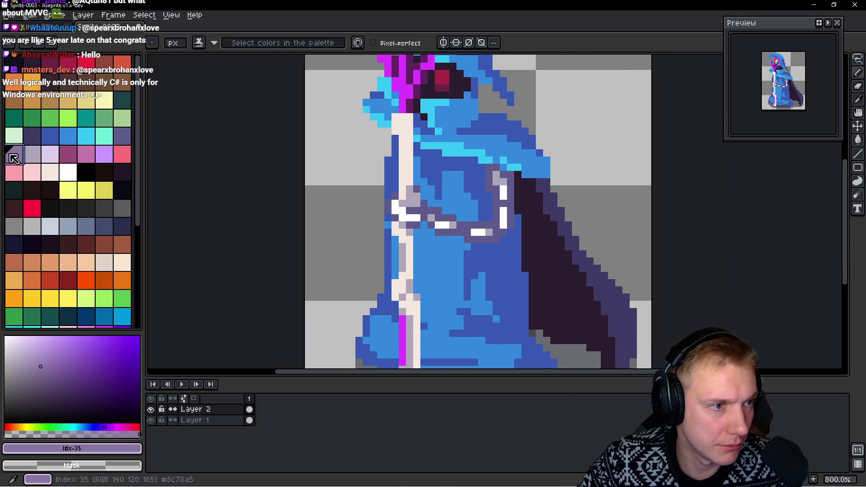
On Layer 1, paint-bucket the wizard's belt chain outline black
{"action": "left_click", "coordinate": [501, 239], "text": "ctrl"}
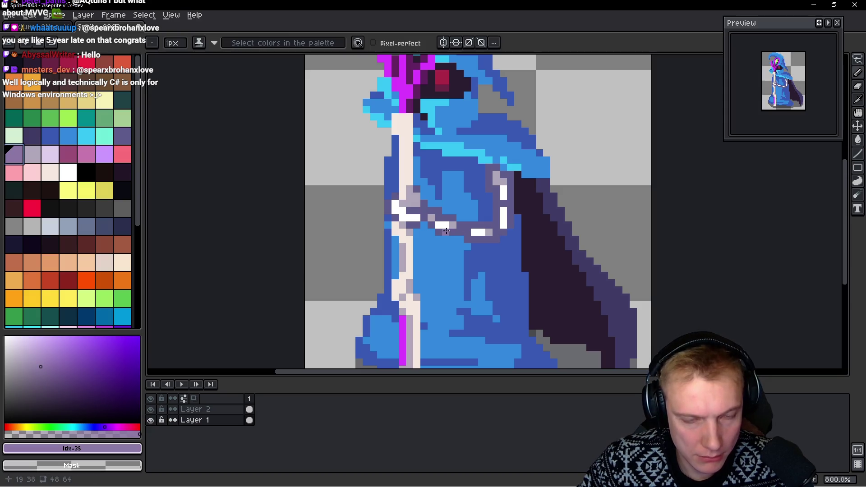
{"action": "key", "text": "g"}
{"action": "left_click", "coordinate": [449, 225]}
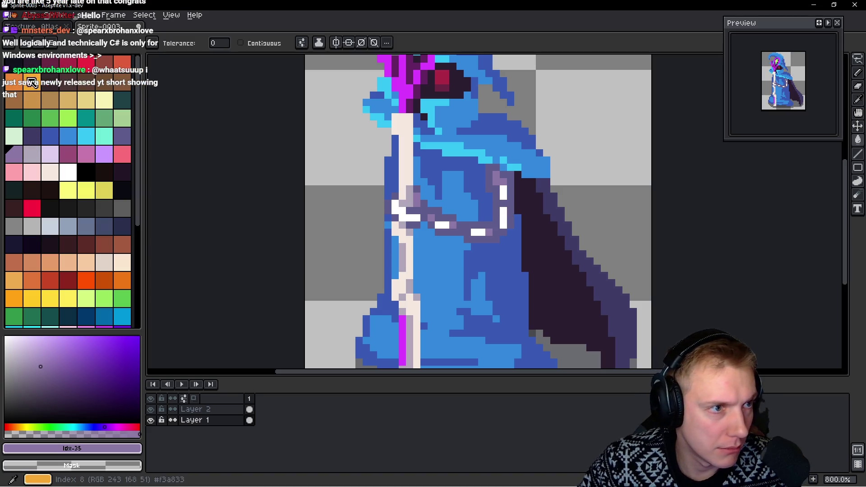
{"action": "left_click", "coordinate": [304, 189], "text": "alt"}
{"action": "left_click", "coordinate": [434, 212]}
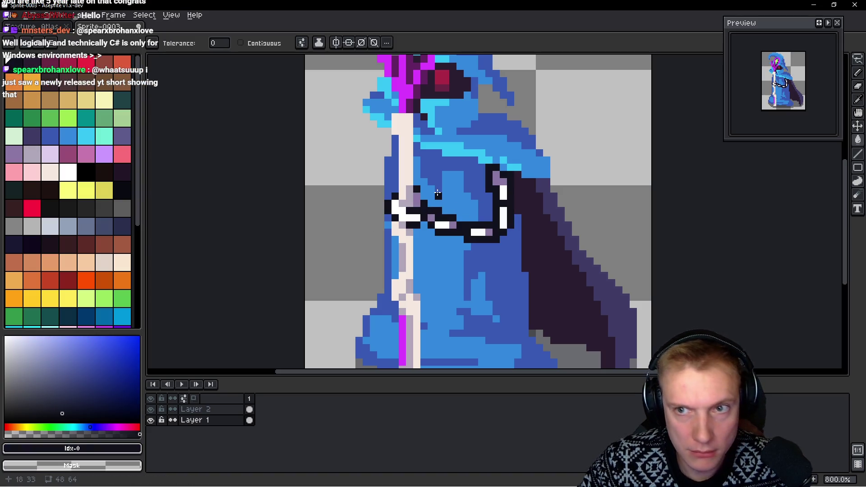
{"action": "left_click_drag", "start_coordinate": [456, 179], "coordinate": [466, 196]}
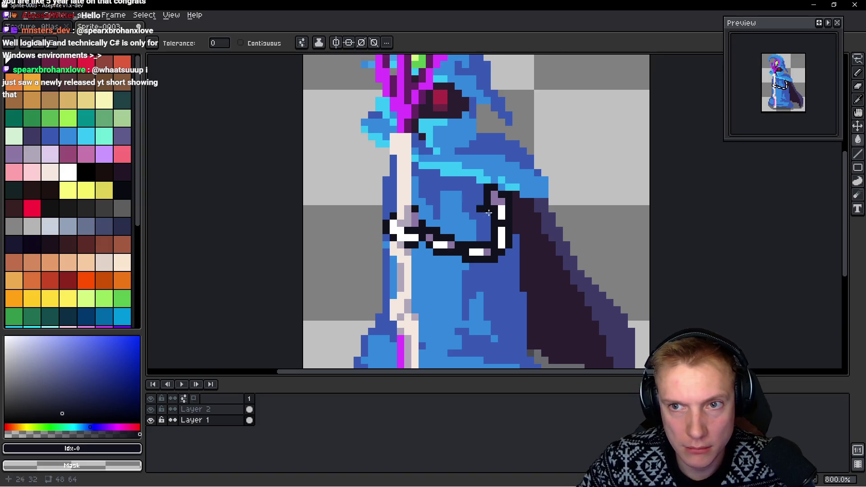
{"action": "scroll", "coordinate": [488, 213], "scroll_direction": "down", "scroll_amount": 2}
{"action": "scroll", "coordinate": [498, 198], "scroll_direction": "up", "scroll_amount": 1}
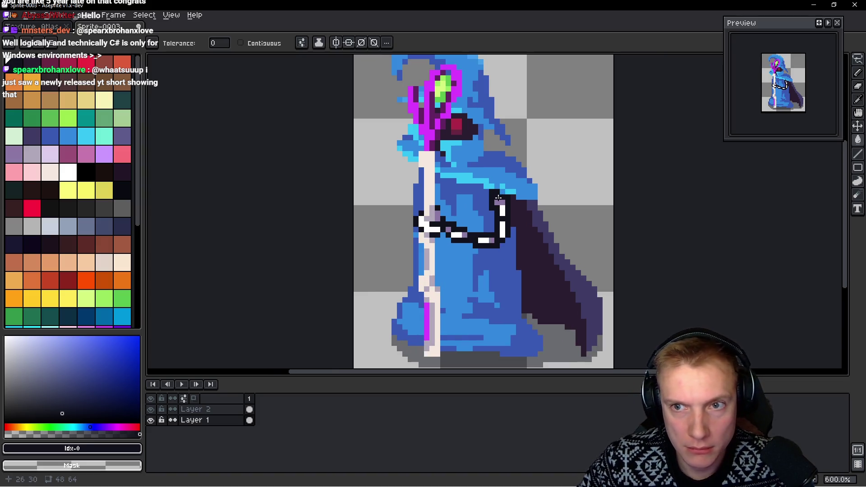
Review the layers, then bring up the Texture_Atlas document
{"action": "key", "text": "Up"}
{"action": "left_click_drag", "start_coordinate": [417, 191], "coordinate": [462, 211]}
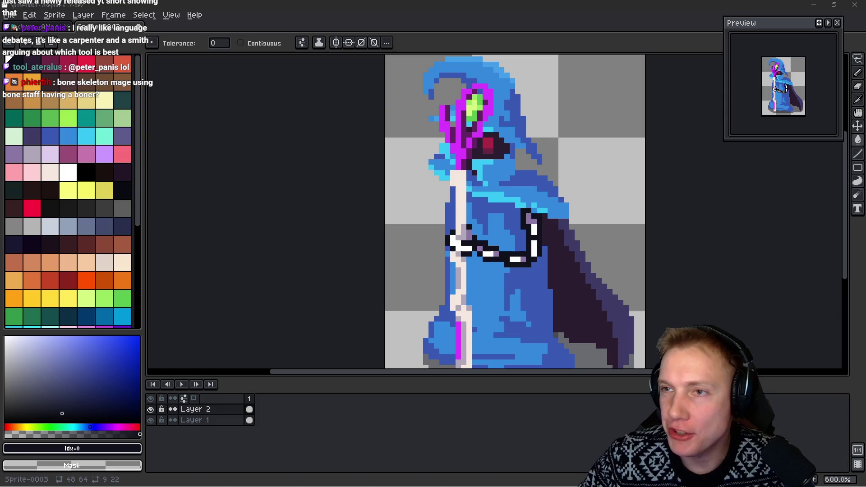
{"action": "scroll", "coordinate": [548, 150], "scroll_direction": "right", "scroll_amount": 3}
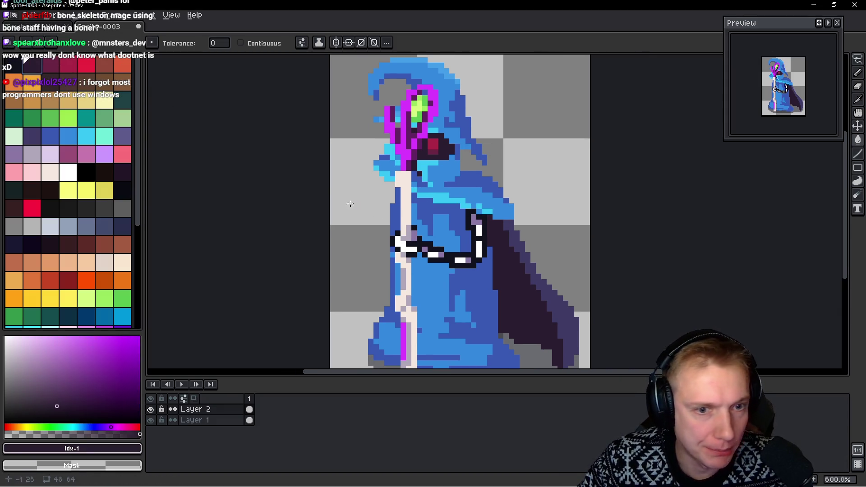
{"action": "scroll", "coordinate": [461, 259], "scroll_direction": "up", "scroll_amount": 3}
{"action": "key", "text": "ctrl"}
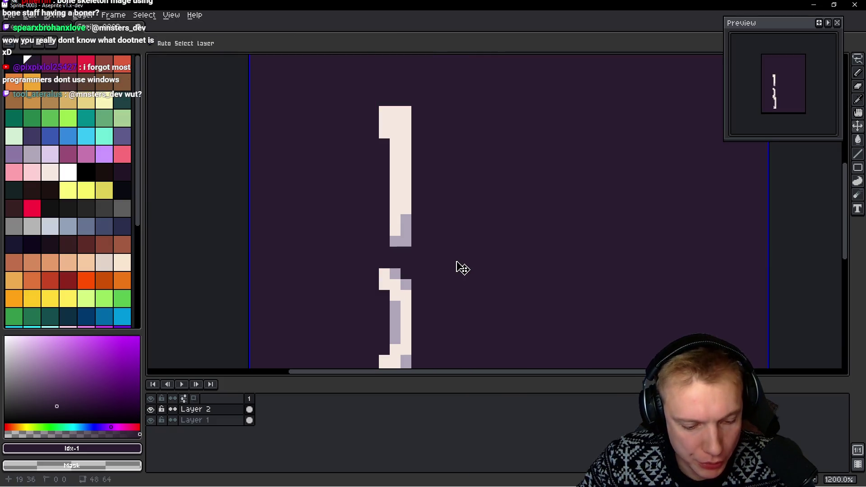
{"action": "left_click", "coordinate": [455, 261], "text": "ctrl"}
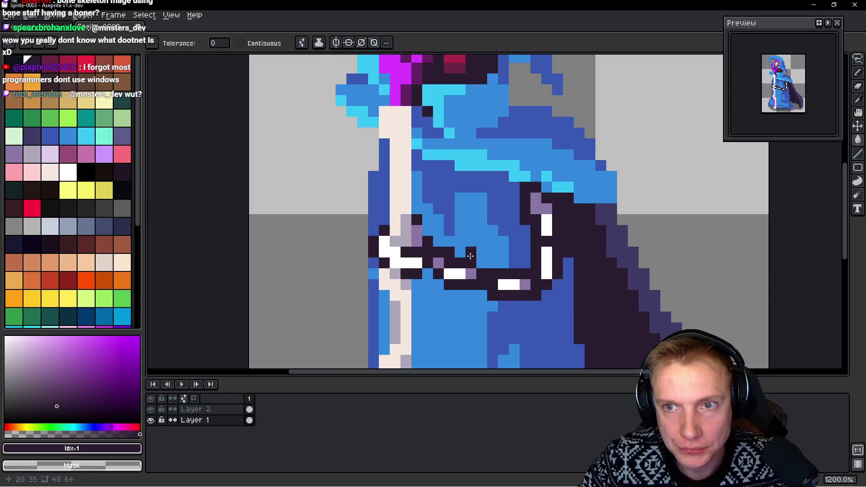
{"action": "scroll", "coordinate": [492, 235], "scroll_direction": "down", "scroll_amount": 1}
{"action": "scroll", "coordinate": [491, 235], "scroll_direction": "down", "scroll_amount": 2}
{"action": "scroll", "coordinate": [477, 165], "scroll_direction": "up", "scroll_amount": 1}
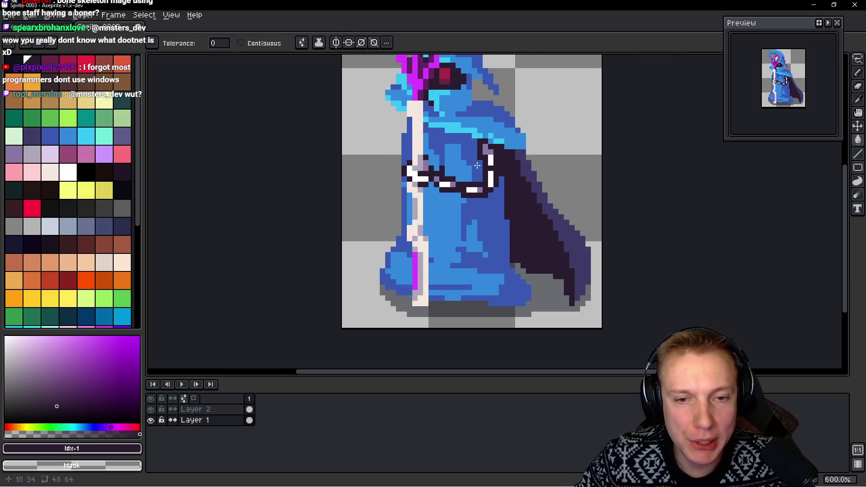
{"action": "scroll", "coordinate": [466, 128], "scroll_direction": "up", "scroll_amount": 1}
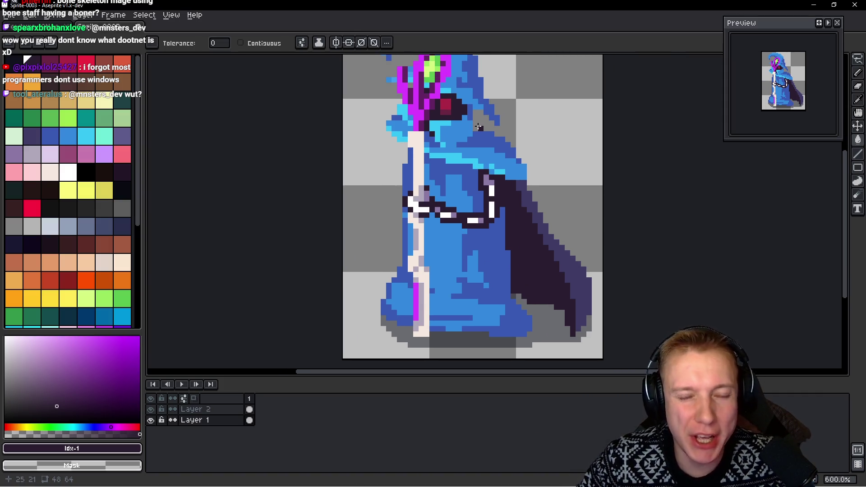
{"action": "scroll", "coordinate": [478, 126], "scroll_direction": "down", "scroll_amount": 1}
{"action": "scroll", "coordinate": [479, 127], "scroll_direction": "up", "scroll_amount": 1}
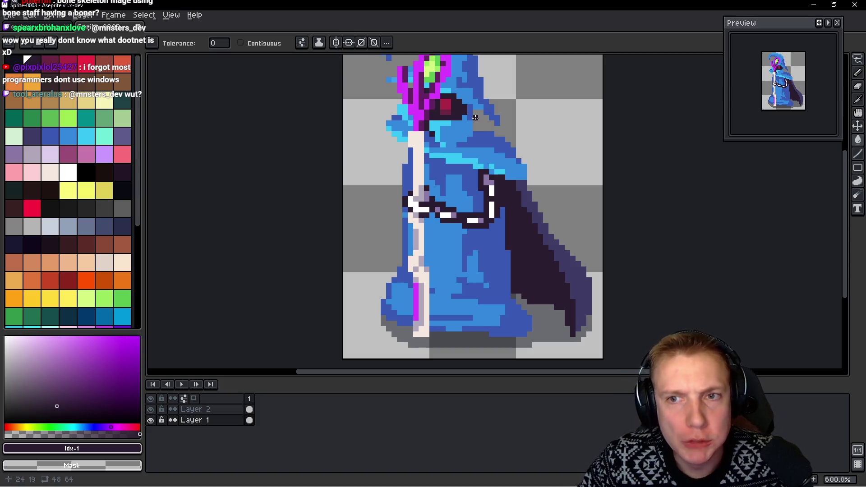
{"action": "scroll", "coordinate": [353, 90], "scroll_direction": "down", "scroll_amount": 1}
{"action": "key", "text": "ctrl+Tab"}
{"action": "scroll", "coordinate": [361, 156], "scroll_direction": "up", "scroll_amount": 1}
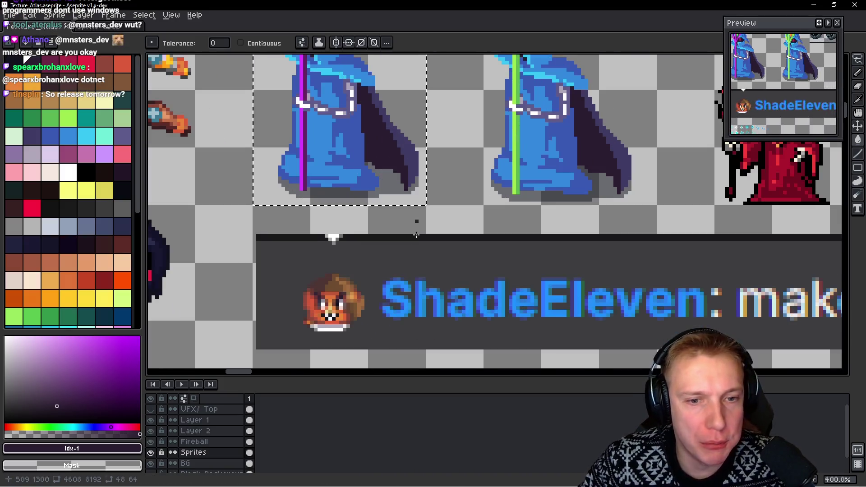
{"action": "scroll", "coordinate": [362, 155], "scroll_direction": "up", "scroll_amount": 1}
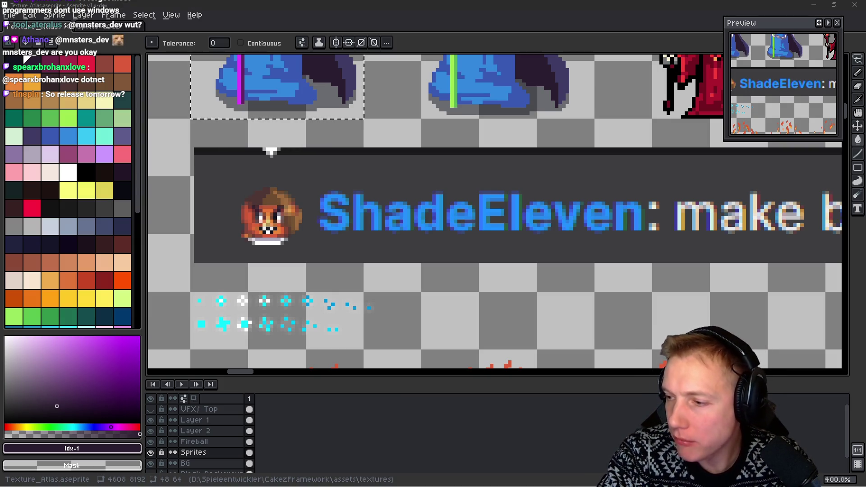
Check the atlas blue wizards, then return to the Sprite-0003 drawing
{"action": "left_click_drag", "start_coordinate": [412, 201], "coordinate": [416, 218]}
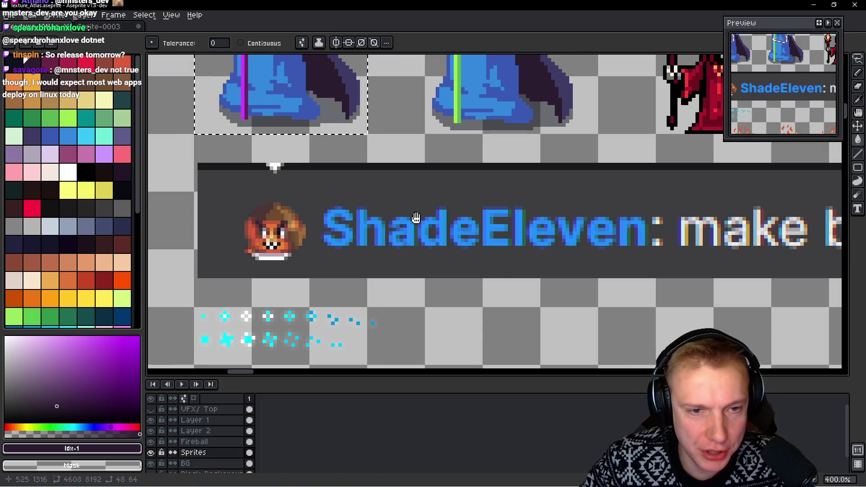
{"action": "scroll", "coordinate": [416, 218], "scroll_direction": "up", "scroll_amount": 5}
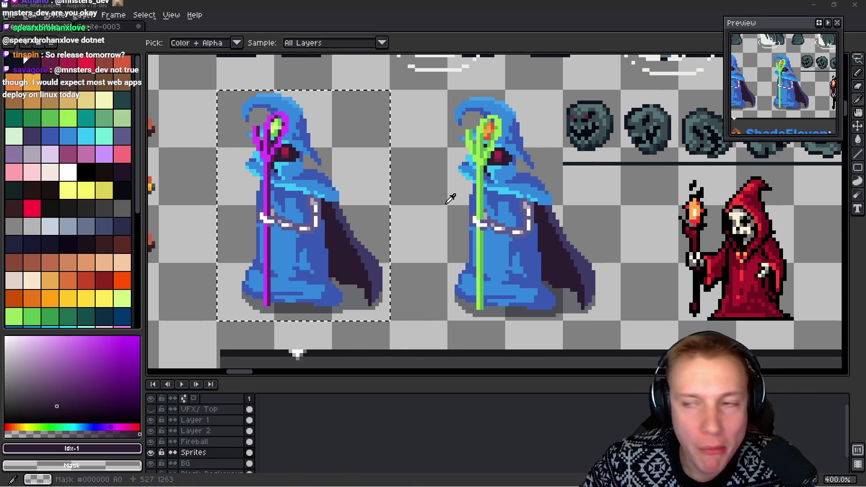
{"action": "key", "text": "v"}
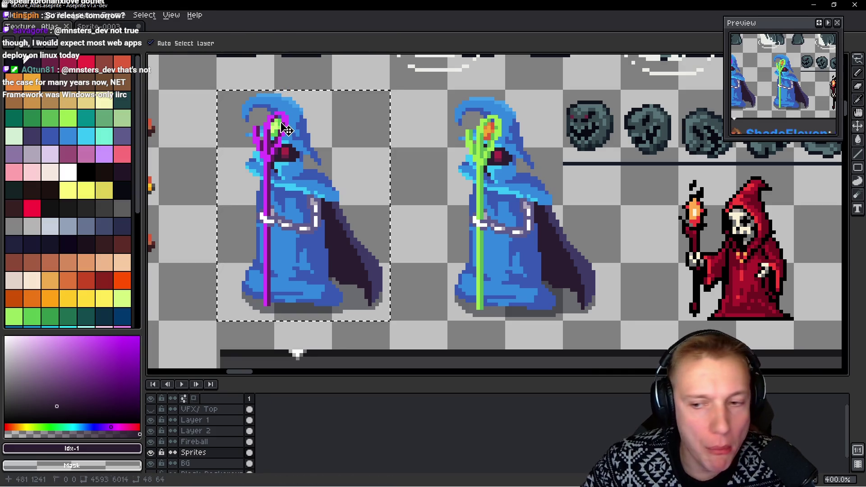
{"action": "key", "text": "ctrl+Tab"}
{"action": "key", "text": "w"}
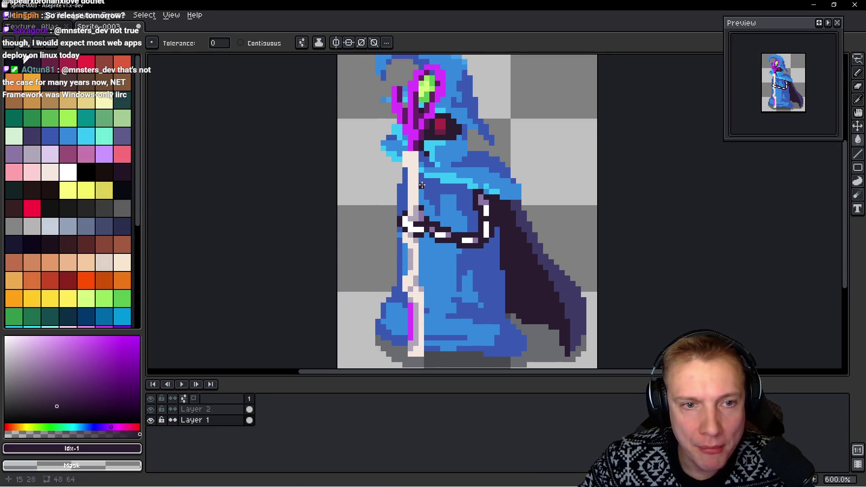
{"action": "scroll", "coordinate": [415, 218], "scroll_direction": "up", "scroll_amount": 2}
{"action": "scroll", "coordinate": [414, 219], "scroll_direction": "up", "scroll_amount": 1}
Sample the staff grey, try a fill of the pale strip and undo it
{"action": "left_click", "coordinate": [415, 217], "text": "alt"}
{"action": "key", "text": "alt+Up"}
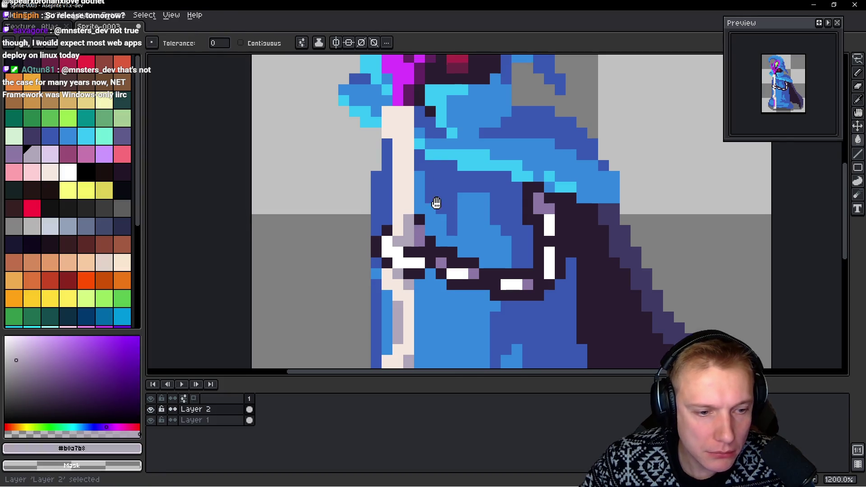
{"action": "scroll", "coordinate": [435, 203], "scroll_direction": "up", "scroll_amount": 1}
{"action": "left_click", "coordinate": [418, 138]}
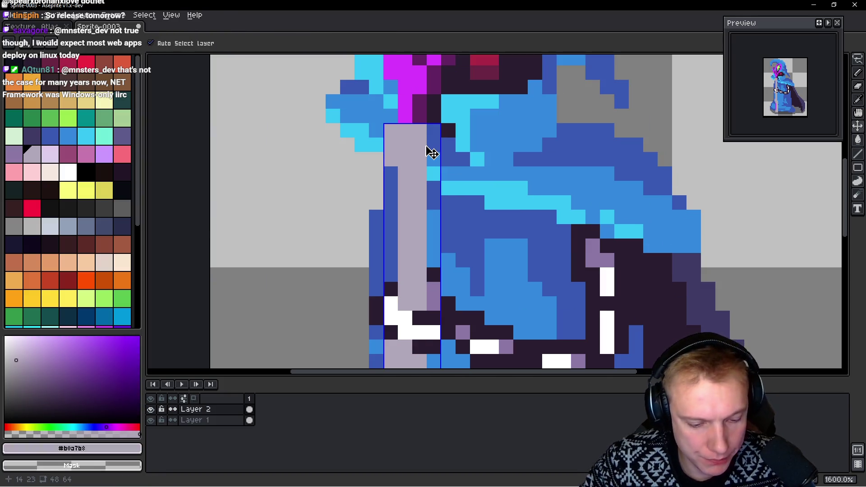
{"action": "key", "text": "ctrl+z"}
{"action": "key", "text": "b"}
Pencil a grey stripe down the cream shaft and touch up a cream pixel by the robe
{"action": "left_click_drag", "start_coordinate": [383, 156], "coordinate": [405, 209]}
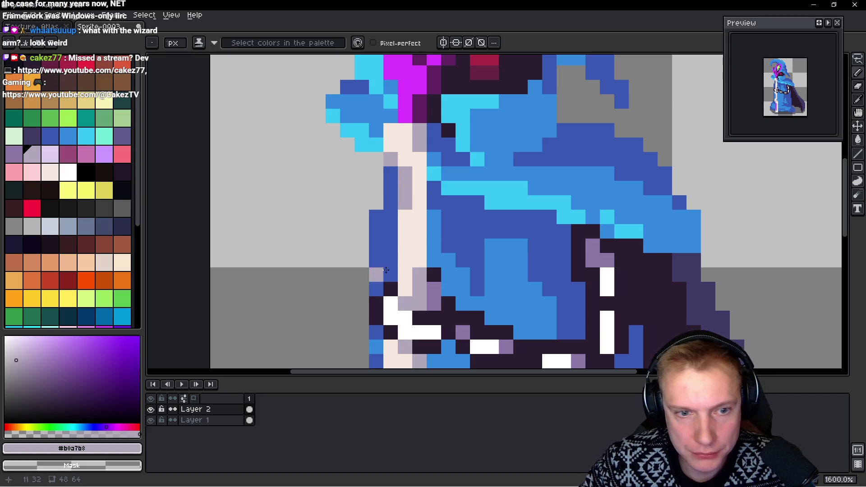
{"action": "left_click_drag", "start_coordinate": [405, 260], "coordinate": [408, 214]}
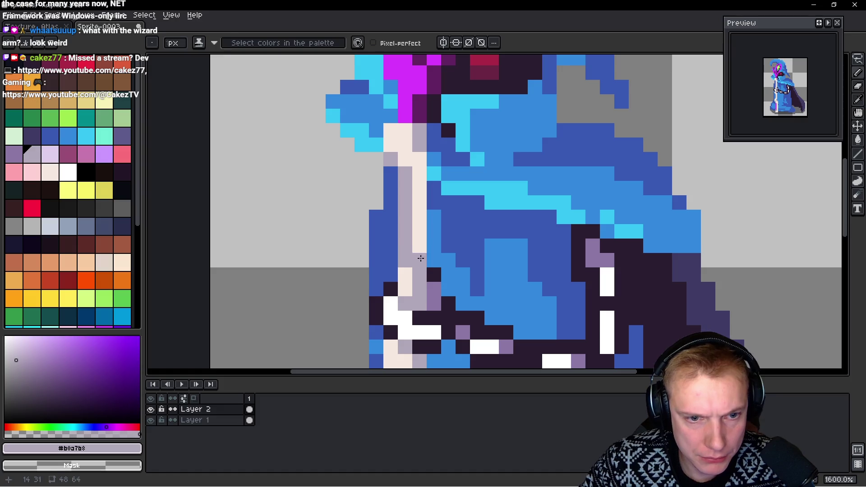
{"action": "left_click", "coordinate": [418, 257], "text": "alt"}
{"action": "left_click", "coordinate": [467, 258]}
{"action": "scroll", "coordinate": [467, 257], "scroll_direction": "down", "scroll_amount": 1}
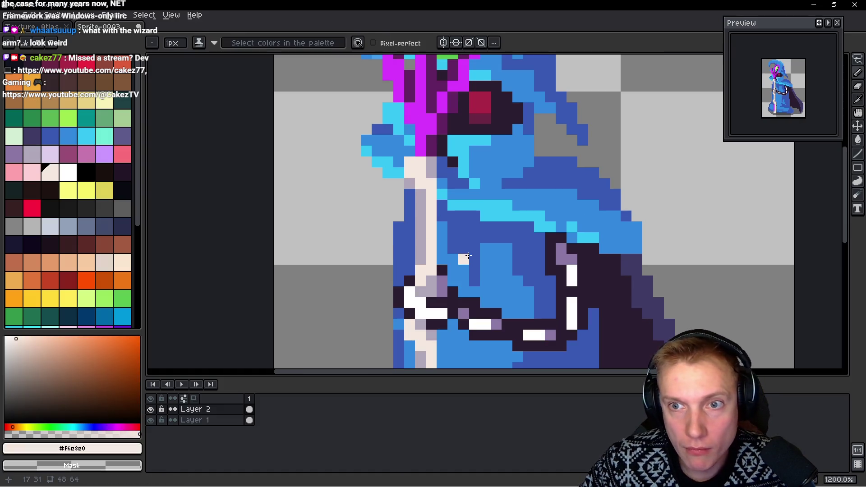
{"action": "scroll", "coordinate": [467, 257], "scroll_direction": "down", "scroll_amount": 4}
{"action": "scroll", "coordinate": [482, 220], "scroll_direction": "down", "scroll_amount": 1}
{"action": "scroll", "coordinate": [462, 208], "scroll_direction": "up", "scroll_amount": 5}
{"action": "left_click", "coordinate": [462, 195], "text": "alt"}
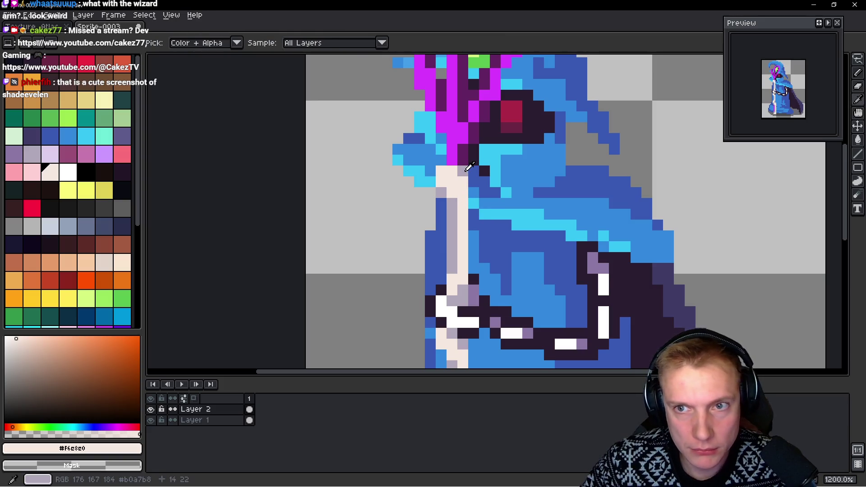
{"action": "scroll", "coordinate": [542, 197], "scroll_direction": "down", "scroll_amount": 4}
{"action": "scroll", "coordinate": [543, 197], "scroll_direction": "down", "scroll_amount": 1}
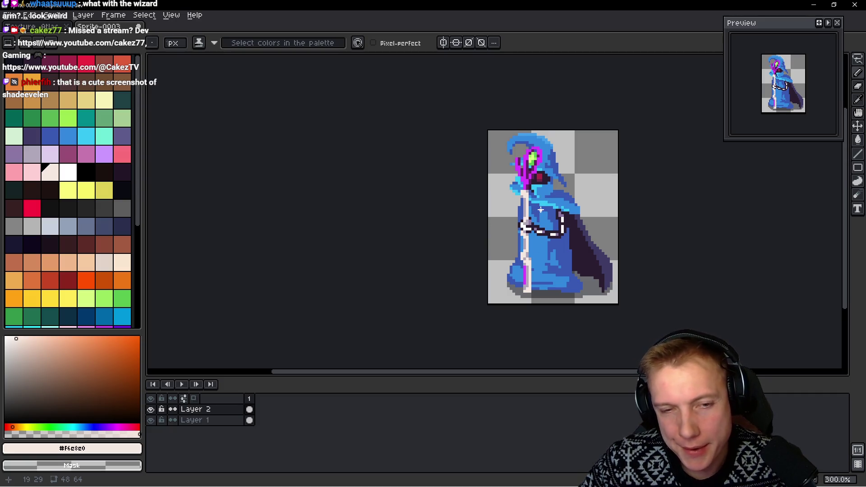
{"action": "scroll", "coordinate": [540, 211], "scroll_direction": "down", "scroll_amount": 1}
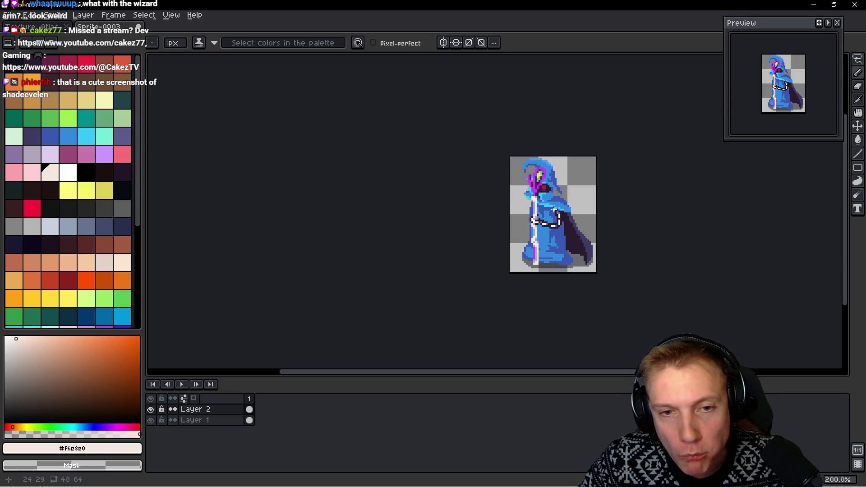
{"action": "scroll", "coordinate": [554, 211], "scroll_direction": "up", "scroll_amount": 4}
Switch back to the Texture_Atlas document and bring the skeleton row into view
{"action": "left_click_drag", "start_coordinate": [643, 215], "coordinate": [581, 158]}
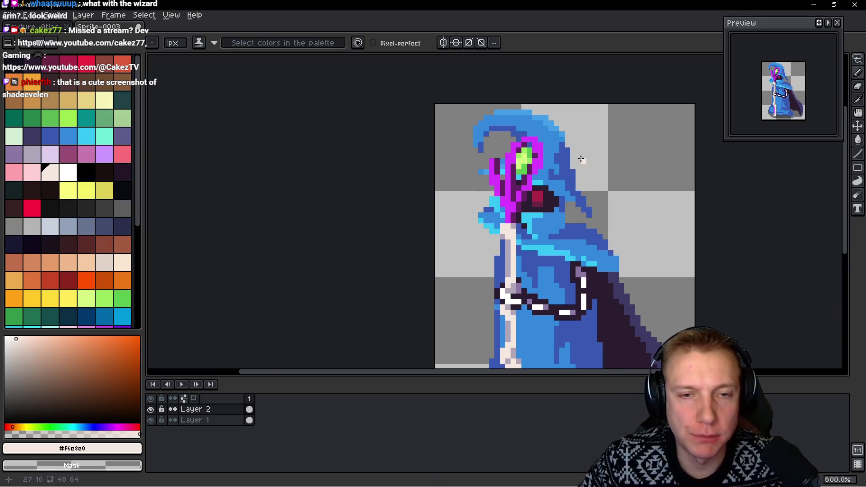
{"action": "scroll", "coordinate": [580, 158], "scroll_direction": "down", "scroll_amount": 1}
{"action": "scroll", "coordinate": [581, 159], "scroll_direction": "down", "scroll_amount": 2}
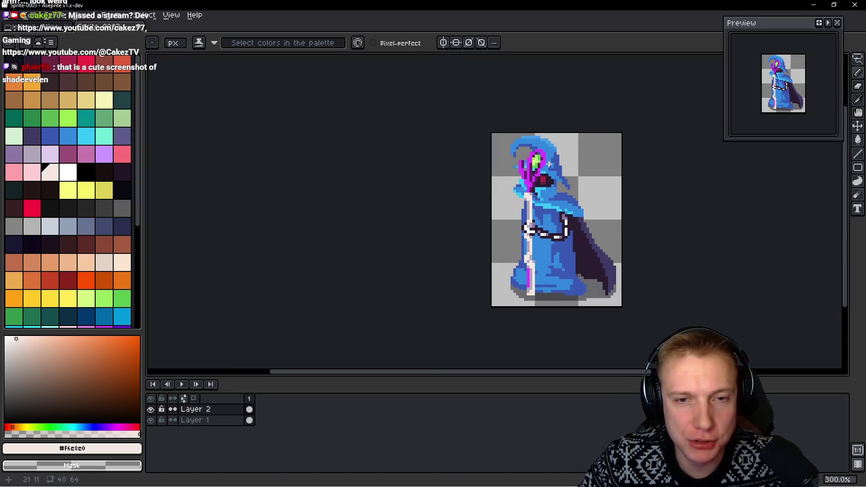
{"action": "scroll", "coordinate": [555, 180], "scroll_direction": "up", "scroll_amount": 2}
{"action": "key", "text": "ctrl+Tab"}
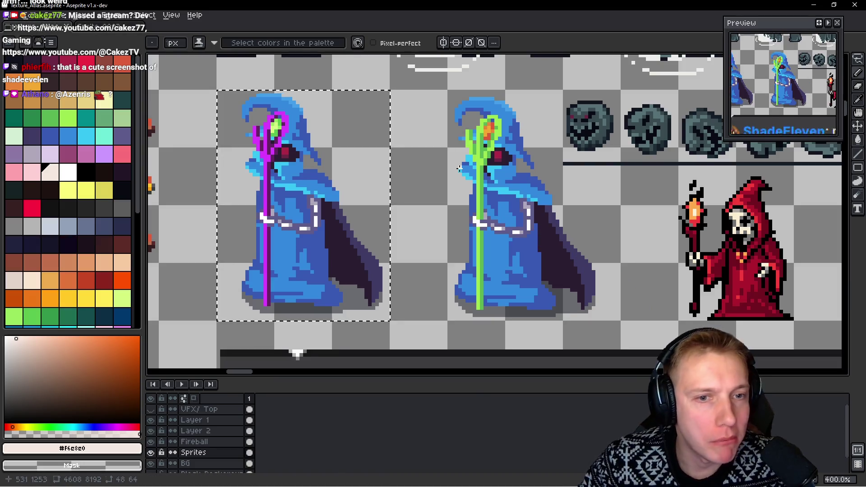
{"action": "scroll", "coordinate": [360, 155], "scroll_direction": "down", "scroll_amount": 2}
{"action": "left_click_drag", "start_coordinate": [324, 141], "coordinate": [361, 155]}
{"action": "scroll", "coordinate": [361, 155], "scroll_direction": "down", "scroll_amount": 4}
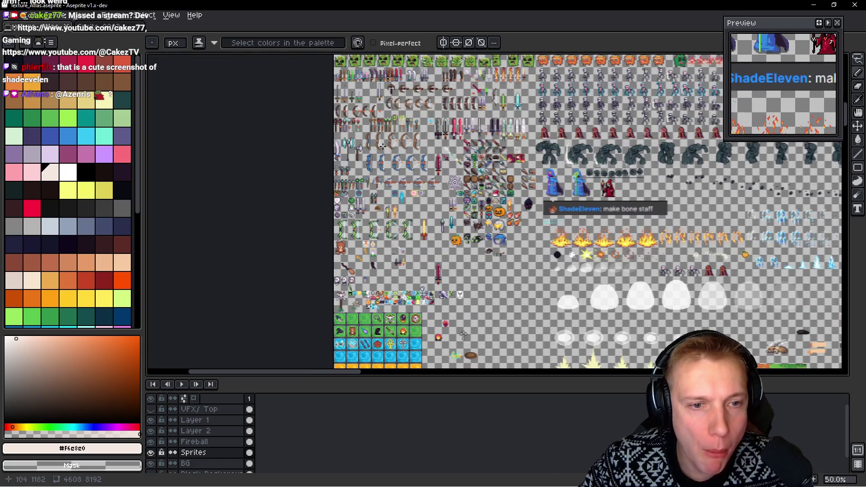
{"action": "scroll", "coordinate": [442, 147], "scroll_direction": "up", "scroll_amount": 1}
{"action": "scroll", "coordinate": [442, 147], "scroll_direction": "up", "scroll_amount": 2}
{"action": "scroll", "coordinate": [442, 148], "scroll_direction": "up", "scroll_amount": 1}
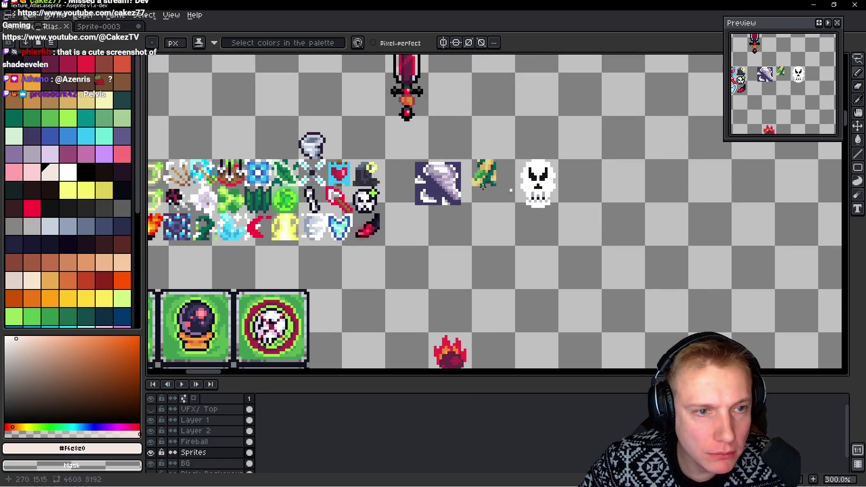
{"action": "scroll", "coordinate": [474, 170], "scroll_direction": "left", "scroll_amount": 4}
{"action": "scroll", "coordinate": [491, 183], "scroll_direction": "down", "scroll_amount": 4}
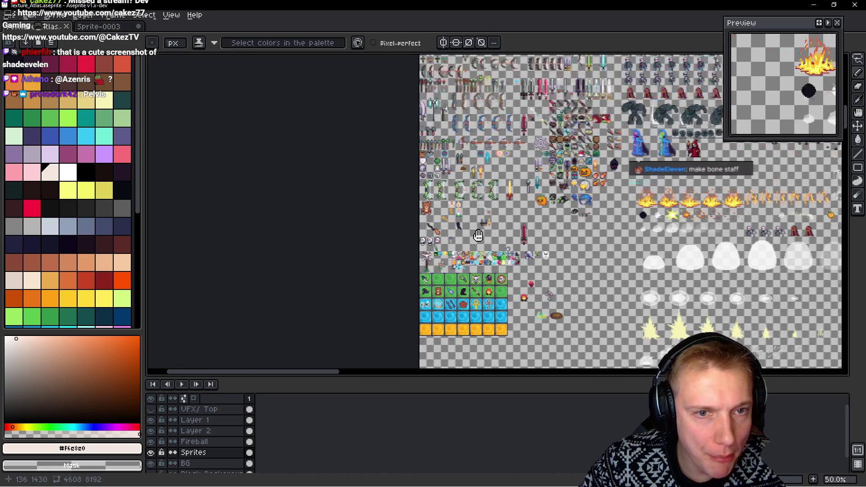
{"action": "scroll", "coordinate": [479, 192], "scroll_direction": "up", "scroll_amount": 1}
{"action": "scroll", "coordinate": [575, 215], "scroll_direction": "right", "scroll_amount": 3}
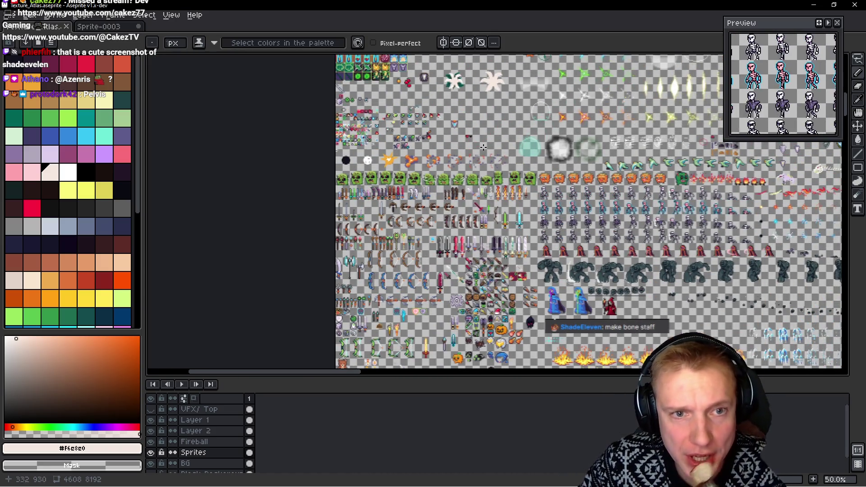
{"action": "scroll", "coordinate": [574, 214], "scroll_direction": "up", "scroll_amount": 3}
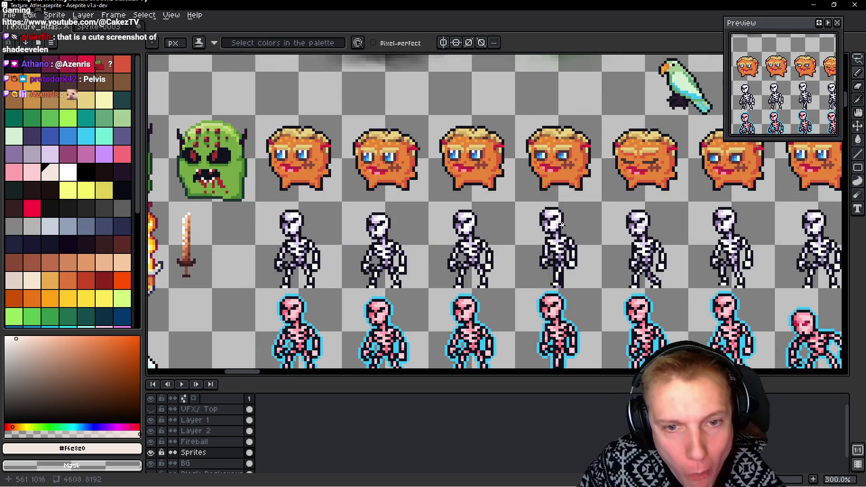
{"action": "scroll", "coordinate": [586, 232], "scroll_direction": "down", "scroll_amount": 2}
{"action": "scroll", "coordinate": [587, 232], "scroll_direction": "up", "scroll_amount": 4}
Lasso-select one skeleton's skull with the freehand selection tool (Q)
{"action": "key", "text": "q"}
{"action": "mouse_move", "coordinate": [555, 104]}
{"action": "left_mouse_down"}
{"action": "mouse_move", "coordinate": [486, 180]}
{"action": "mouse_move", "coordinate": [522, 186]}
{"action": "left_mouse_up"}
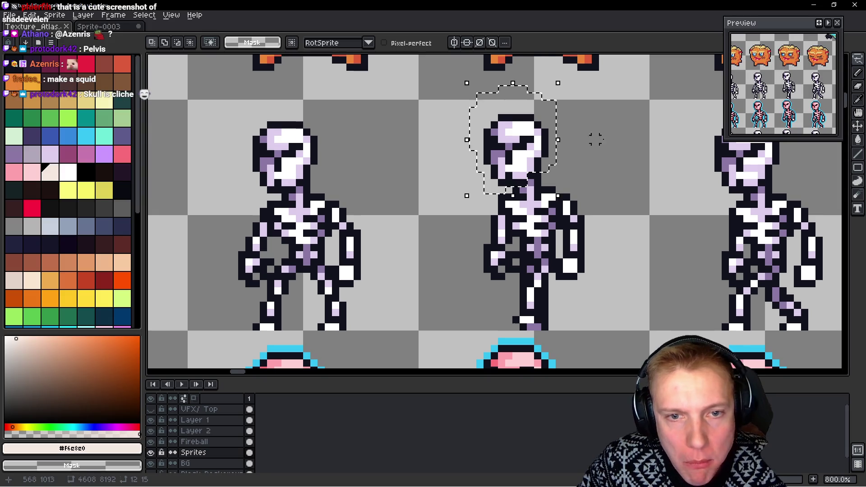
Copy the skull, paste it into Sprite-0003 and set it at the top of the staff
{"action": "key", "text": "ctrl+d"}
{"action": "scroll", "coordinate": [602, 139], "scroll_direction": "down", "scroll_amount": 2}
{"action": "key", "text": "ctrl+Tab"}
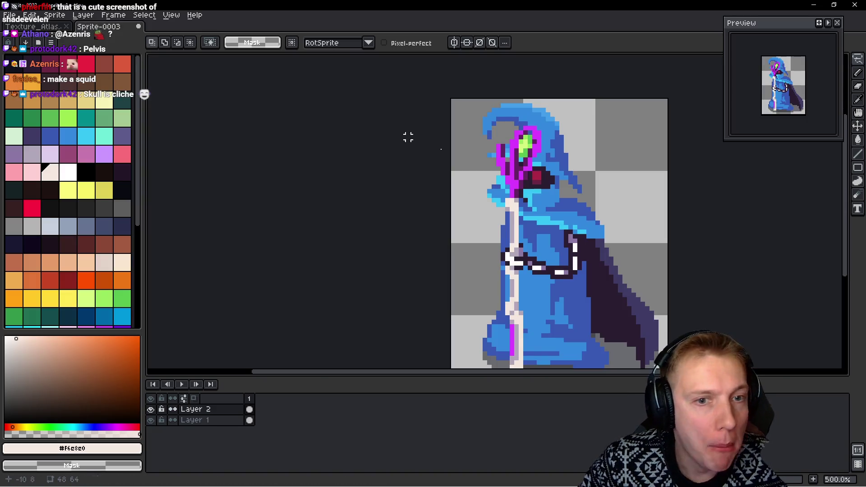
{"action": "key", "text": "ctrl+v"}
{"action": "mouse_move", "coordinate": [488, 228]}
{"action": "left_mouse_down"}
{"action": "mouse_move", "coordinate": [509, 185]}
{"action": "mouse_move", "coordinate": [507, 194]}
{"action": "left_mouse_up"}
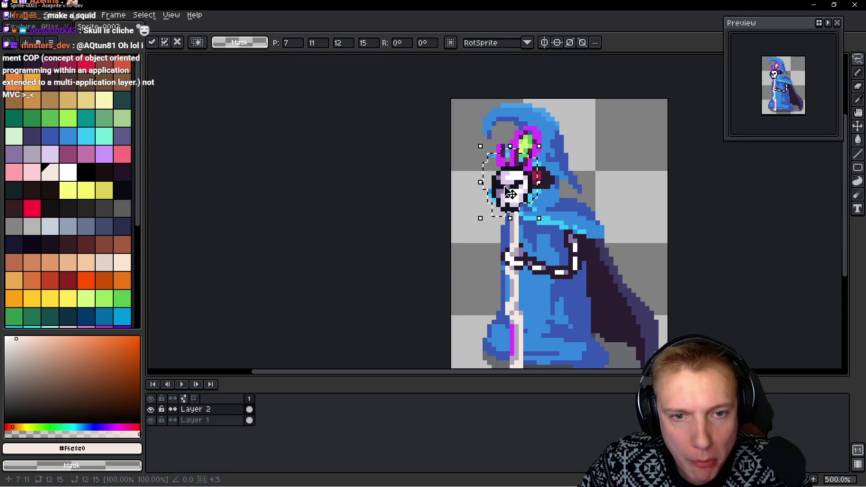
{"action": "scroll", "coordinate": [507, 194], "scroll_direction": "up", "scroll_amount": 5}
{"action": "key", "text": "Return"}
Sample the dark outline colour #10121c from the canvas for outlining the staff
{"action": "key", "text": "alt"}
{"action": "left_click", "coordinate": [519, 194], "text": "alt"}
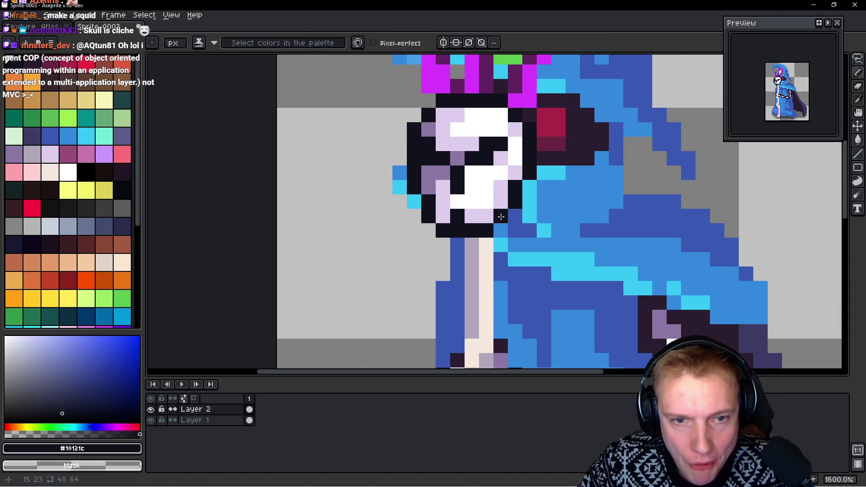
{"action": "scroll", "coordinate": [519, 203], "scroll_direction": "down", "scroll_amount": 1}
{"action": "left_click_drag", "start_coordinate": [498, 194], "coordinate": [494, 296]}
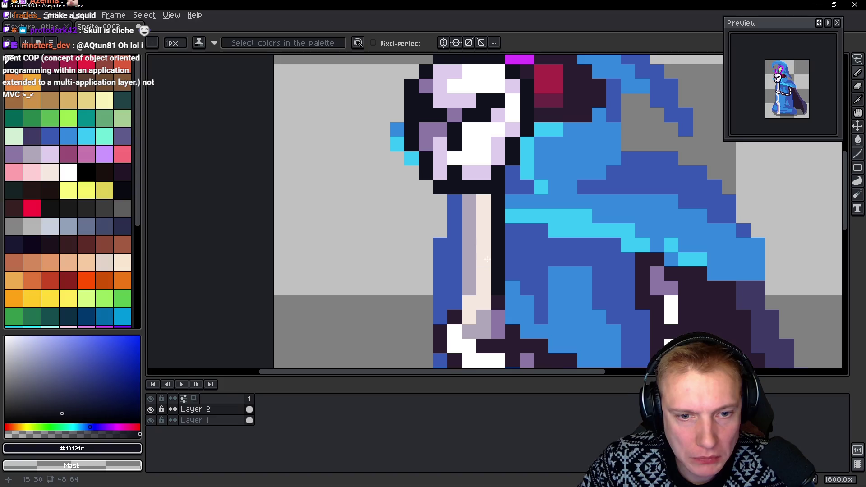
Draw dark #10121c outline columns down both sides of the bone staff
{"action": "left_click_drag", "start_coordinate": [455, 195], "coordinate": [455, 309]}
{"action": "left_click_drag", "start_coordinate": [415, 248], "coordinate": [401, 49]}
{"action": "mouse_move", "coordinate": [428, 178]}
{"action": "left_mouse_down"}
{"action": "mouse_move", "coordinate": [441, 255]}
{"action": "mouse_move", "coordinate": [414, 308]}
{"action": "mouse_move", "coordinate": [431, 270]}
{"action": "mouse_move", "coordinate": [444, 287]}
{"action": "left_mouse_up"}
{"action": "left_click", "coordinate": [502, 269]}
{"action": "left_click_drag", "start_coordinate": [509, 245], "coordinate": [503, 175]}
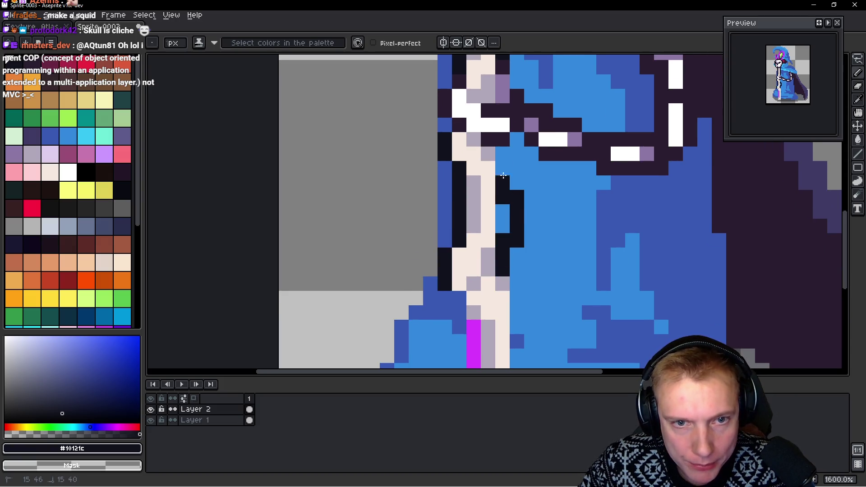
{"action": "left_click_drag", "start_coordinate": [503, 234], "coordinate": [503, 206]}
Finish the outline to the staff base, cover the old magenta staff and repaint stray pixels blue
{"action": "left_click_drag", "start_coordinate": [546, 255], "coordinate": [538, 236]}
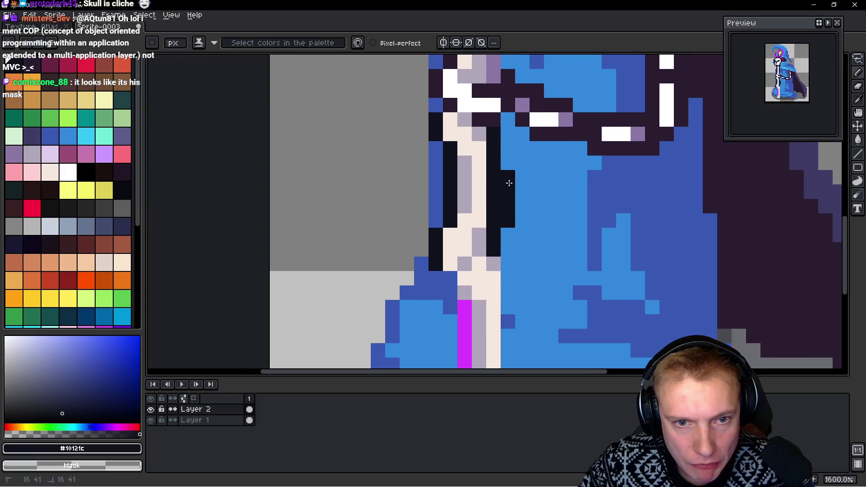
{"action": "left_click_drag", "start_coordinate": [511, 174], "coordinate": [512, 226]}
{"action": "left_click", "coordinate": [508, 263]}
{"action": "left_click_drag", "start_coordinate": [512, 266], "coordinate": [502, 189]}
{"action": "left_click_drag", "start_coordinate": [542, 241], "coordinate": [521, 149]}
{"action": "left_click_drag", "start_coordinate": [479, 177], "coordinate": [479, 271]}
{"action": "left_click_drag", "start_coordinate": [421, 271], "coordinate": [438, 143]}
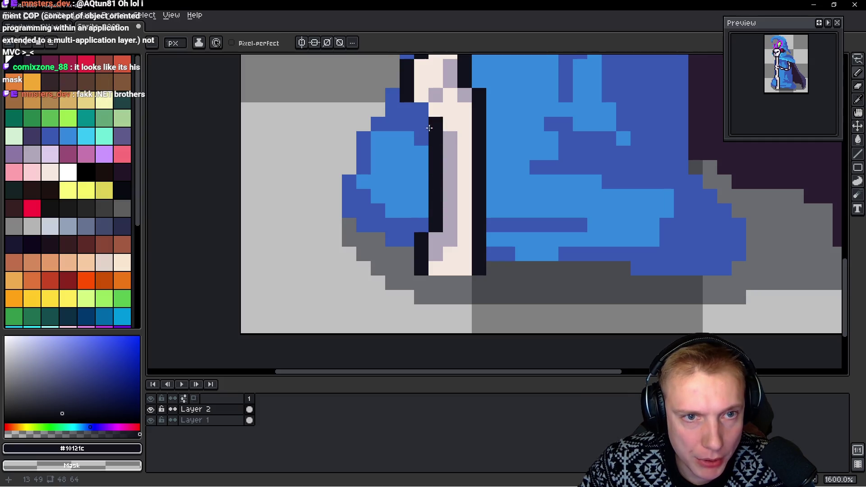
{"action": "scroll", "coordinate": [518, 185], "scroll_direction": "down", "scroll_amount": 3}
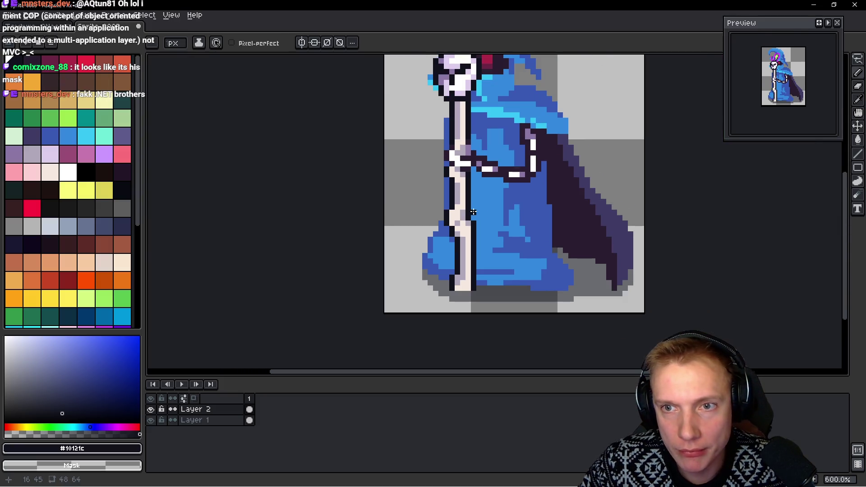
{"action": "scroll", "coordinate": [493, 157], "scroll_direction": "up", "scroll_amount": 1}
{"action": "scroll", "coordinate": [493, 156], "scroll_direction": "up", "scroll_amount": 2}
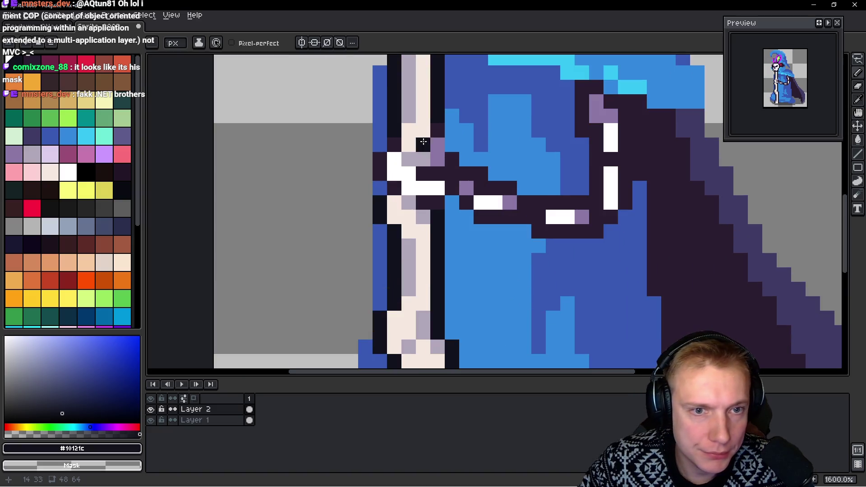
Darken pixels beside the staff near the hand using #2c1c31 and #10121c
{"action": "mouse_move", "coordinate": [461, 128]}
{"action": "left_mouse_down"}
{"action": "mouse_move", "coordinate": [462, 163]}
{"action": "mouse_move", "coordinate": [450, 176]}
{"action": "left_mouse_up"}
{"action": "scroll", "coordinate": [462, 163], "scroll_direction": "down", "scroll_amount": 3}
{"action": "scroll", "coordinate": [435, 196], "scroll_direction": "up", "scroll_amount": 4}
{"action": "key", "text": "alt"}
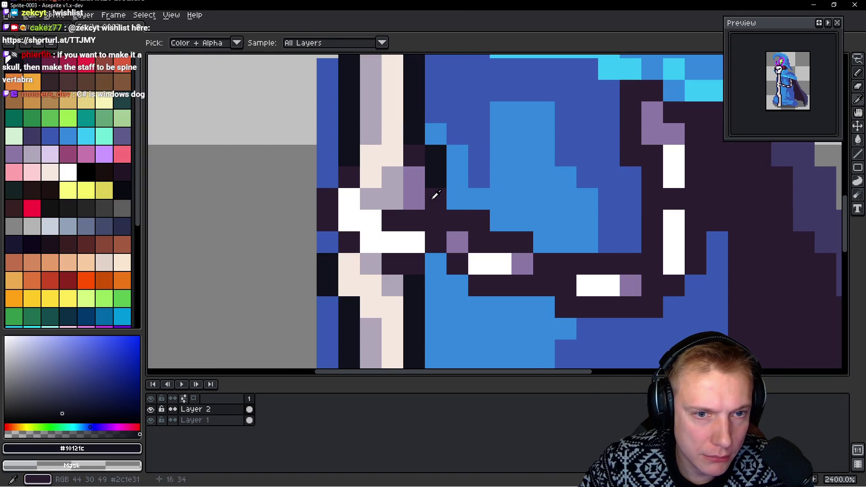
{"action": "left_click", "coordinate": [437, 195], "text": "alt"}
{"action": "scroll", "coordinate": [473, 163], "scroll_direction": "down", "scroll_amount": 3}
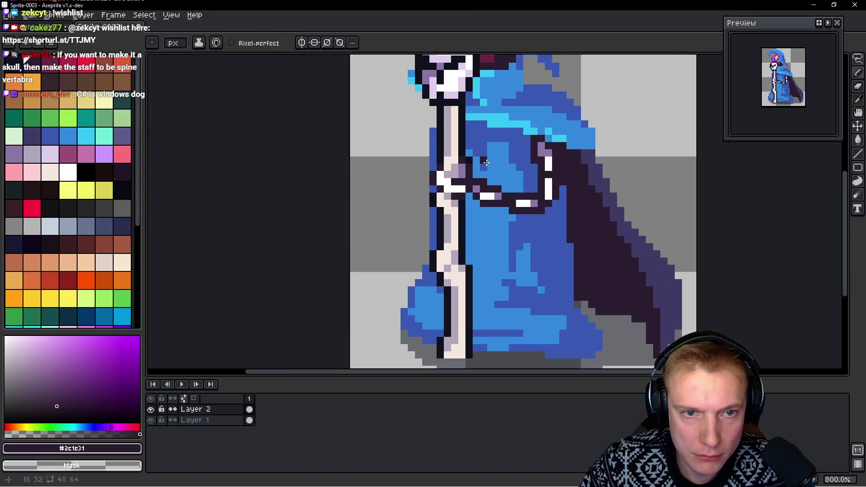
{"action": "scroll", "coordinate": [479, 157], "scroll_direction": "down", "scroll_amount": 1}
{"action": "scroll", "coordinate": [479, 158], "scroll_direction": "up", "scroll_amount": 2}
{"action": "scroll", "coordinate": [479, 157], "scroll_direction": "up", "scroll_amount": 2}
{"action": "left_click", "coordinate": [482, 169], "text": "alt"}
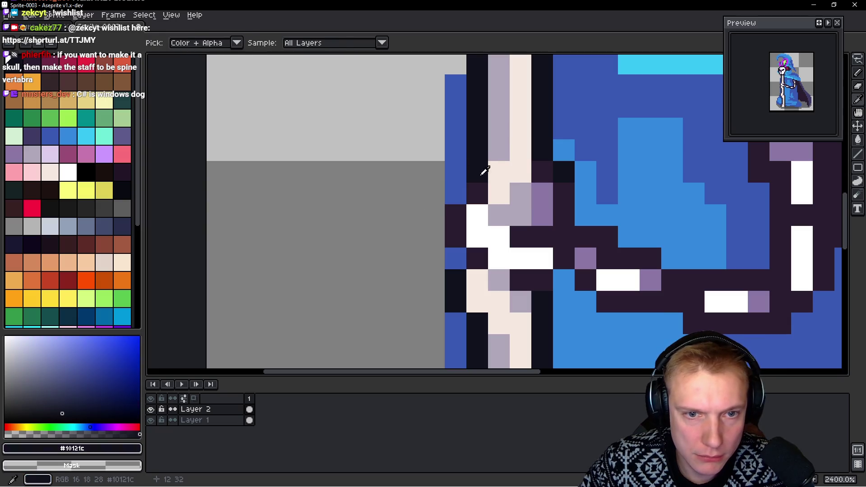
{"action": "left_click", "coordinate": [456, 210]}
{"action": "left_click", "coordinate": [454, 233]}
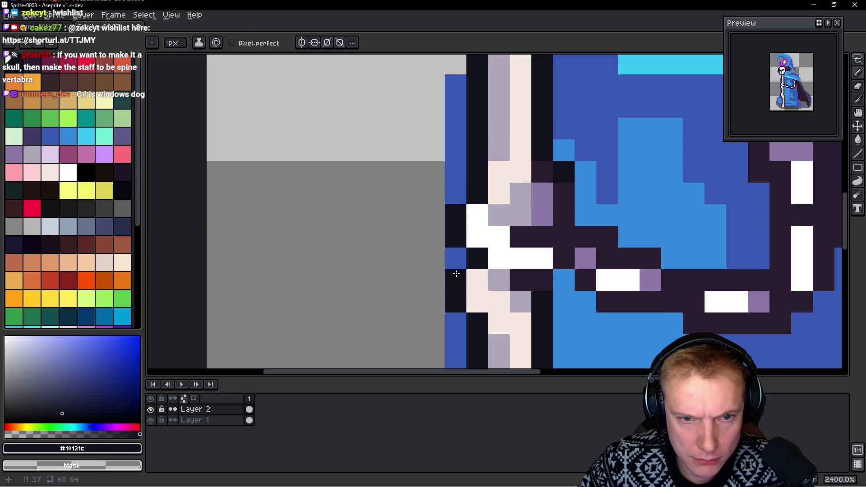
{"action": "left_click_drag", "start_coordinate": [598, 237], "coordinate": [561, 155]}
Paint white hand pixels wrapping across the staff, undoing strays, and sample purple #8c78a5
{"action": "left_click", "coordinate": [464, 192], "text": "alt"}
{"action": "left_click", "coordinate": [571, 239]}
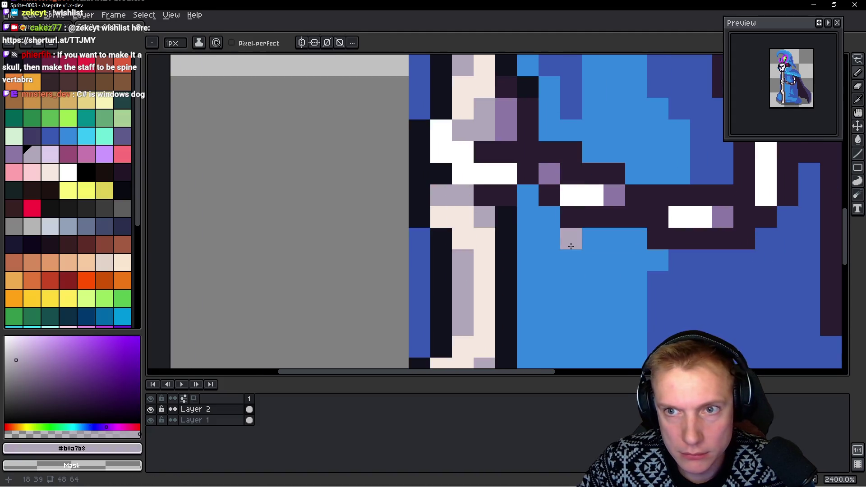
{"action": "key", "text": "ctrl+z"}
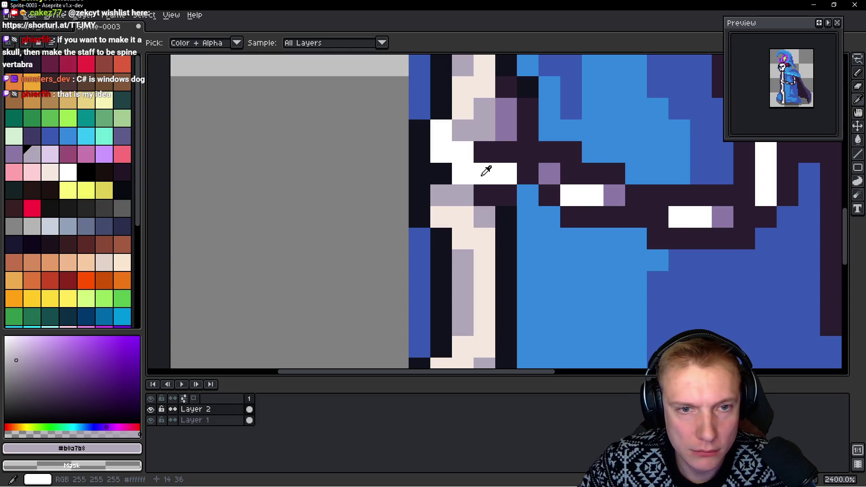
{"action": "left_click", "coordinate": [486, 171], "text": "alt"}
{"action": "left_click", "coordinate": [505, 151]}
{"action": "left_click", "coordinate": [506, 131]}
{"action": "left_click", "coordinate": [533, 151]}
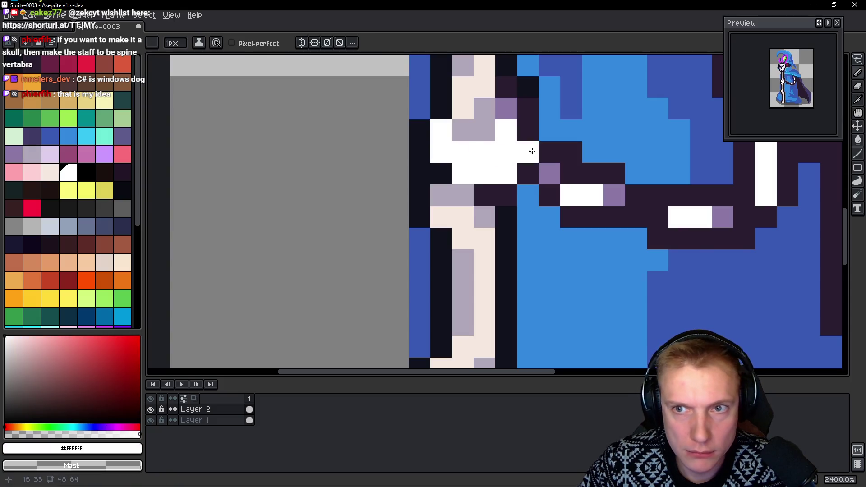
{"action": "key", "text": "ctrl+z"}
{"action": "left_click", "coordinate": [548, 171], "text": "alt"}
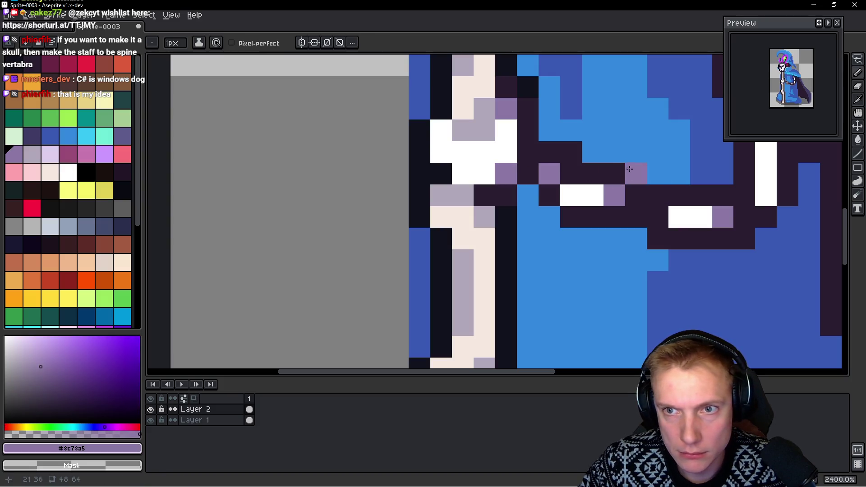
{"action": "scroll", "coordinate": [607, 134], "scroll_direction": "down", "scroll_amount": 2}
{"action": "scroll", "coordinate": [576, 149], "scroll_direction": "down", "scroll_amount": 3}
{"action": "scroll", "coordinate": [542, 166], "scroll_direction": "up", "scroll_amount": 1}
{"action": "scroll", "coordinate": [540, 167], "scroll_direction": "down", "scroll_amount": 2}
{"action": "scroll", "coordinate": [539, 170], "scroll_direction": "up", "scroll_amount": 3}
{"action": "scroll", "coordinate": [529, 176], "scroll_direction": "up", "scroll_amount": 2}
{"action": "scroll", "coordinate": [508, 186], "scroll_direction": "up", "scroll_amount": 3}
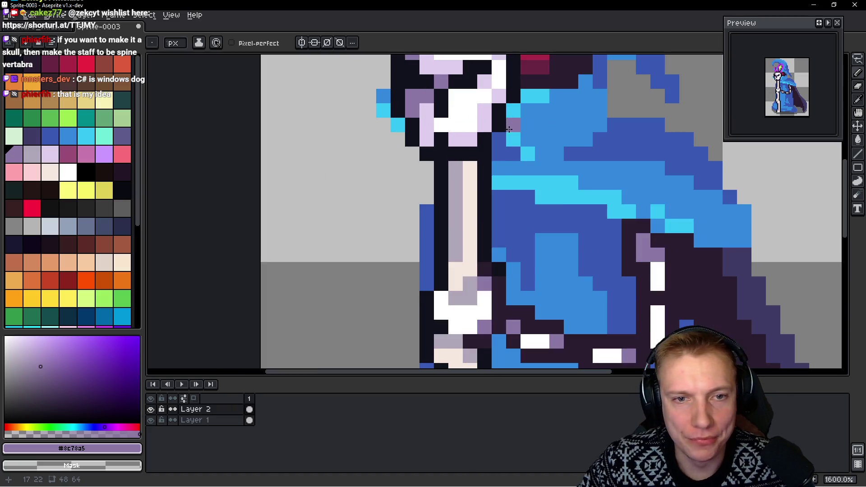
{"action": "scroll", "coordinate": [492, 194], "scroll_direction": "down", "scroll_amount": 1}
{"action": "key", "text": "q"}
Lasso-select the skull and move it left onto the staff top
{"action": "mouse_move", "coordinate": [359, 146]}
{"action": "left_mouse_down"}
{"action": "mouse_move", "coordinate": [424, 135]}
{"action": "mouse_move", "coordinate": [403, 220]}
{"action": "mouse_move", "coordinate": [452, 232]}
{"action": "left_mouse_up"}
{"action": "left_click_drag", "start_coordinate": [462, 181], "coordinate": [439, 173]}
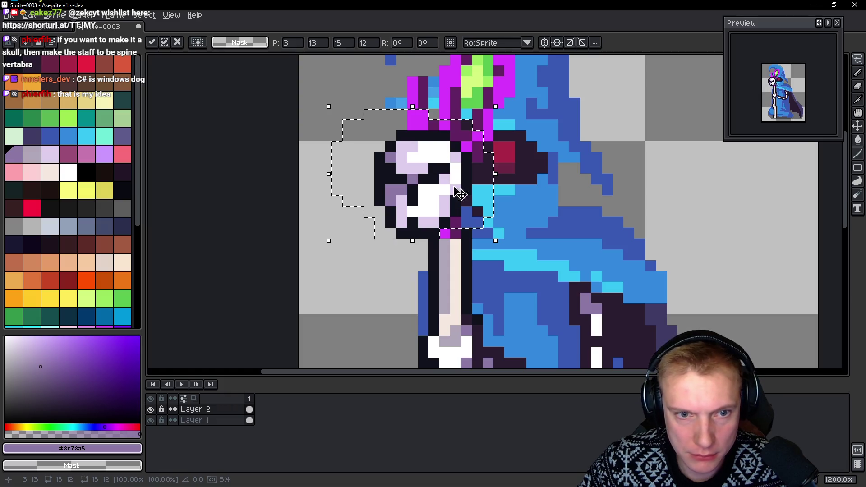
{"action": "scroll", "coordinate": [439, 174], "scroll_direction": "up", "scroll_amount": 2}
Extend the cream #f6e8e0 staff up to the skull and add grey #b0a7b8 shading
{"action": "key", "text": "b"}
{"action": "left_click", "coordinate": [408, 246], "text": "alt"}
{"action": "left_click", "coordinate": [427, 235]}
{"action": "mouse_move", "coordinate": [428, 234]}
{"action": "left_mouse_down"}
{"action": "mouse_move", "coordinate": [429, 194]}
{"action": "mouse_move", "coordinate": [447, 180]}
{"action": "mouse_move", "coordinate": [441, 161]}
{"action": "mouse_move", "coordinate": [439, 198]}
{"action": "left_mouse_up"}
{"action": "left_click", "coordinate": [441, 215]}
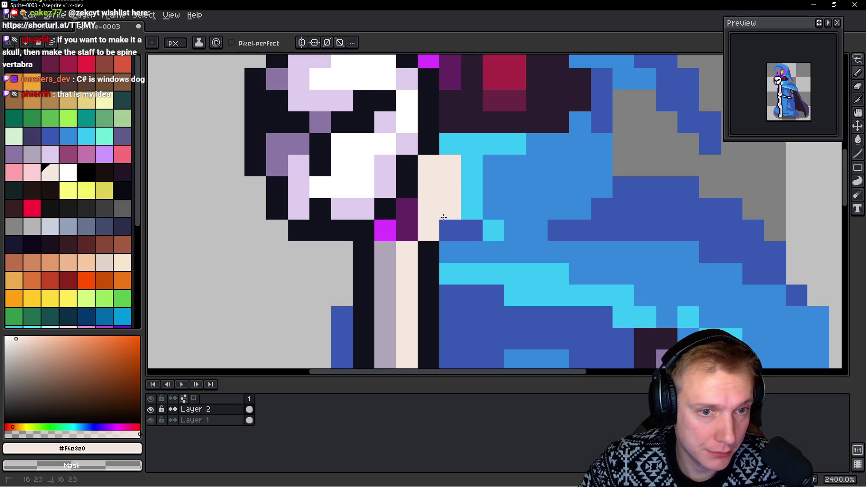
{"action": "left_click", "coordinate": [383, 256], "text": "alt"}
{"action": "left_click", "coordinate": [429, 252]}
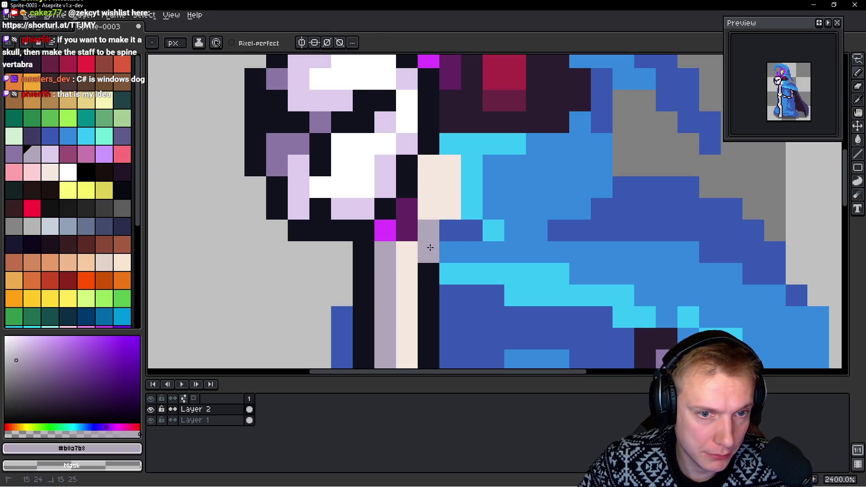
Outline the staff's right side in dark #10121c and repaint pixels beside it grey
{"action": "left_click", "coordinate": [451, 208]}
{"action": "left_click", "coordinate": [427, 276], "text": "alt"}
{"action": "left_click_drag", "start_coordinate": [449, 252], "coordinate": [474, 162]}
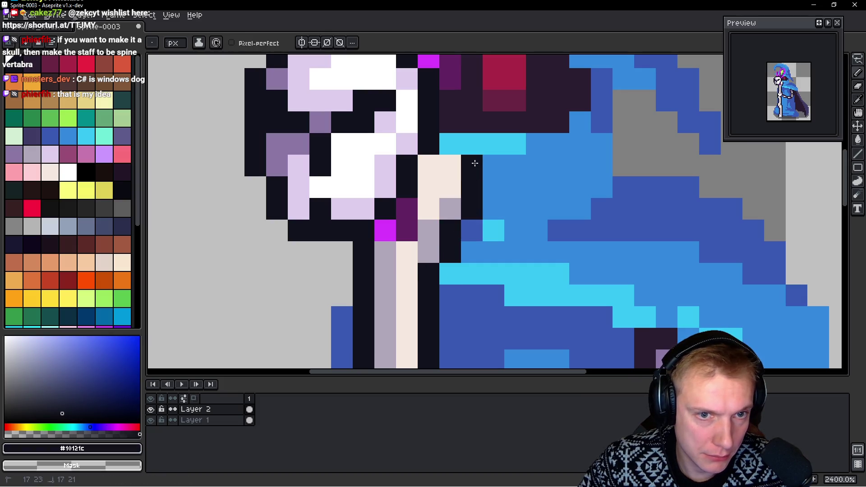
{"action": "left_click", "coordinate": [453, 145]}
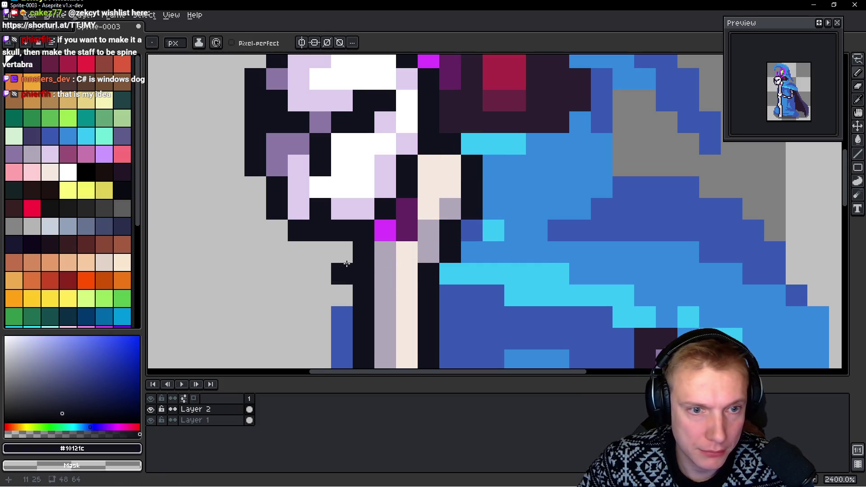
{"action": "left_click", "coordinate": [383, 252], "text": "alt"}
{"action": "left_click_drag", "start_coordinate": [386, 230], "coordinate": [410, 205]}
{"action": "left_click", "coordinate": [429, 166]}
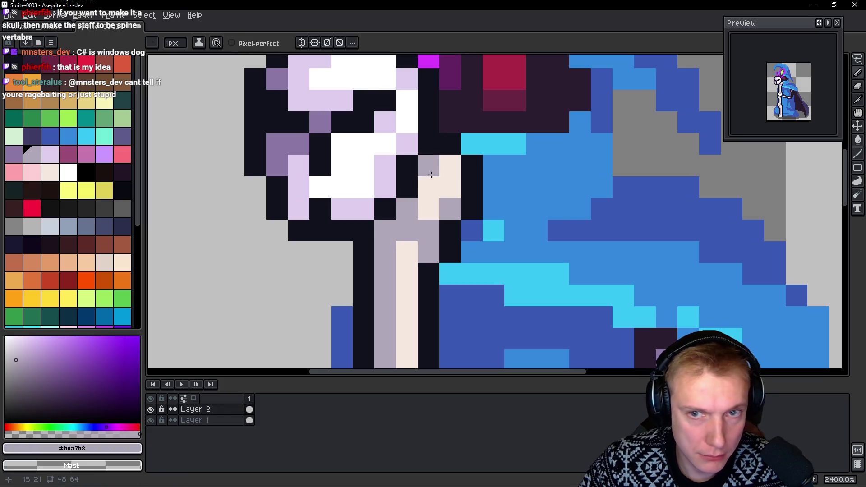
{"action": "scroll", "coordinate": [538, 191], "scroll_direction": "down", "scroll_amount": 3}
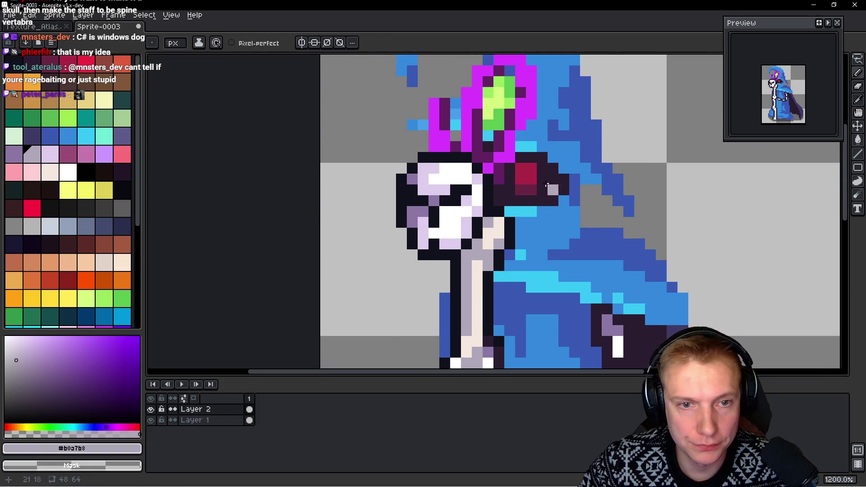
Reselect the skull, nudge it slightly right and apply its new position
{"action": "key", "text": "q"}
{"action": "left_click_drag", "start_coordinate": [428, 136], "coordinate": [445, 255]}
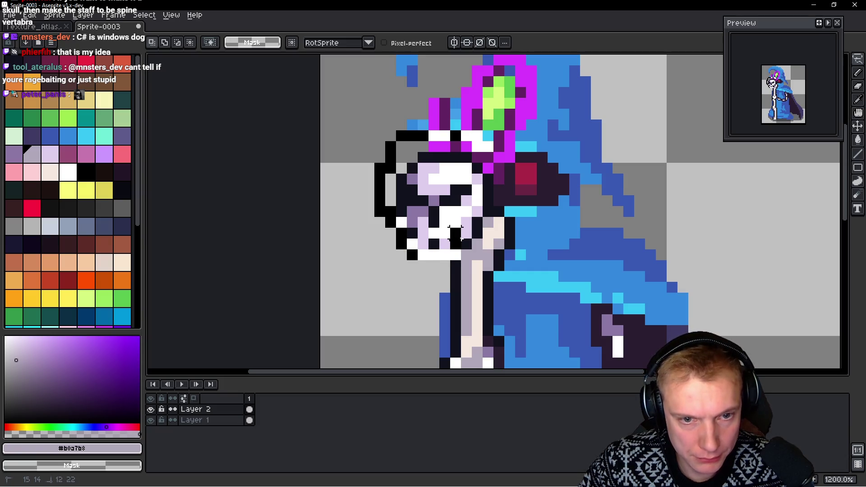
{"action": "left_click_drag", "start_coordinate": [472, 218], "coordinate": [487, 162]}
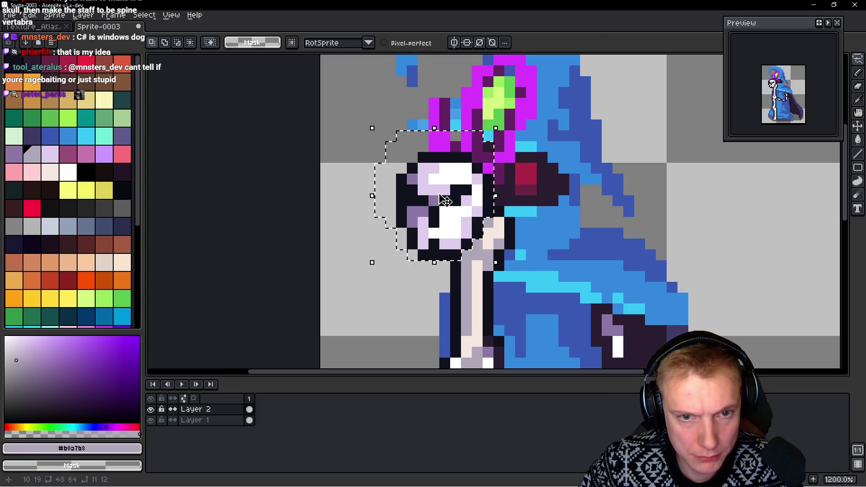
{"action": "left_click_drag", "start_coordinate": [445, 198], "coordinate": [467, 199]}
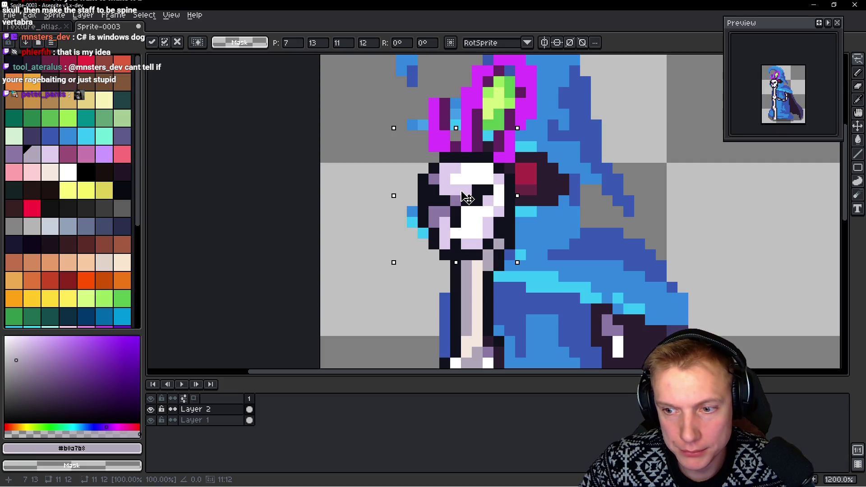
{"action": "key", "text": "ctrl+d"}
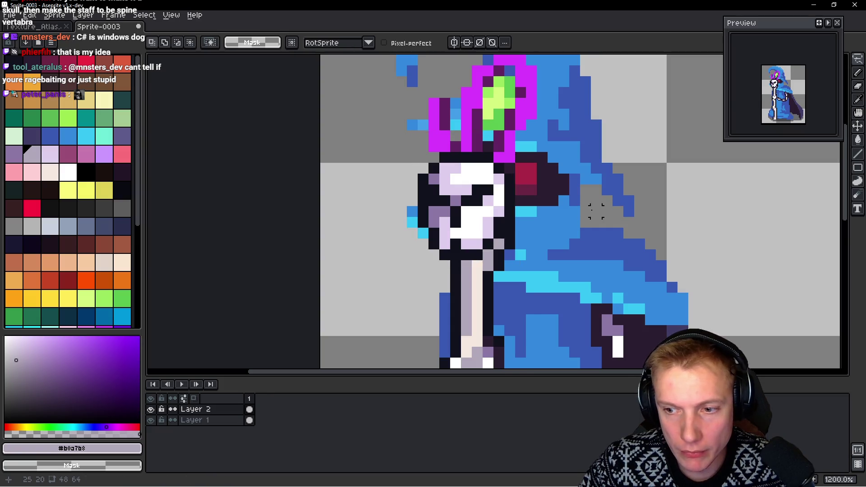
{"action": "scroll", "coordinate": [601, 214], "scroll_direction": "down", "scroll_amount": 4}
{"action": "scroll", "coordinate": [602, 214], "scroll_direction": "down", "scroll_amount": 3}
{"action": "left_click_drag", "start_coordinate": [602, 214], "coordinate": [502, 194]}
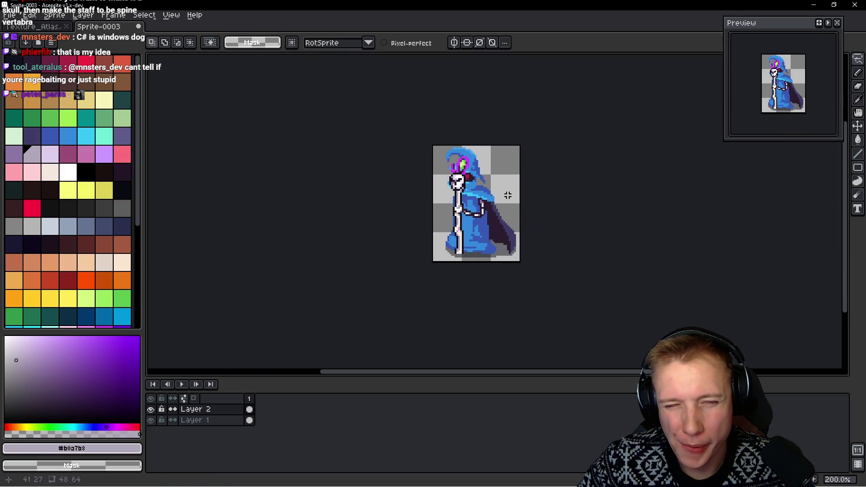
{"action": "scroll", "coordinate": [490, 180], "scroll_direction": "up", "scroll_amount": 3}
{"action": "scroll", "coordinate": [474, 177], "scroll_direction": "up", "scroll_amount": 1}
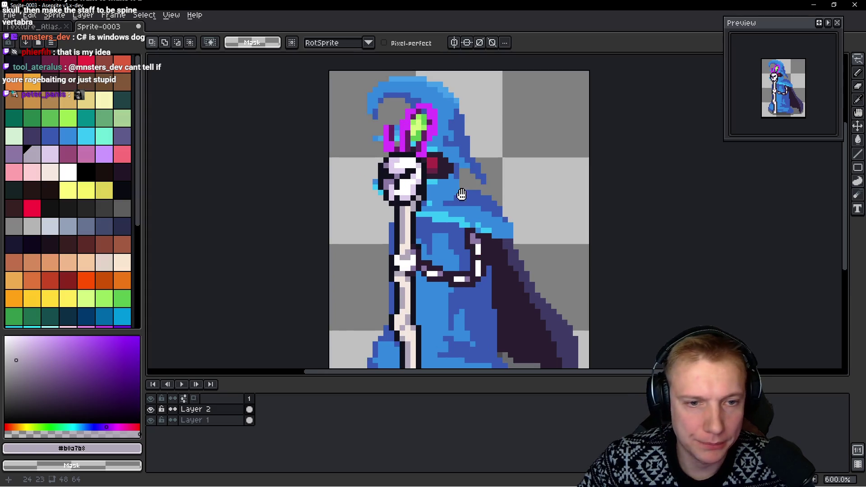
{"action": "scroll", "coordinate": [467, 175], "scroll_direction": "down", "scroll_amount": 2}
{"action": "scroll", "coordinate": [458, 174], "scroll_direction": "up", "scroll_amount": 2}
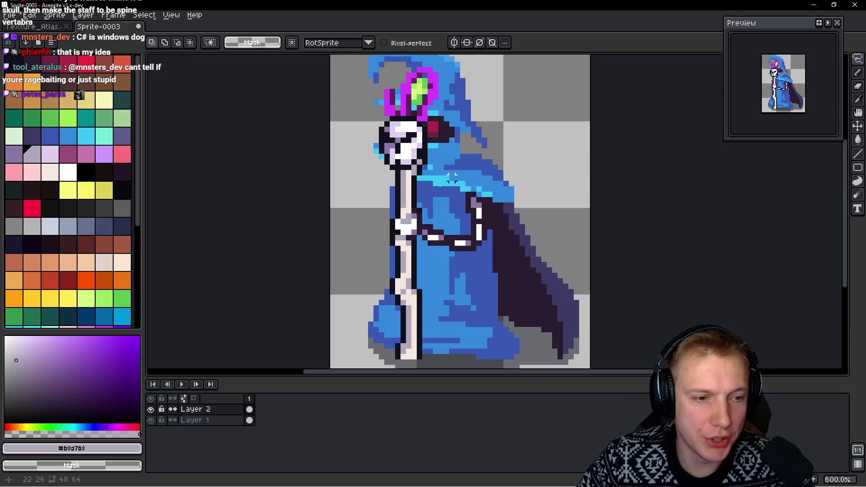
Rename Layer 2 to 'Staff' in Layer Properties
{"action": "double_click", "coordinate": [212, 410]}
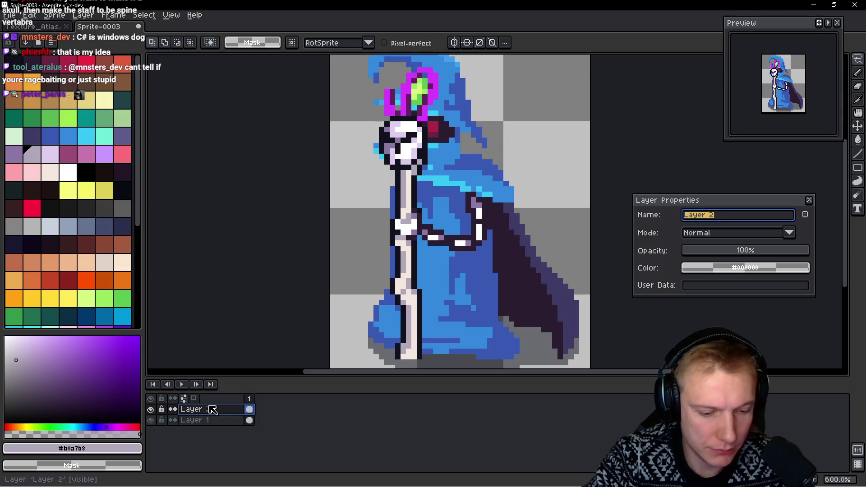
{"action": "type", "text": "Staff"}
{"action": "key", "text": "Return"}
{"action": "scroll", "coordinate": [461, 242], "scroll_direction": "down", "scroll_amount": 1}
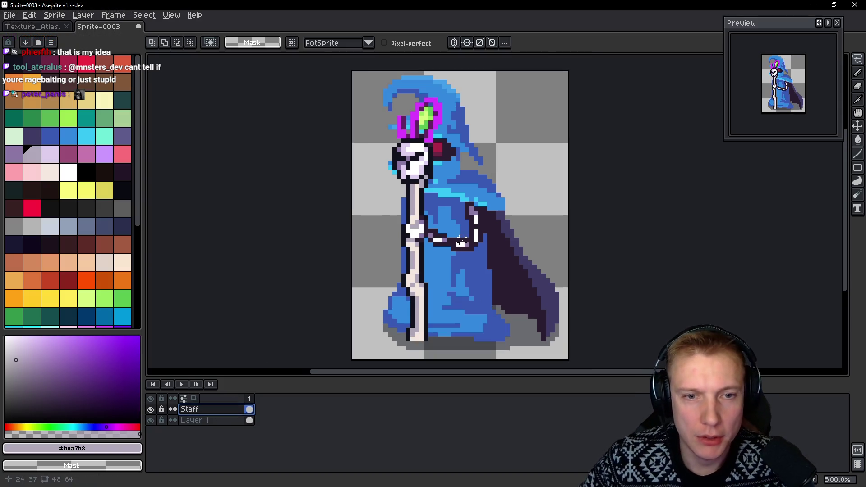
{"action": "scroll", "coordinate": [461, 242], "scroll_direction": "down", "scroll_amount": 1}
{"action": "scroll", "coordinate": [485, 199], "scroll_direction": "up", "scroll_amount": 1}
Switch to Layer 1, hide the Staff layer and fill old staff pixels with hood cyan
{"action": "left_click", "coordinate": [485, 199], "text": "ctrl"}
{"action": "scroll", "coordinate": [474, 163], "scroll_direction": "left", "scroll_amount": 1}
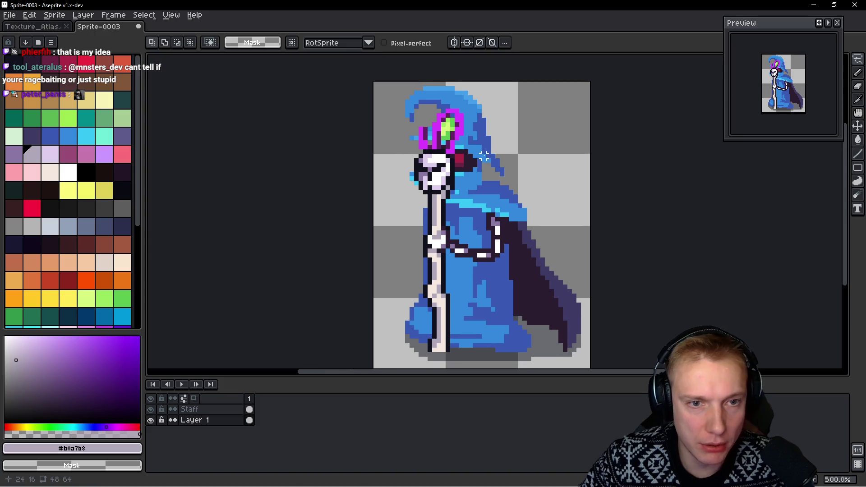
{"action": "scroll", "coordinate": [469, 153], "scroll_direction": "up", "scroll_amount": 3}
{"action": "scroll", "coordinate": [469, 153], "scroll_direction": "down", "scroll_amount": 1}
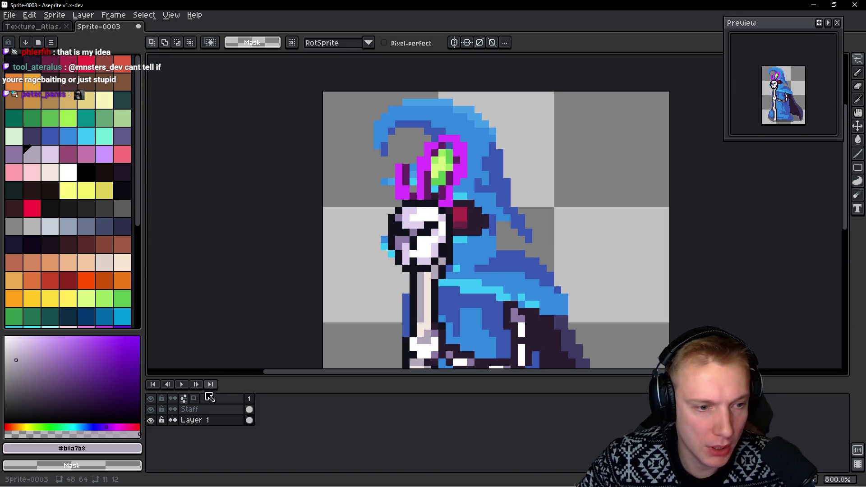
{"action": "left_click", "coordinate": [151, 409]}
{"action": "scroll", "coordinate": [474, 203], "scroll_direction": "up", "scroll_amount": 1}
{"action": "scroll", "coordinate": [450, 203], "scroll_direction": "up", "scroll_amount": 1}
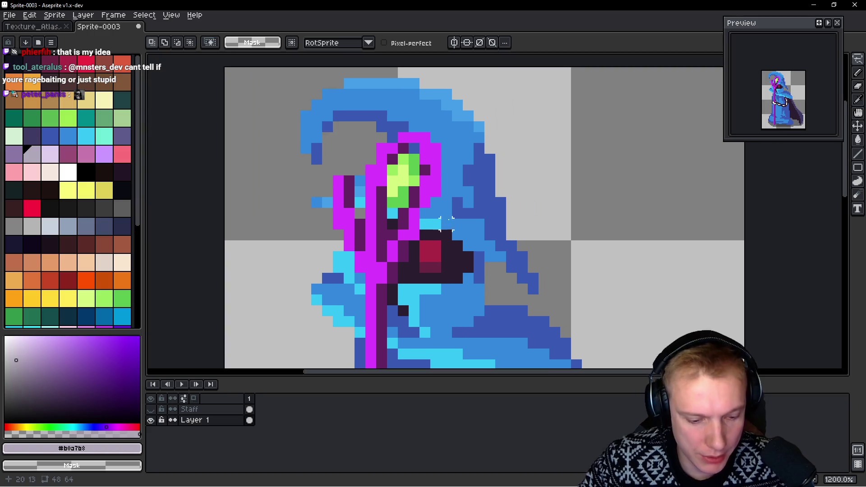
{"action": "left_click", "coordinate": [431, 224], "text": "alt"}
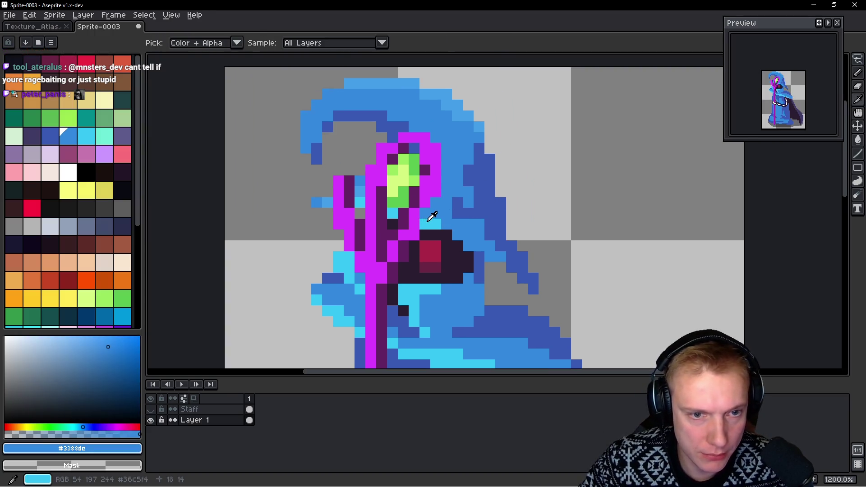
{"action": "left_click", "coordinate": [425, 223], "text": "alt"}
{"action": "left_click", "coordinate": [404, 224]}
Paint hood blue over the magenta staff head and green gem, erasing the top staff pixel
{"action": "left_click", "coordinate": [441, 204], "text": "alt"}
{"action": "left_click_drag", "start_coordinate": [414, 215], "coordinate": [426, 138]}
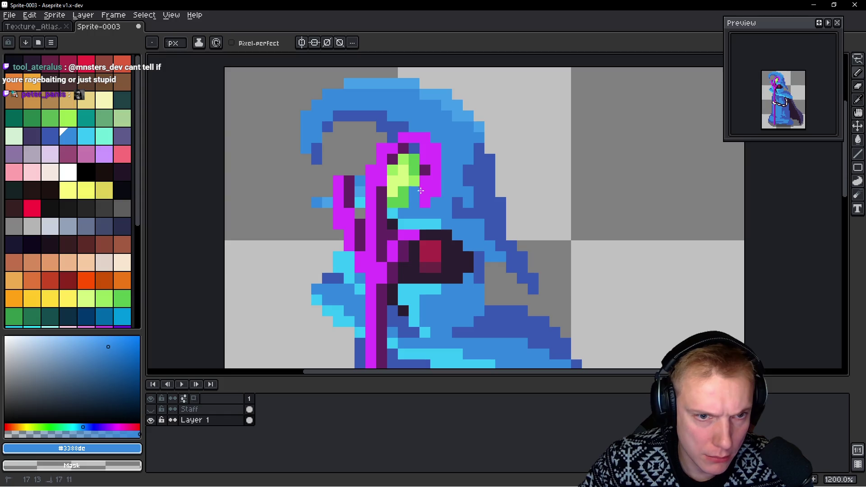
{"action": "left_click_drag", "start_coordinate": [398, 186], "coordinate": [365, 172]}
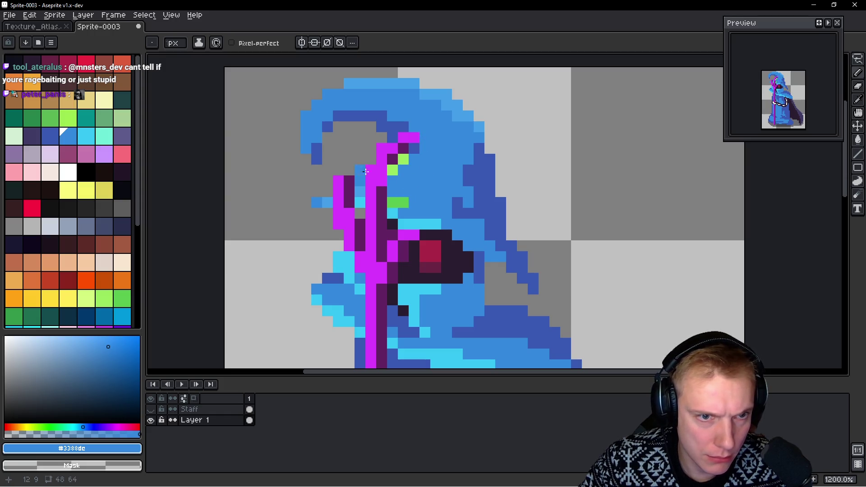
{"action": "right_click", "coordinate": [341, 178]}
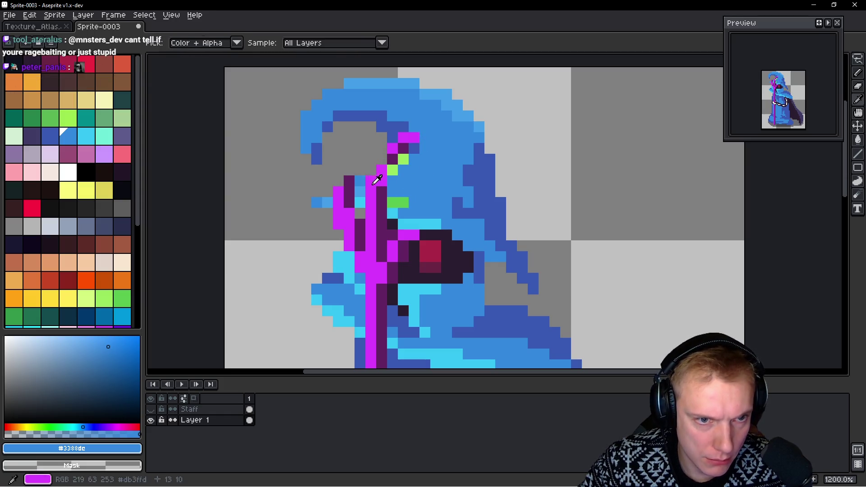
{"action": "left_click", "coordinate": [349, 181]}
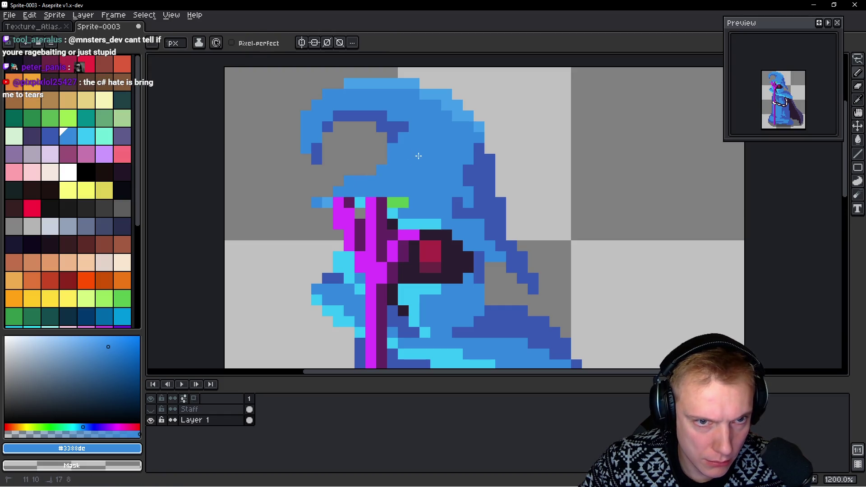
{"action": "scroll", "coordinate": [424, 198], "scroll_direction": "down", "scroll_amount": 1}
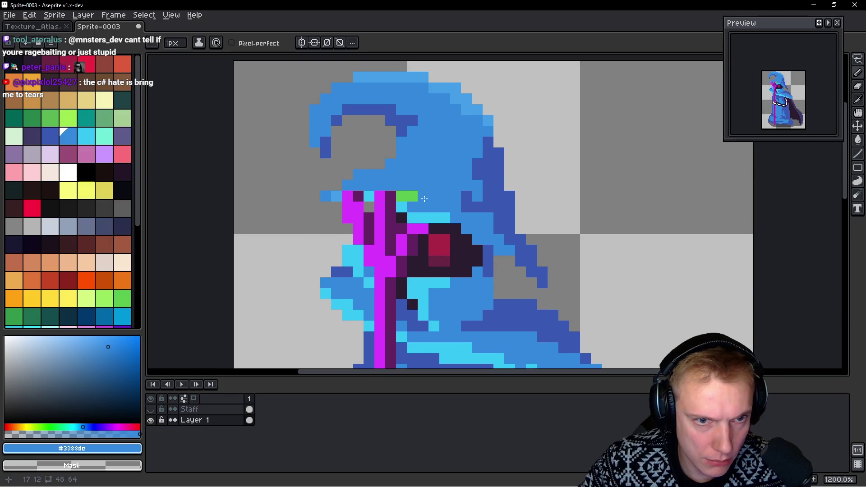
{"action": "left_click", "coordinate": [403, 205], "text": "alt"}
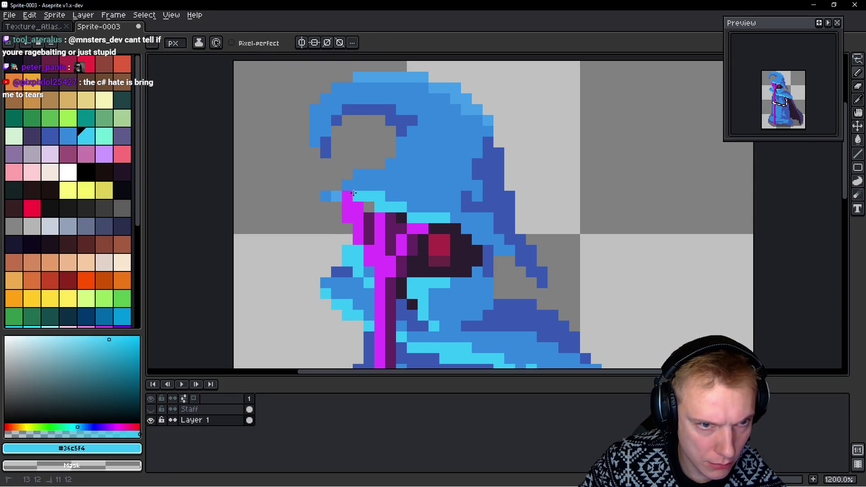
{"action": "key", "text": "ctrl+z"}
{"action": "scroll", "coordinate": [478, 180], "scroll_direction": "left", "scroll_amount": 2}
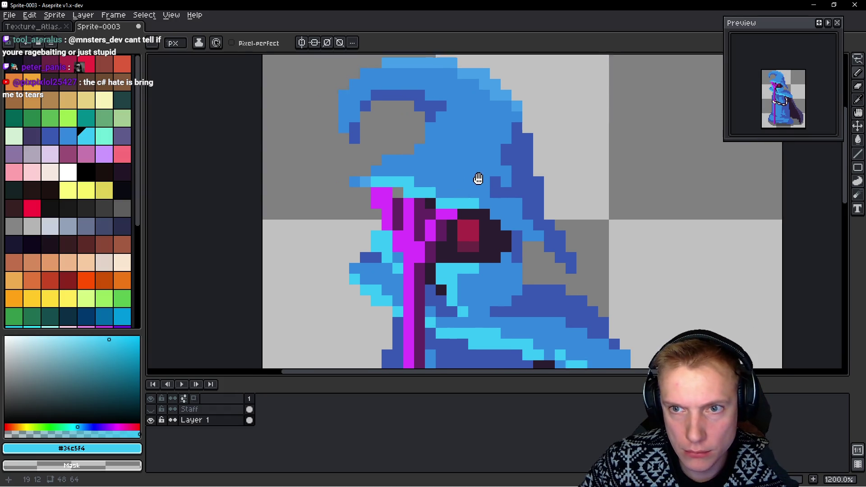
{"action": "left_click", "coordinate": [507, 192], "text": "alt"}
Add darker blue shading rows across the hat and its brim
{"action": "left_click_drag", "start_coordinate": [421, 147], "coordinate": [482, 146]}
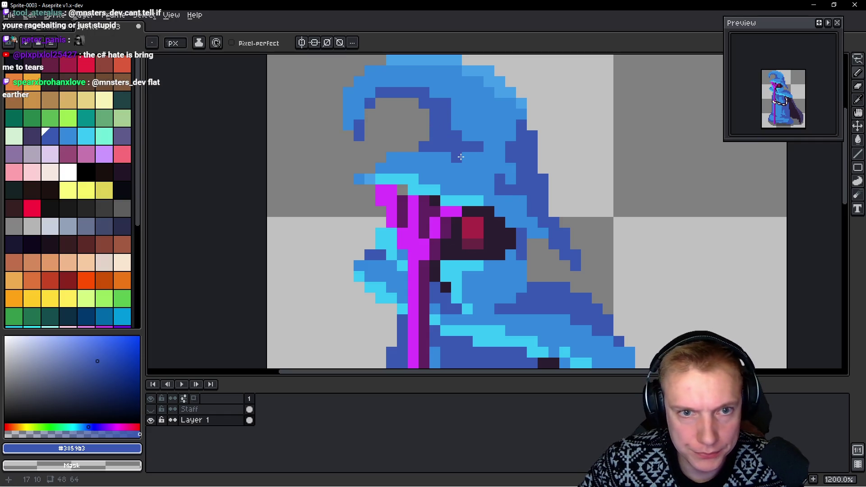
{"action": "left_click", "coordinate": [479, 157], "text": "alt"}
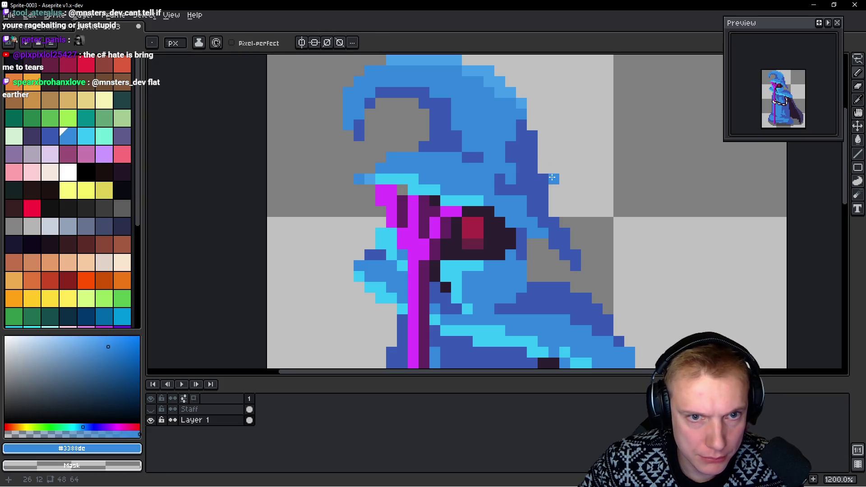
{"action": "left_click", "coordinate": [472, 145], "text": "alt"}
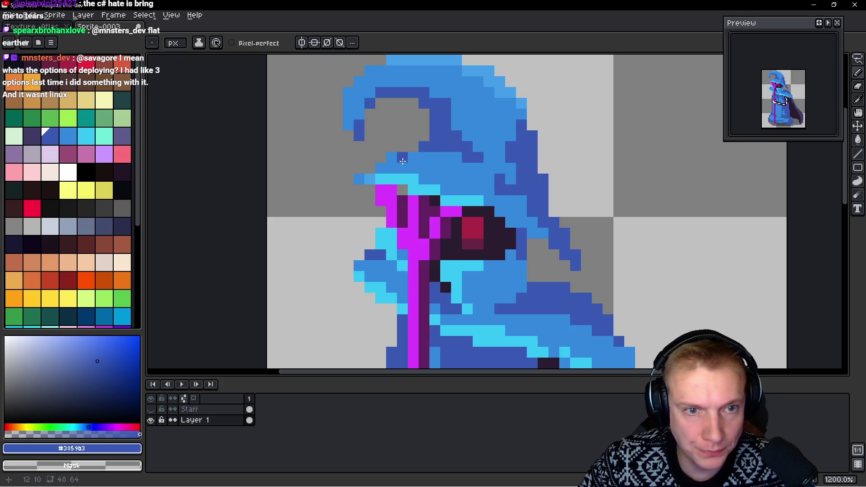
{"action": "left_click_drag", "start_coordinate": [413, 158], "coordinate": [403, 157]}
{"action": "left_click", "coordinate": [385, 177], "text": "alt"}
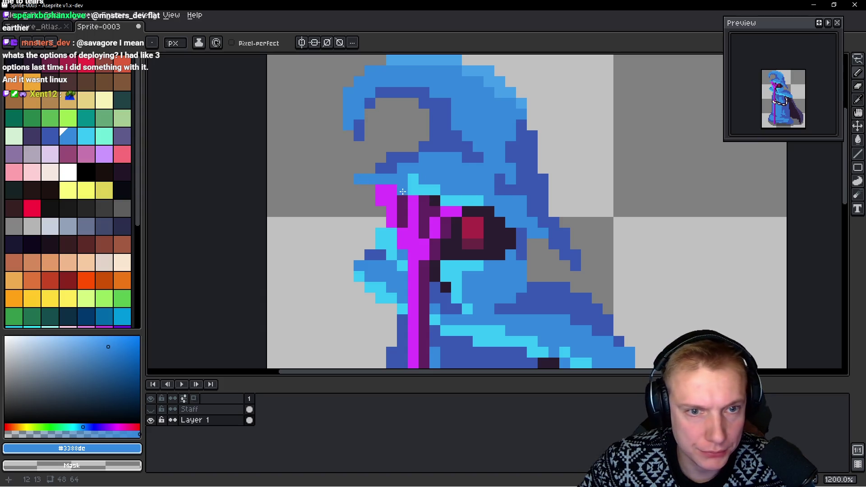
{"action": "scroll", "coordinate": [408, 257], "scroll_direction": "down", "scroll_amount": 2}
Paint dark pixels beside the eye and sample hood blues and cyan over old staff pixels
{"action": "left_click", "coordinate": [467, 196], "text": "alt"}
{"action": "mouse_move", "coordinate": [463, 177]}
{"action": "left_mouse_down"}
{"action": "mouse_move", "coordinate": [453, 167]}
{"action": "mouse_move", "coordinate": [446, 187]}
{"action": "left_mouse_up"}
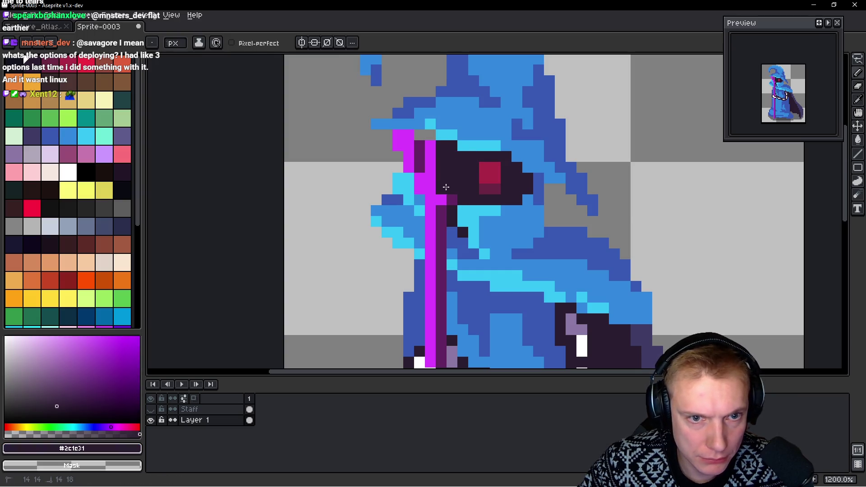
{"action": "left_click", "coordinate": [417, 190], "text": "alt"}
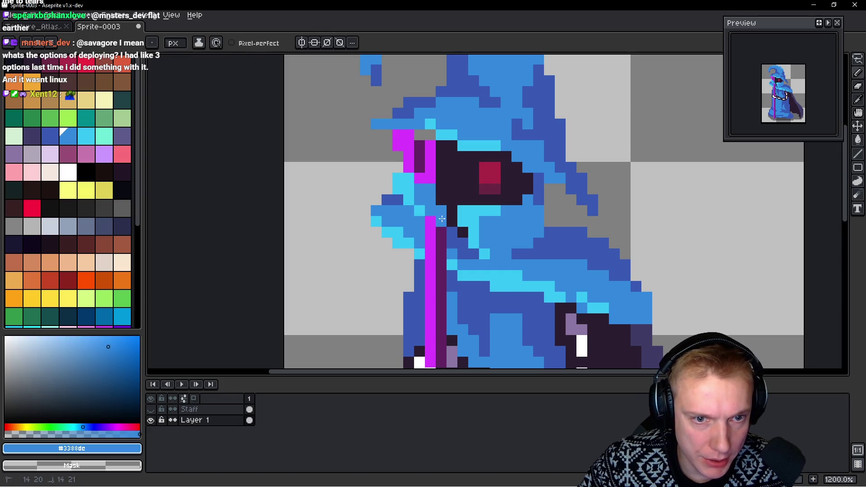
{"action": "left_click", "coordinate": [422, 203], "text": "alt"}
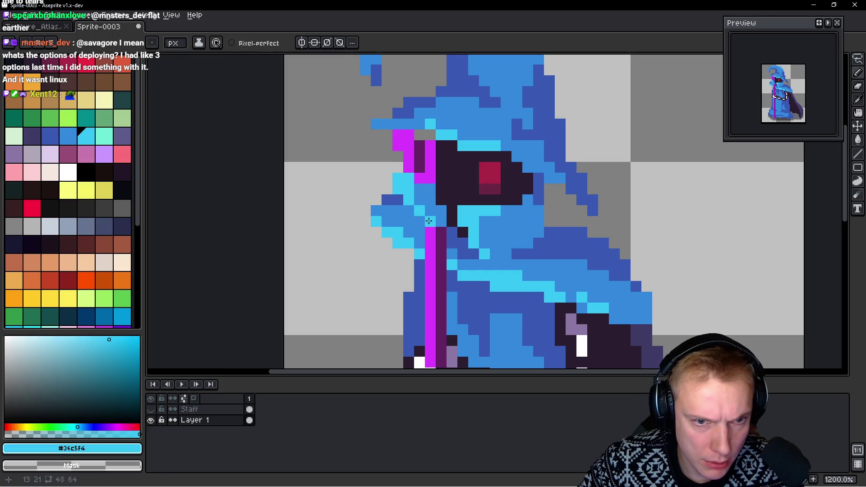
{"action": "left_click", "coordinate": [455, 234], "text": "alt"}
{"action": "left_click", "coordinate": [425, 232], "text": "alt"}
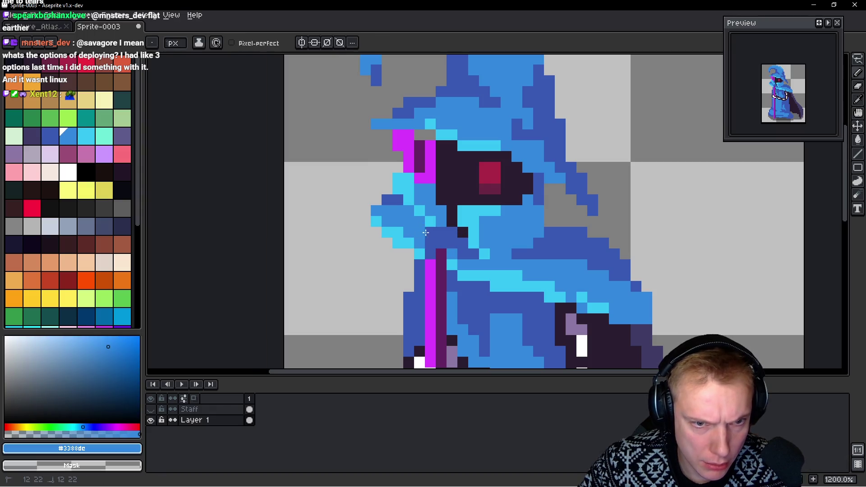
{"action": "left_click", "coordinate": [431, 257], "text": "alt"}
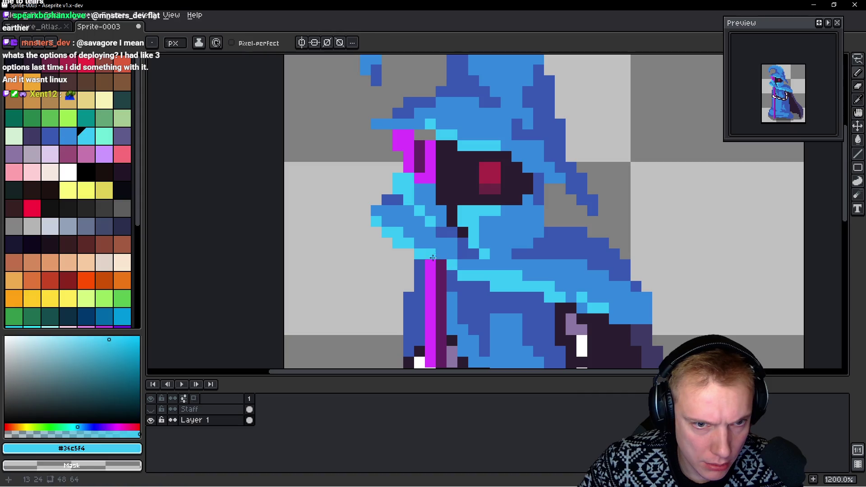
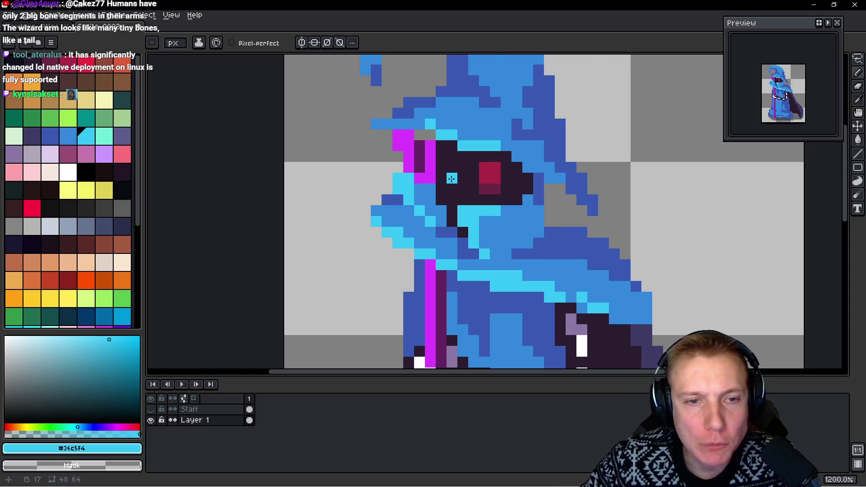
{"action": "scroll", "coordinate": [415, 156], "scroll_direction": "up", "scroll_amount": 1}
Erase the magenta pixels left of the eye and add a red glint with a dark-red pixel beneath it
{"action": "left_click_drag", "start_coordinate": [429, 178], "coordinate": [393, 136]}
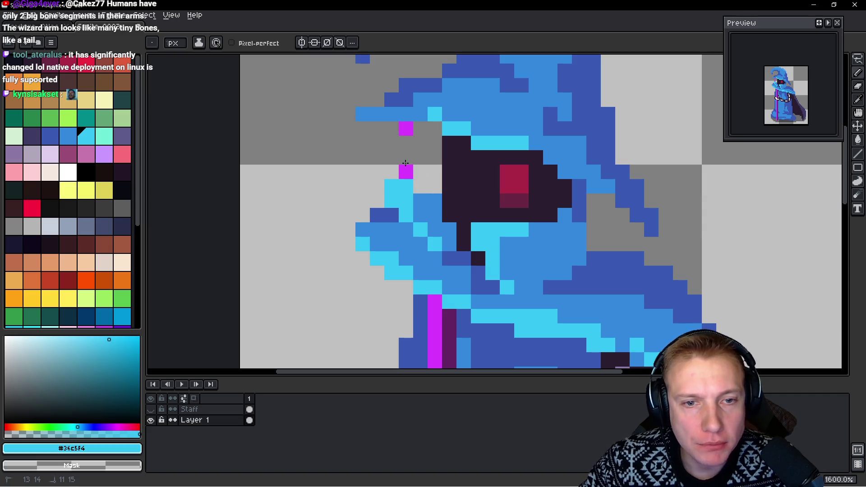
{"action": "left_click", "coordinate": [507, 187], "text": "alt"}
{"action": "left_click_drag", "start_coordinate": [451, 157], "coordinate": [453, 171]}
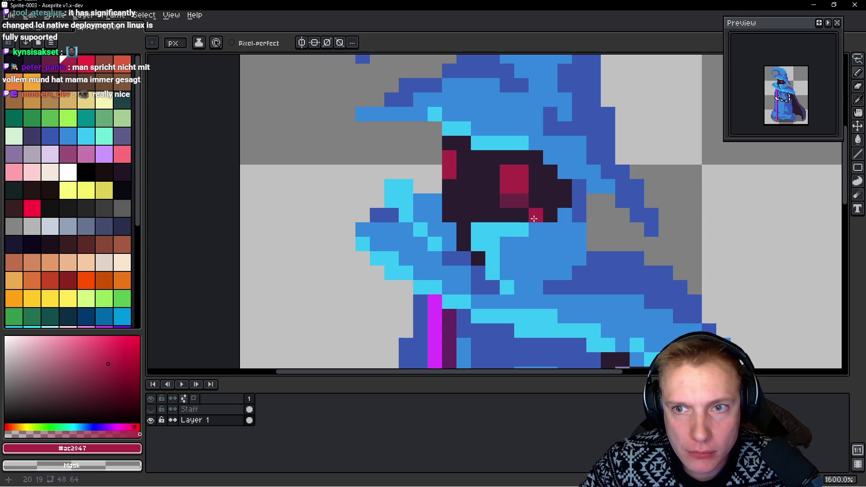
{"action": "left_click", "coordinate": [518, 196], "text": "alt"}
{"action": "left_click", "coordinate": [453, 189]}
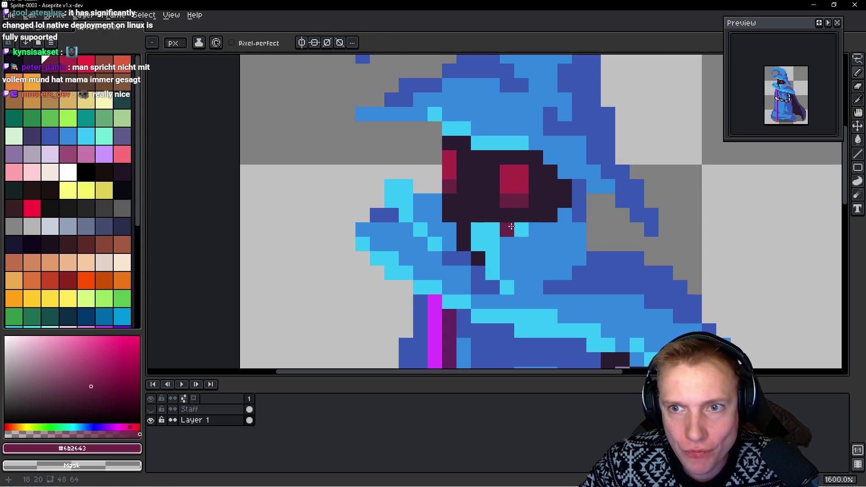
Reshade hood pixels around the eye and chin in mid blue, undoing stray dark-blue pixels
{"action": "left_click", "coordinate": [580, 194], "text": "alt"}
{"action": "left_click", "coordinate": [458, 138]}
{"action": "key", "text": "ctrl+z"}
{"action": "left_click", "coordinate": [430, 186]}
{"action": "key", "text": "ctrl+z"}
{"action": "scroll", "coordinate": [431, 180], "scroll_direction": "down", "scroll_amount": 3}
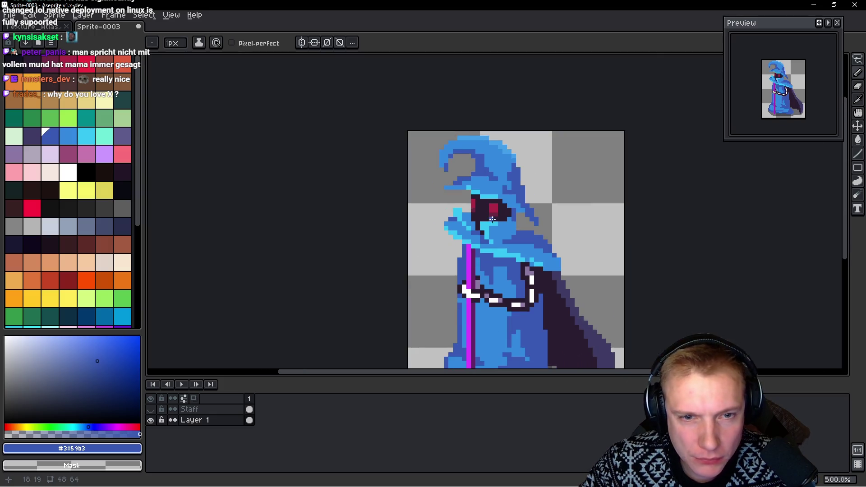
{"action": "scroll", "coordinate": [379, 190], "scroll_direction": "up", "scroll_amount": 3}
{"action": "left_click", "coordinate": [370, 180], "text": "alt"}
{"action": "left_click", "coordinate": [481, 222]}
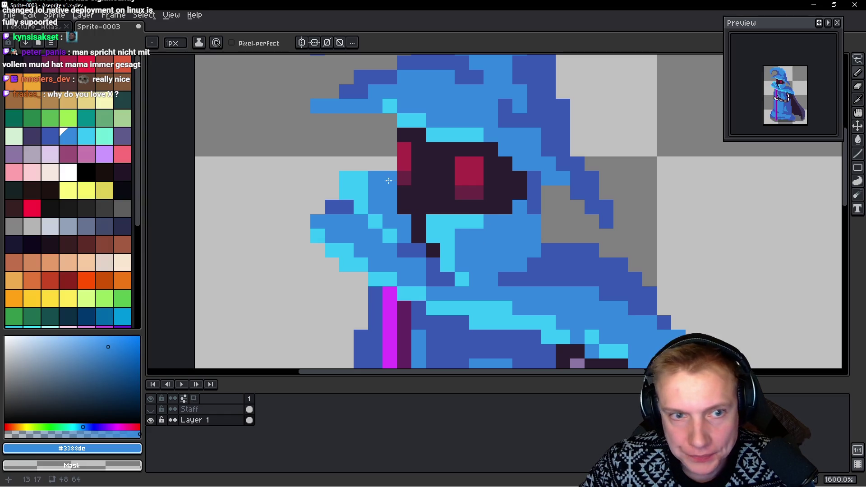
{"action": "left_click", "coordinate": [347, 208]}
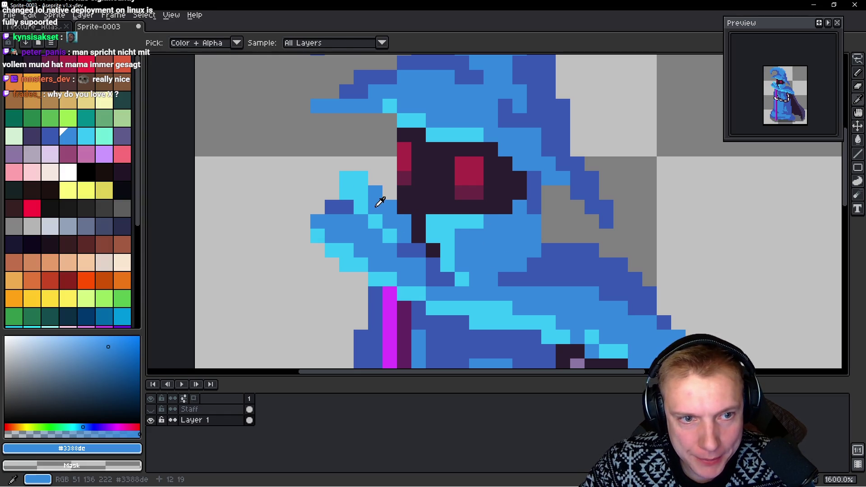
{"action": "left_click_drag", "start_coordinate": [361, 193], "coordinate": [361, 178]}
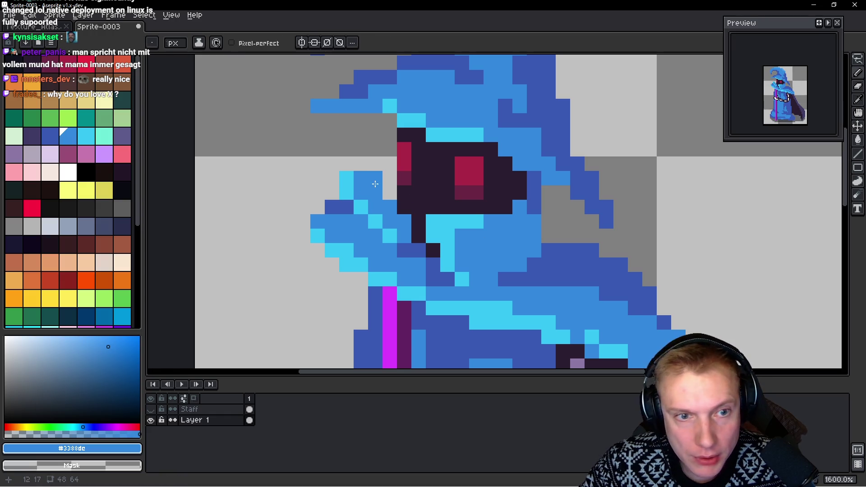
Add dark-blue shading and cyan highlights beside the face, then repaint a run under the jaw mid blue
{"action": "left_click", "coordinate": [535, 196], "text": "alt"}
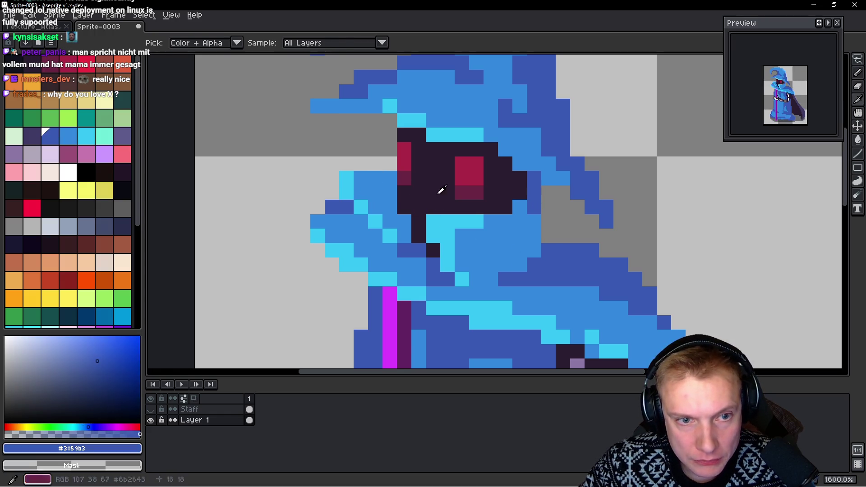
{"action": "left_click", "coordinate": [385, 180]}
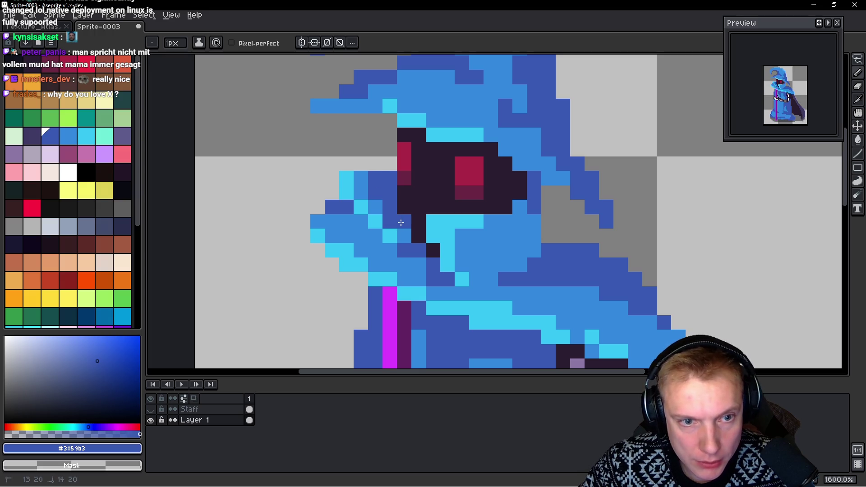
{"action": "left_click", "coordinate": [401, 223]}
{"action": "left_click", "coordinate": [440, 225]}
{"action": "key", "text": "ctrl+z"}
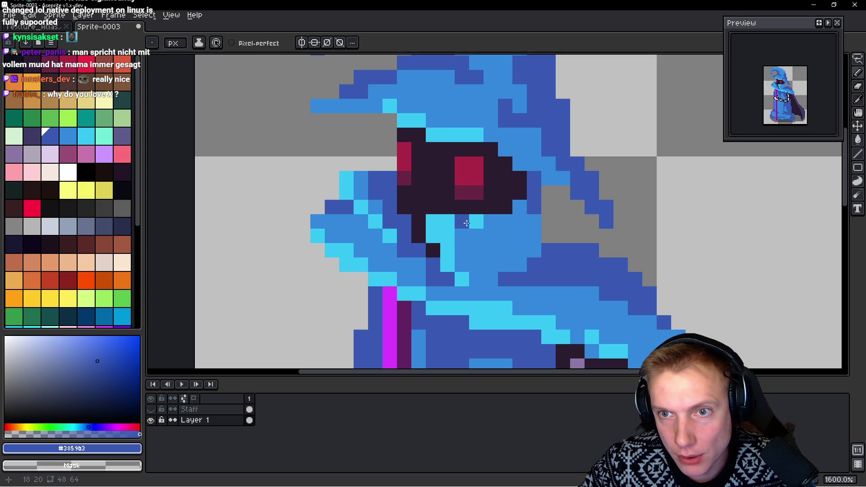
{"action": "left_click", "coordinate": [395, 234], "text": "alt"}
{"action": "left_click", "coordinate": [401, 255]}
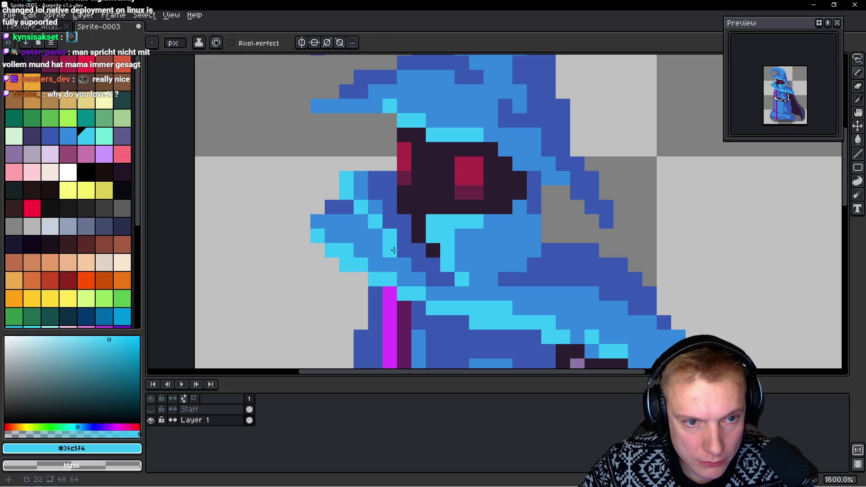
{"action": "left_click", "coordinate": [373, 236]}
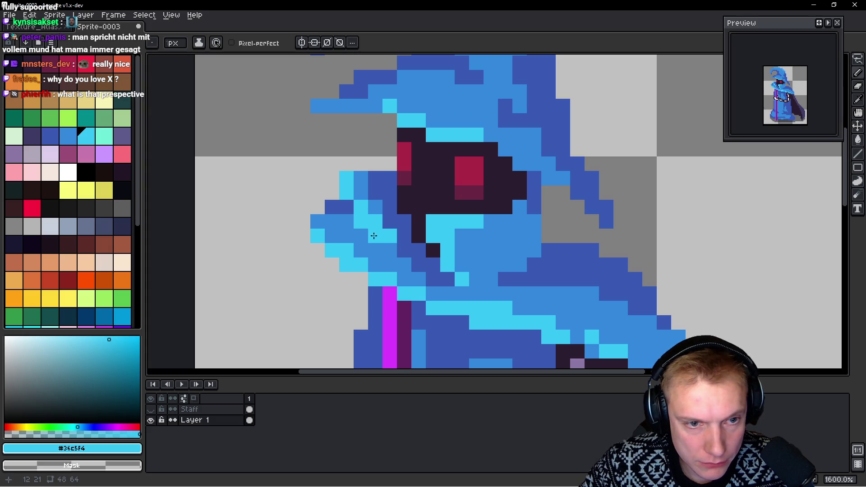
{"action": "left_click", "coordinate": [380, 208], "text": "alt"}
{"action": "mouse_move", "coordinate": [393, 238]}
{"action": "left_mouse_down"}
{"action": "mouse_move", "coordinate": [413, 257]}
{"action": "mouse_move", "coordinate": [446, 265]}
{"action": "left_mouse_up"}
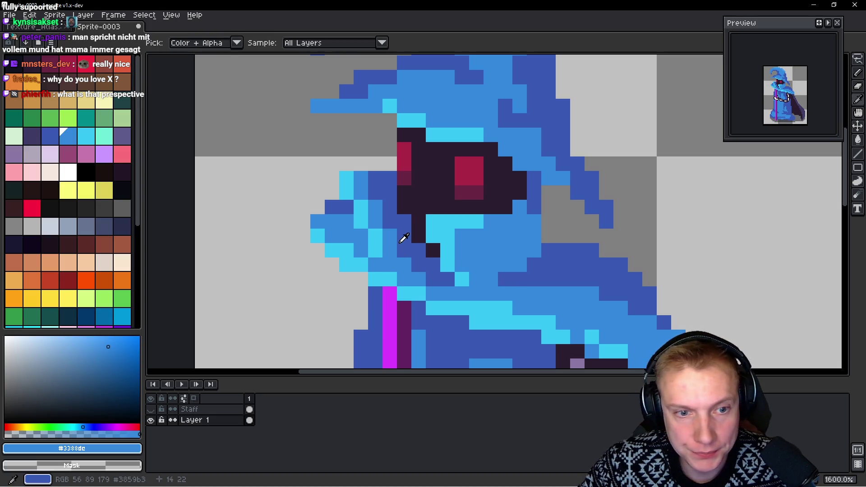
Add dark-blue shading pixels on the hood below the face and to its right
{"action": "left_click", "coordinate": [379, 258], "text": "alt"}
{"action": "left_click", "coordinate": [459, 310]}
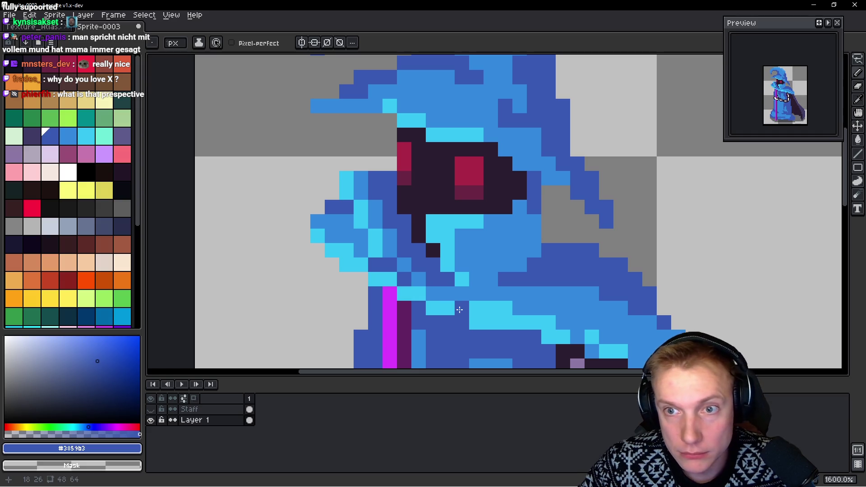
{"action": "left_click", "coordinate": [364, 244]}
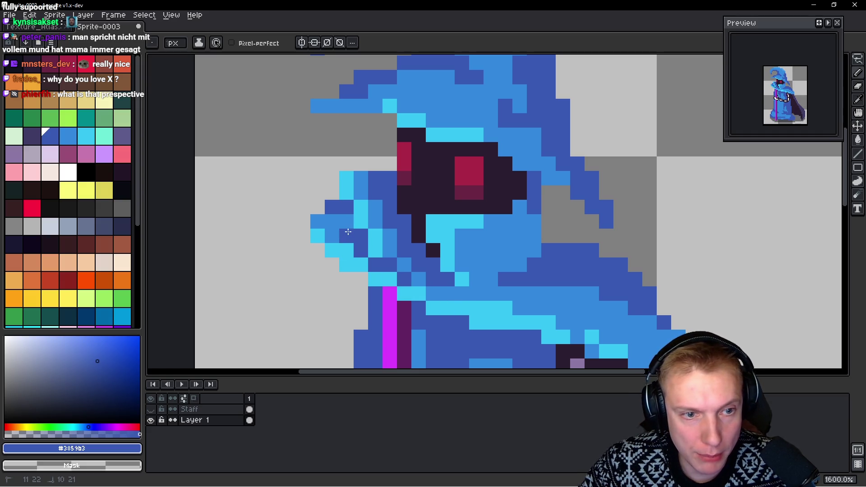
{"action": "left_click", "coordinate": [515, 254]}
{"action": "left_click", "coordinate": [519, 261]}
Turn cyan pixels mid blue and add two dark-blue pixels below the face
{"action": "key", "text": "i"}
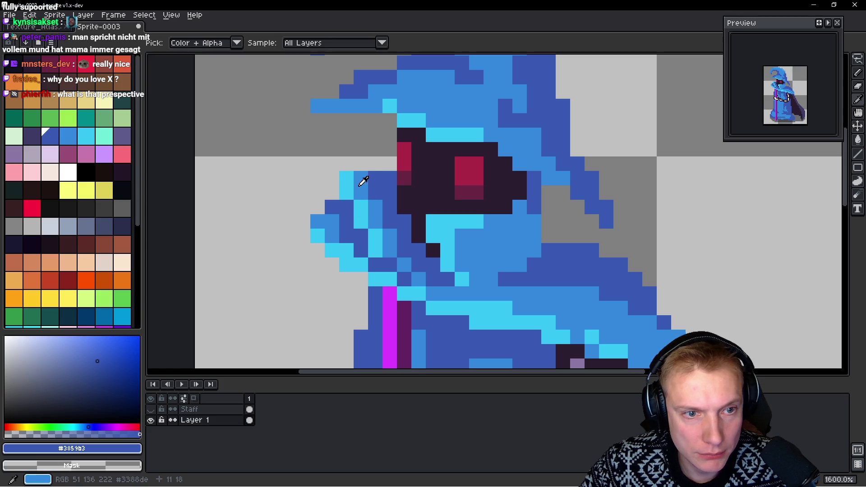
{"action": "left_click", "coordinate": [365, 216]}
{"action": "left_click_drag", "start_coordinate": [364, 217], "coordinate": [371, 237]}
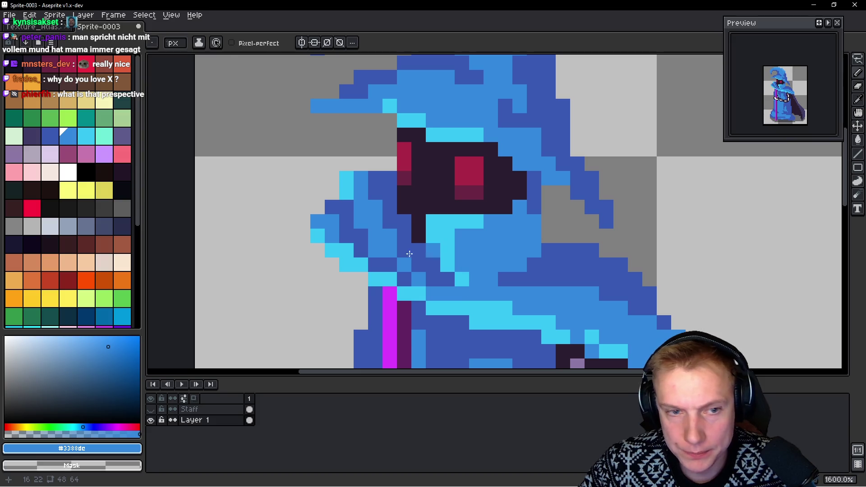
{"action": "left_click", "coordinate": [357, 237], "text": "alt"}
{"action": "left_click", "coordinate": [376, 251]}
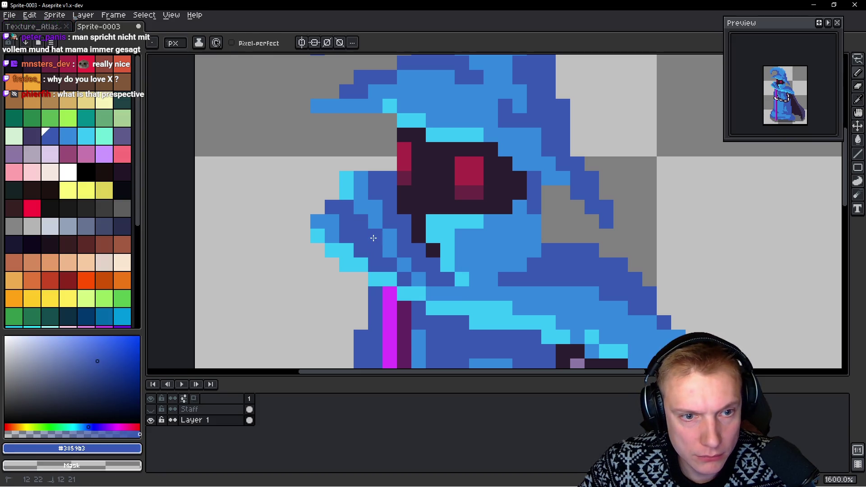
{"action": "left_click", "coordinate": [400, 246], "text": "alt"}
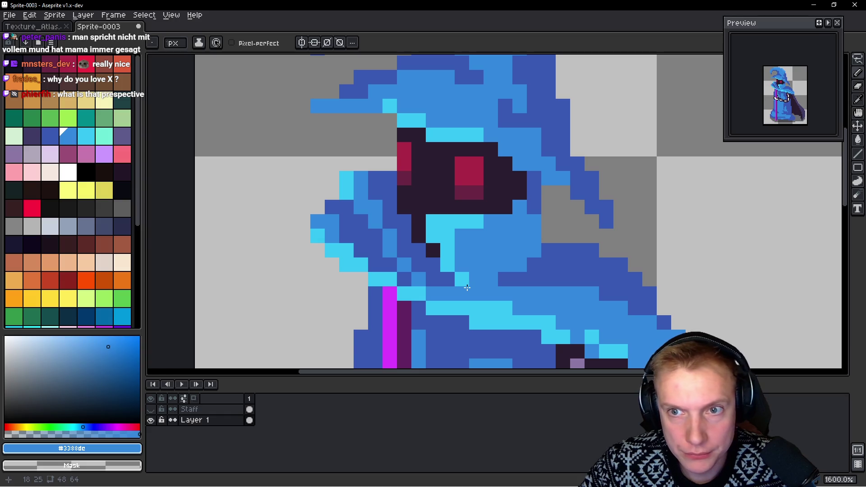
{"action": "left_click", "coordinate": [489, 311]}
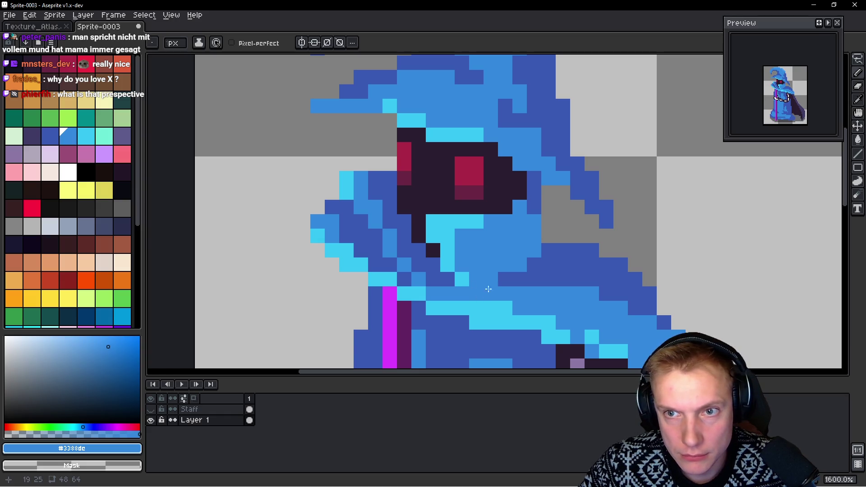
Erase stray pixels left of the hood and adjust the cyan edge highlight, undoing the overshoot
{"action": "key", "text": "q"}
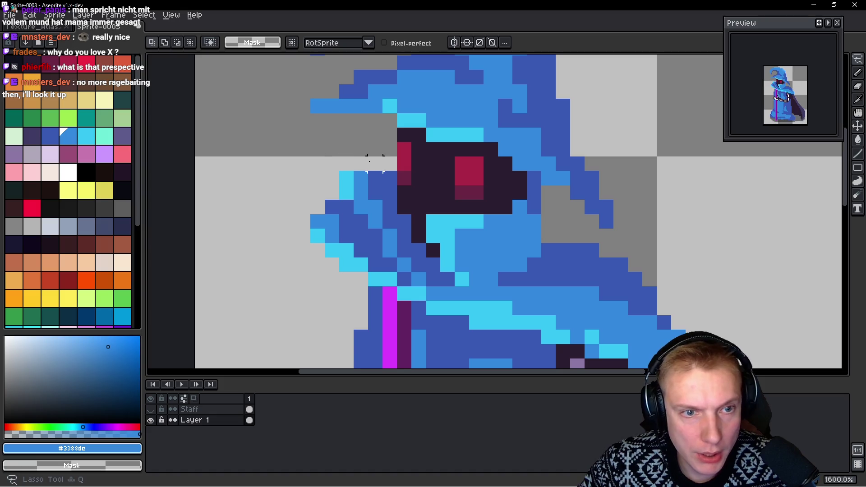
{"action": "key", "text": "e"}
{"action": "left_click_drag", "start_coordinate": [332, 177], "coordinate": [368, 183]}
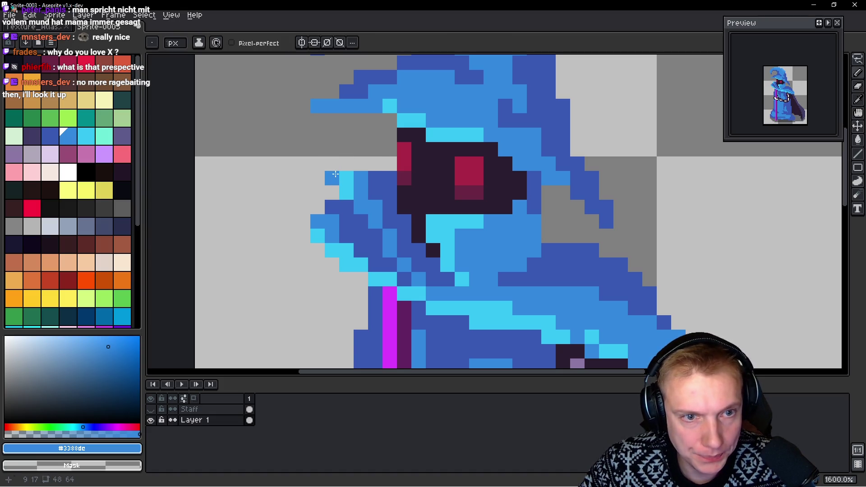
{"action": "left_click", "coordinate": [348, 189], "text": "alt"}
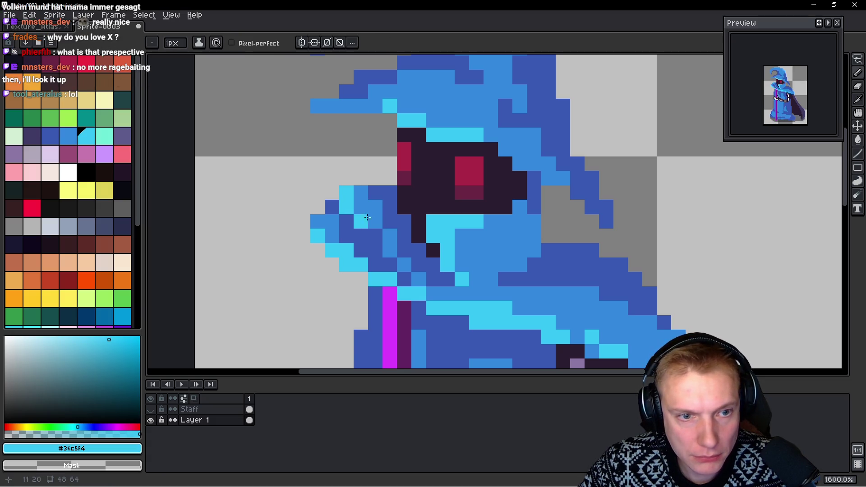
{"action": "left_click_drag", "start_coordinate": [361, 206], "coordinate": [360, 193]}
{"action": "key", "text": "ctrl+z"}
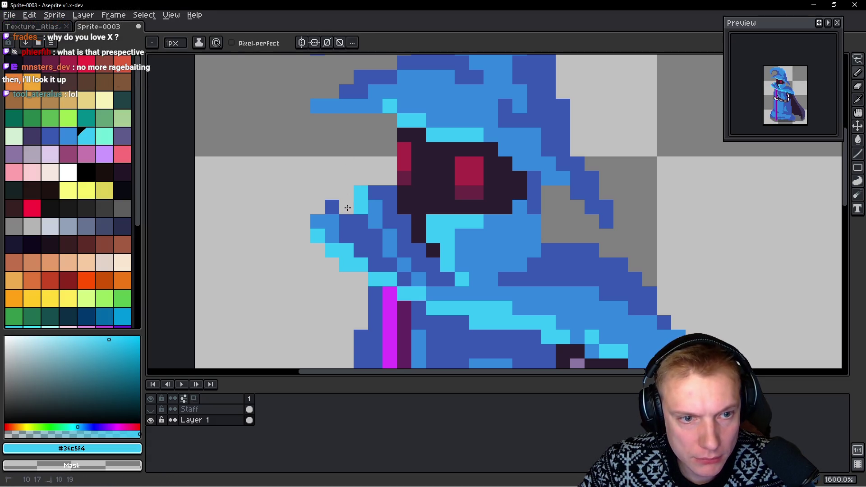
Paint cyan highlights diagonally below the face and a mid-blue pixel at the hood's right edge
{"action": "left_click", "coordinate": [352, 224], "text": "alt"}
{"action": "left_click", "coordinate": [362, 195], "text": "alt"}
{"action": "left_click_drag", "start_coordinate": [374, 221], "coordinate": [389, 236]}
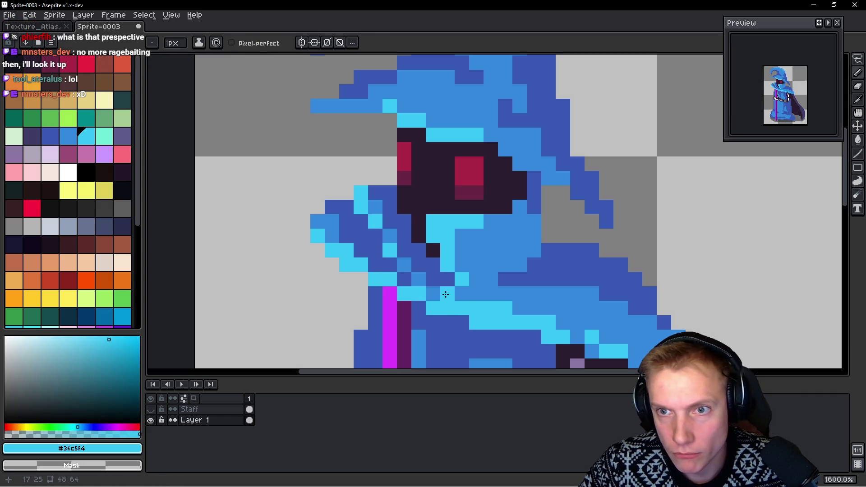
{"action": "left_click", "coordinate": [510, 201], "text": "alt"}
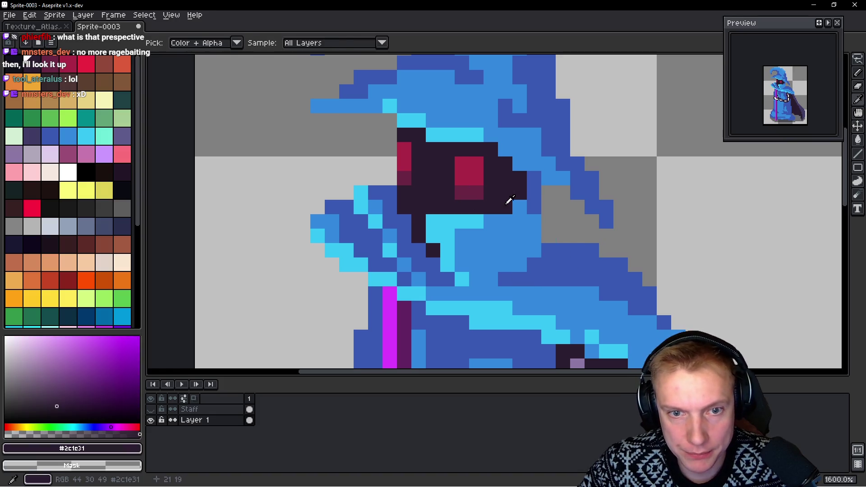
{"action": "left_click", "coordinate": [522, 232], "text": "alt"}
{"action": "left_click", "coordinate": [634, 250]}
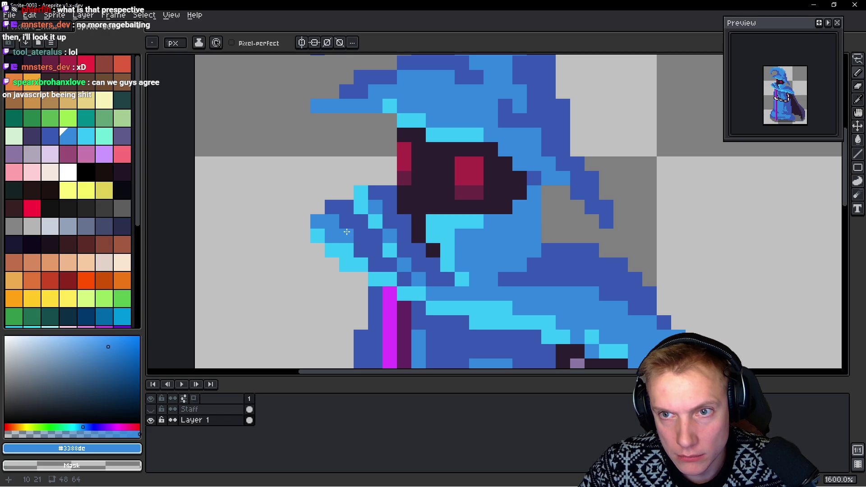
{"action": "left_click", "coordinate": [383, 179], "text": "alt"}
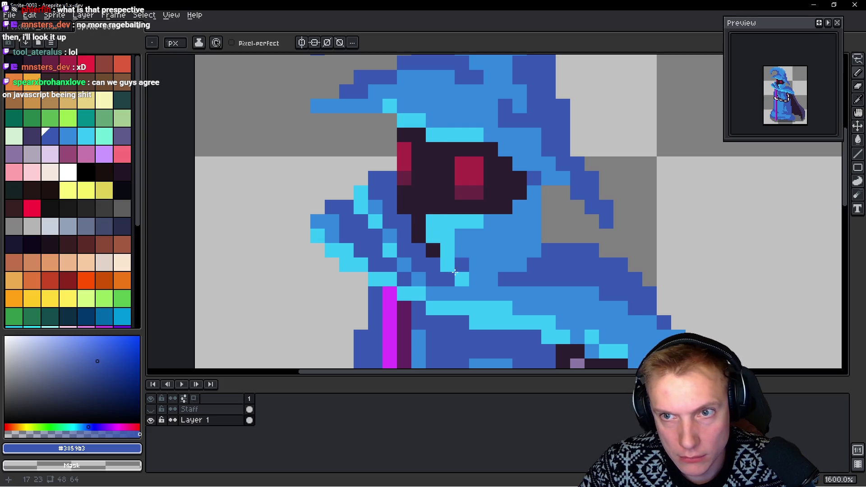
{"action": "scroll", "coordinate": [528, 250], "scroll_direction": "down", "scroll_amount": 1}
{"action": "scroll", "coordinate": [527, 251], "scroll_direction": "down", "scroll_amount": 4}
{"action": "scroll", "coordinate": [528, 236], "scroll_direction": "down", "scroll_amount": 2}
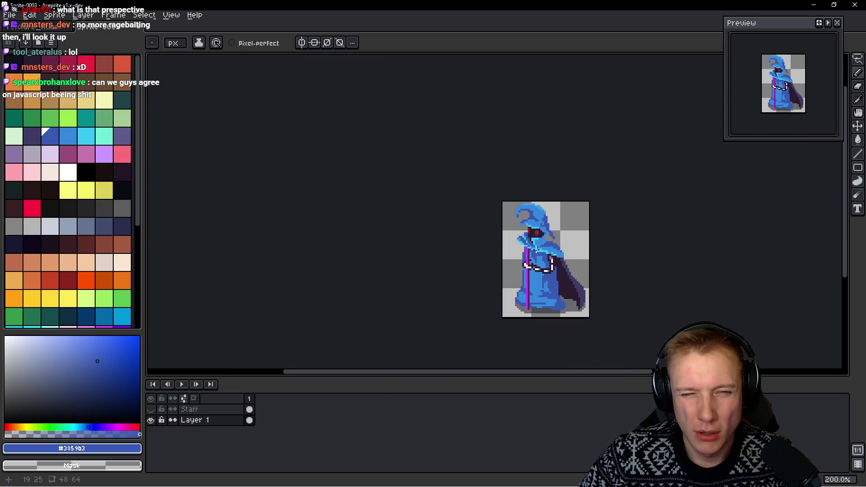
{"action": "scroll", "coordinate": [552, 248], "scroll_direction": "up", "scroll_amount": 6}
{"action": "scroll", "coordinate": [522, 219], "scroll_direction": "down", "scroll_amount": 2}
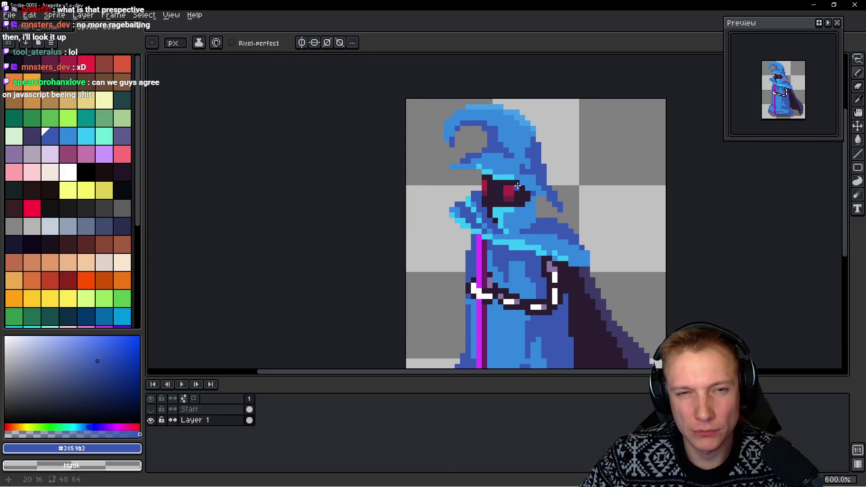
{"action": "scroll", "coordinate": [521, 182], "scroll_direction": "up", "scroll_amount": 1}
{"action": "scroll", "coordinate": [520, 182], "scroll_direction": "up", "scroll_amount": 4}
Repaint the cyan pixels under the hat brim mid blue
{"action": "left_click", "coordinate": [478, 136], "text": "alt"}
{"action": "left_click_drag", "start_coordinate": [494, 168], "coordinate": [440, 155]}
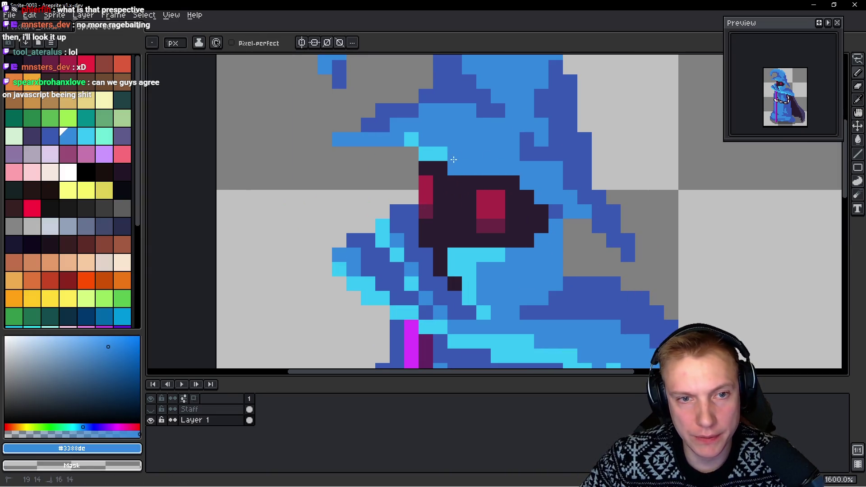
{"action": "left_click", "coordinate": [426, 153]}
{"action": "scroll", "coordinate": [496, 154], "scroll_direction": "down", "scroll_amount": 2}
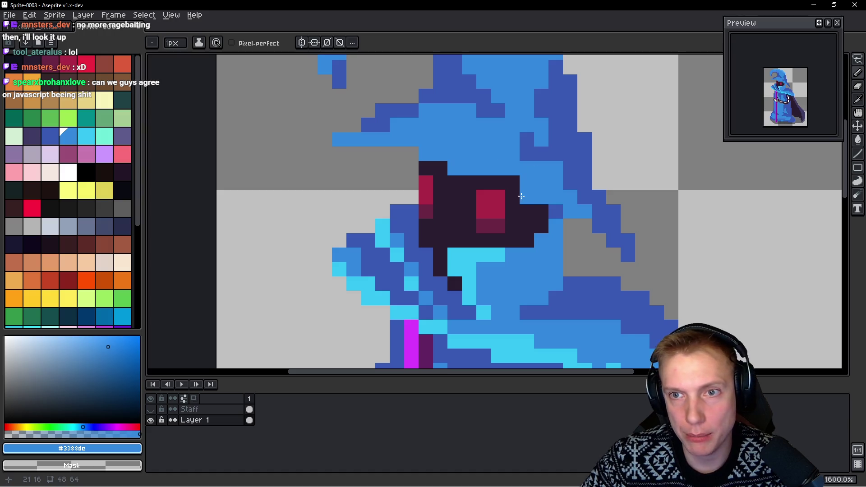
{"action": "scroll", "coordinate": [536, 184], "scroll_direction": "down", "scroll_amount": 4}
{"action": "scroll", "coordinate": [569, 188], "scroll_direction": "up", "scroll_amount": 2}
Lasso-select the top of the hat, move it and apply its new position
{"action": "key", "text": "m"}
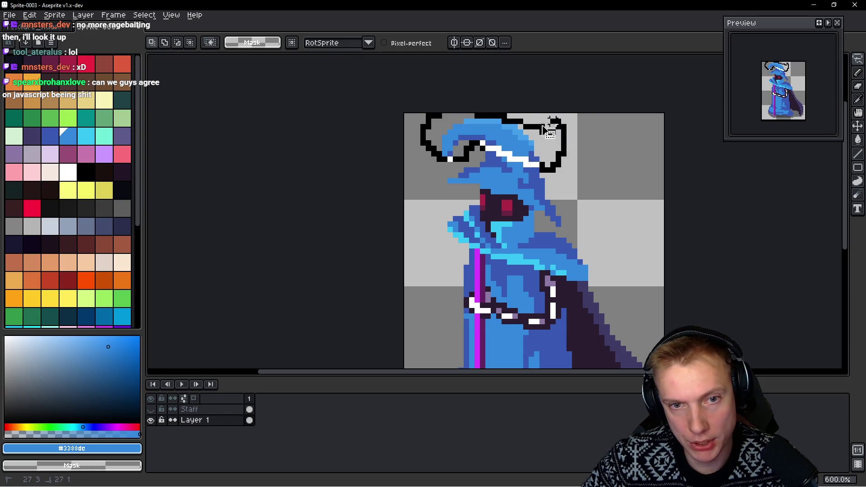
{"action": "left_click_drag", "start_coordinate": [447, 156], "coordinate": [529, 151]}
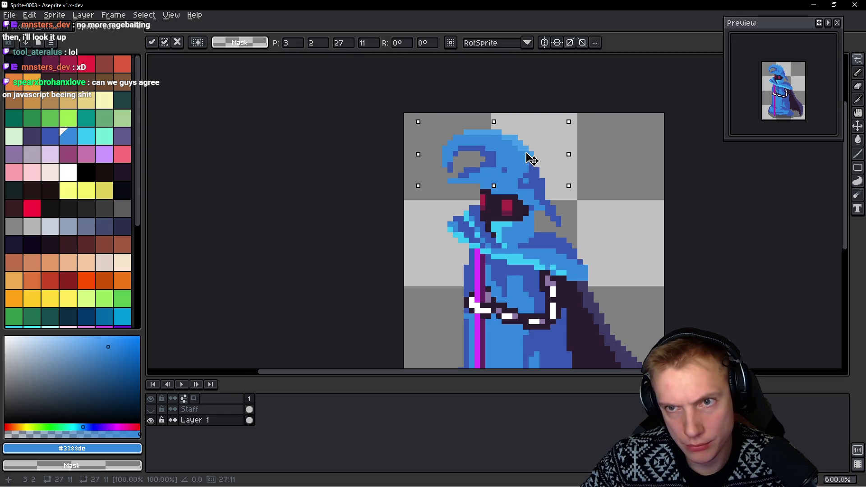
{"action": "key", "text": "Return"}
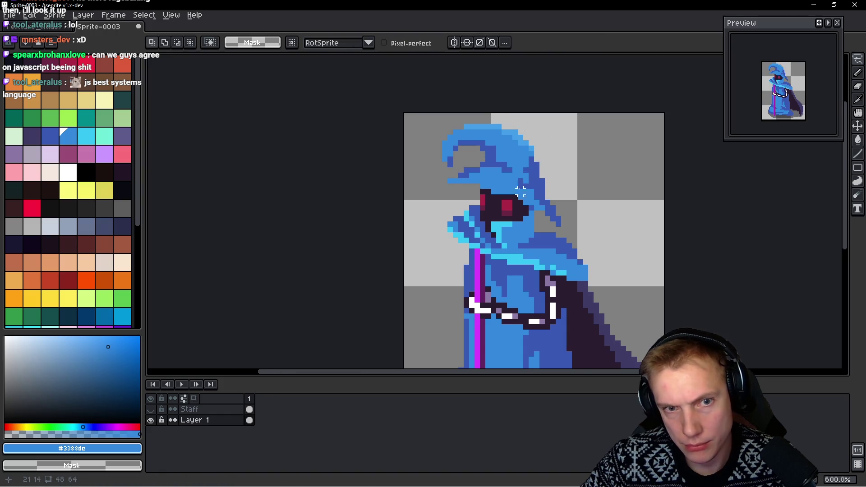
{"action": "scroll", "coordinate": [528, 145], "scroll_direction": "up", "scroll_amount": 2}
{"action": "key", "text": "i"}
{"action": "key", "text": "b"}
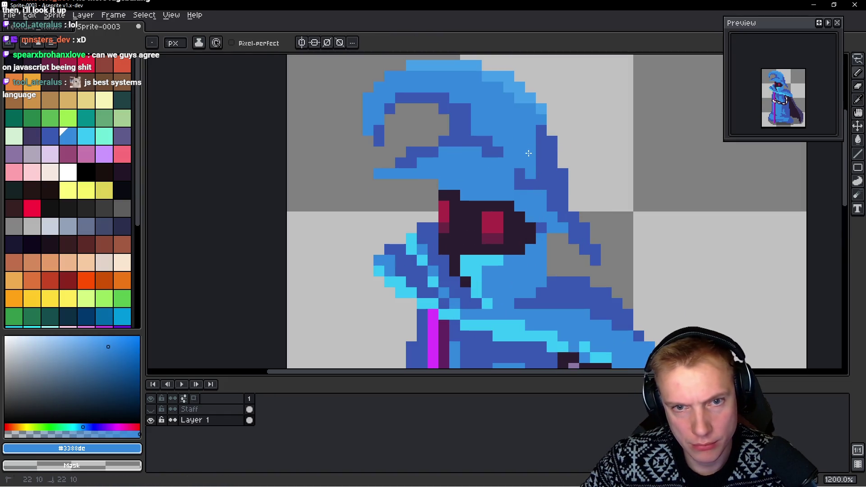
Sample the hat blues and lengthen the brim leftward with mid-blue pixels
{"action": "key", "text": "alt"}
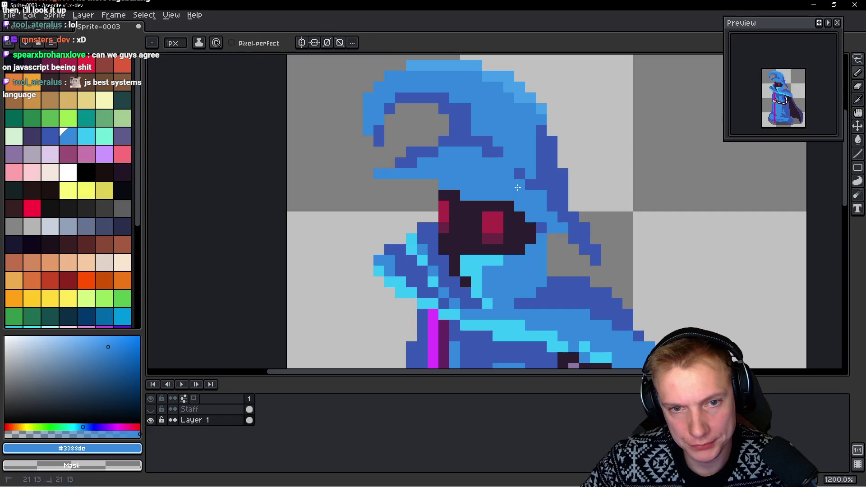
{"action": "left_click", "coordinate": [559, 195], "text": "alt"}
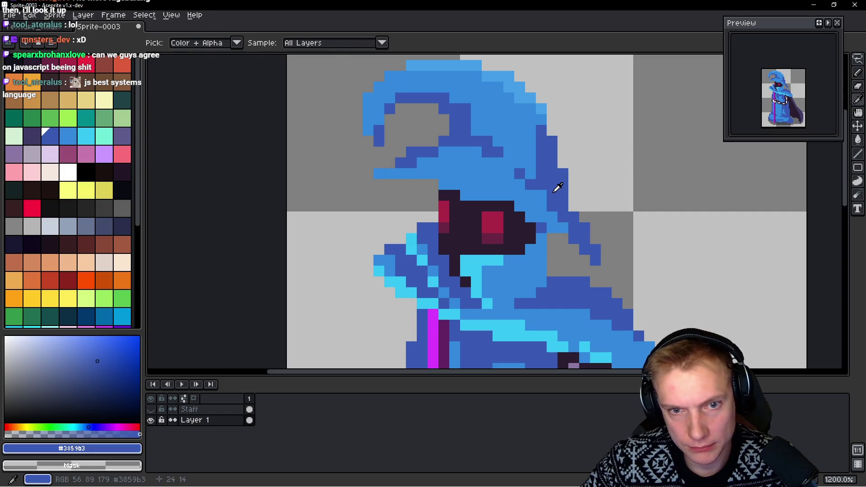
{"action": "left_click", "coordinate": [557, 215], "text": "alt"}
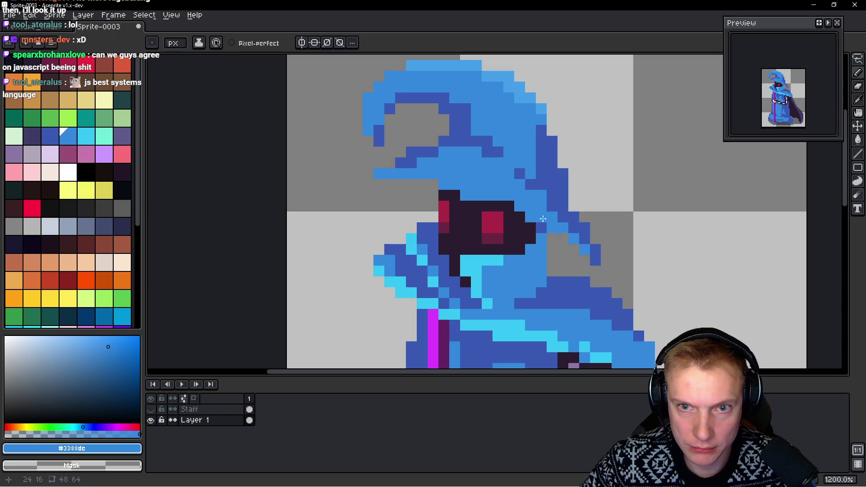
{"action": "left_click", "coordinate": [525, 220], "text": "alt"}
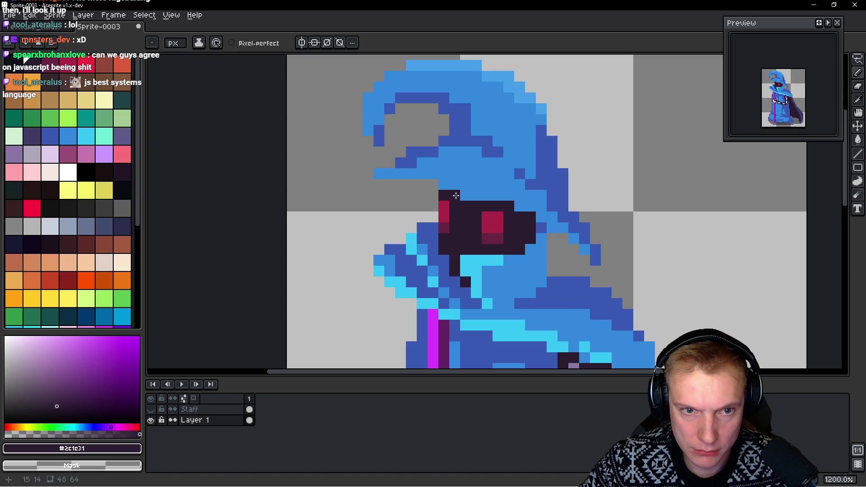
{"action": "left_click", "coordinate": [477, 178], "text": "alt"}
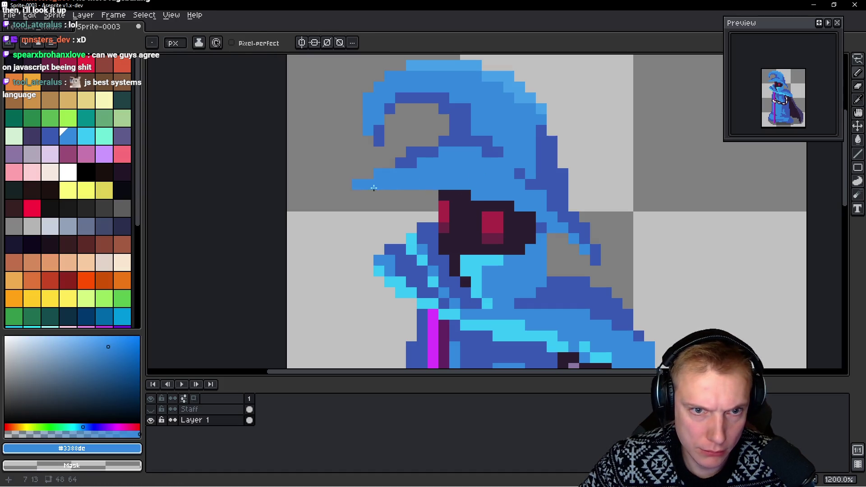
{"action": "key", "text": "ctrl+z"}
{"action": "left_click", "coordinate": [400, 159], "text": "alt"}
{"action": "left_click", "coordinate": [384, 174]}
{"action": "left_click", "coordinate": [439, 172], "text": "alt"}
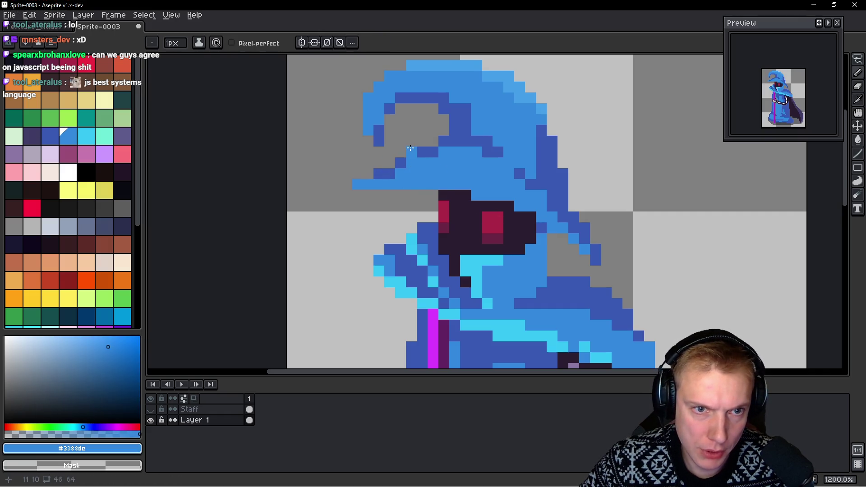
Shade the brim's underside dark blue, then briefly unlock and show the Staff layer before hiding it
{"action": "left_click", "coordinate": [433, 149], "text": "alt"}
{"action": "left_click_drag", "start_coordinate": [412, 162], "coordinate": [443, 153]}
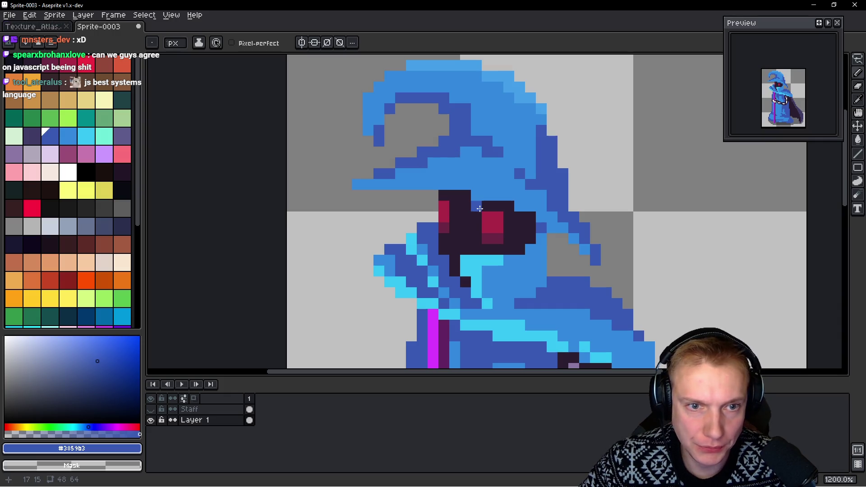
{"action": "scroll", "coordinate": [474, 149], "scroll_direction": "up", "scroll_amount": 1}
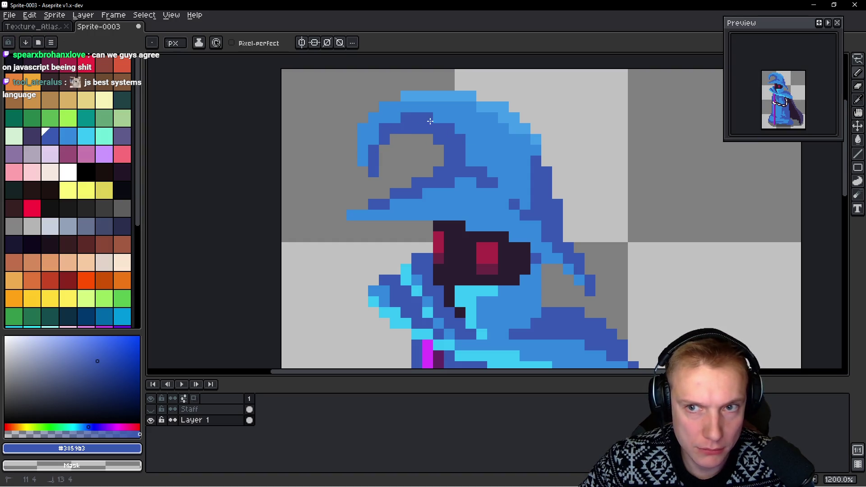
{"action": "scroll", "coordinate": [565, 196], "scroll_direction": "down", "scroll_amount": 2}
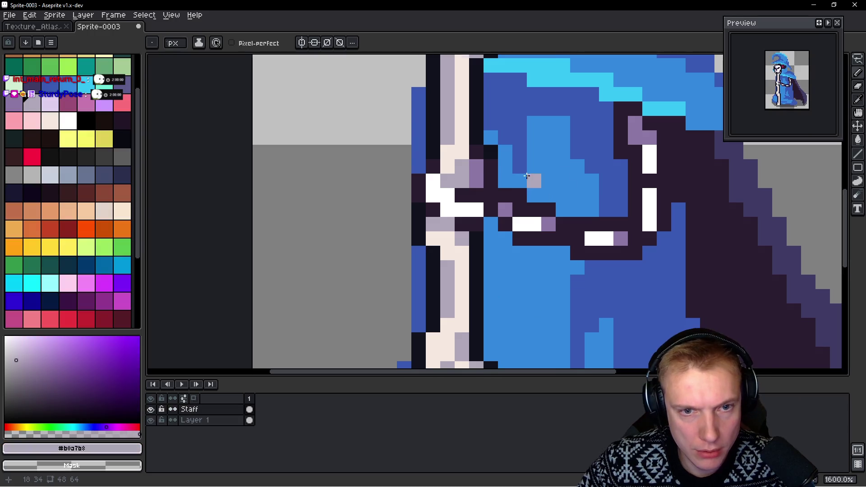
{"action": "scroll", "coordinate": [532, 179], "scroll_direction": "down", "scroll_amount": 3}
{"action": "scroll", "coordinate": [460, 271], "scroll_direction": "up", "scroll_amount": 1}
{"action": "left_click", "coordinate": [151, 409]}
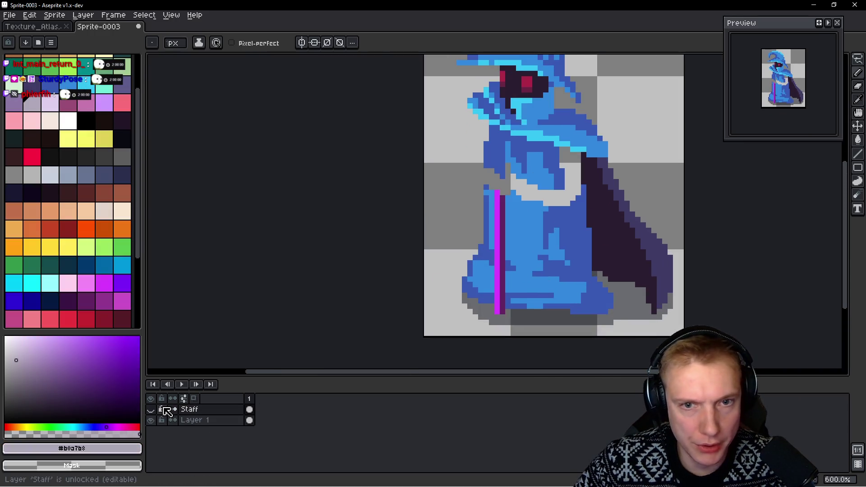
{"action": "left_click", "coordinate": [152, 410]}
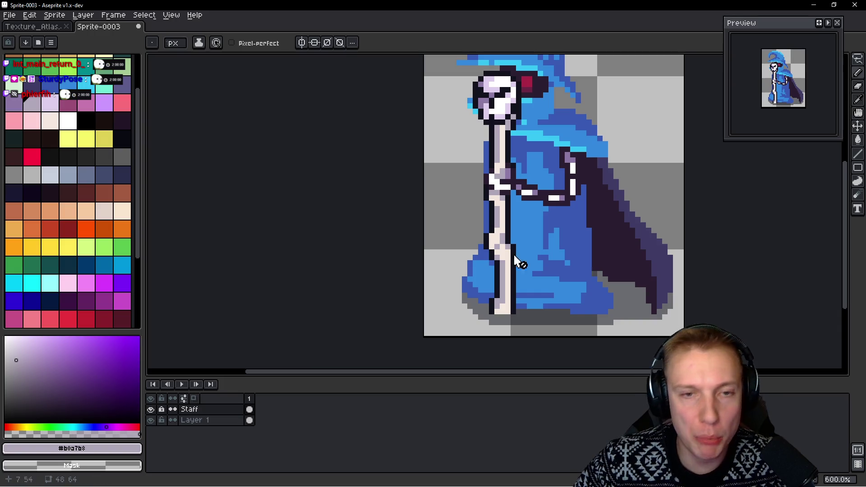
{"action": "left_click", "coordinate": [152, 410]}
{"action": "scroll", "coordinate": [466, 207], "scroll_direction": "up", "scroll_amount": 1}
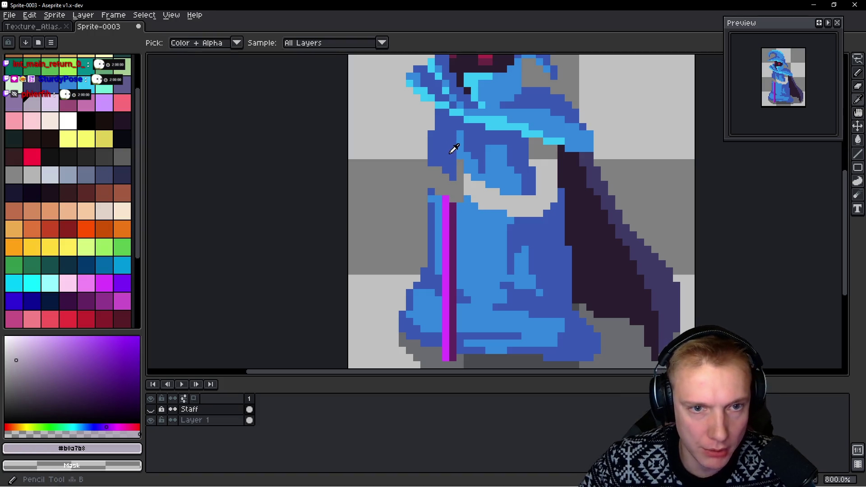
Fill the grey column and outline left of the staff and hood with dark blue
{"action": "left_click", "coordinate": [447, 148], "text": "alt"}
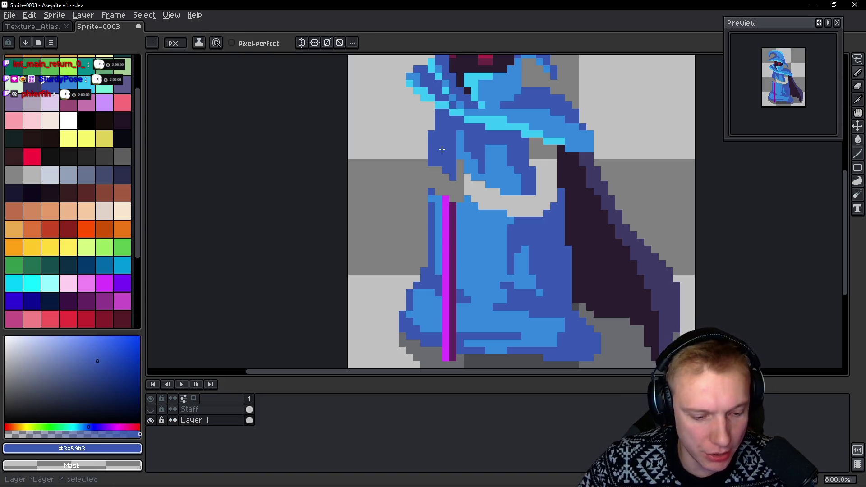
{"action": "scroll", "coordinate": [449, 181], "scroll_direction": "up", "scroll_amount": 1}
{"action": "left_click_drag", "start_coordinate": [423, 177], "coordinate": [419, 229]}
{"action": "mouse_move", "coordinate": [432, 160]}
{"action": "left_mouse_down"}
{"action": "mouse_move", "coordinate": [434, 224]}
{"action": "mouse_move", "coordinate": [422, 130]}
{"action": "left_mouse_up"}
{"action": "left_click_drag", "start_coordinate": [434, 78], "coordinate": [433, 135]}
{"action": "scroll", "coordinate": [488, 156], "scroll_direction": "up", "scroll_amount": 1}
{"action": "scroll", "coordinate": [477, 202], "scroll_direction": "down", "scroll_amount": 1}
{"action": "left_click", "coordinate": [497, 199]}
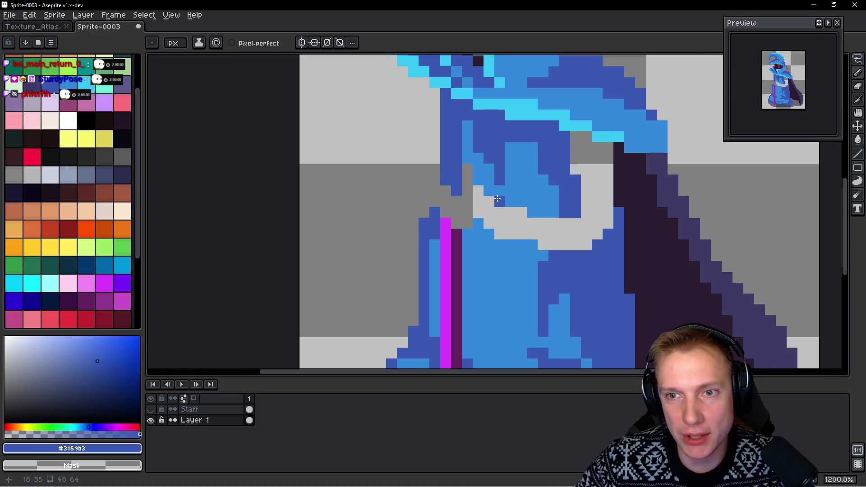
{"action": "scroll", "coordinate": [497, 198], "scroll_direction": "up", "scroll_amount": 1}
{"action": "left_click_drag", "start_coordinate": [415, 260], "coordinate": [415, 189]}
{"action": "scroll", "coordinate": [413, 168], "scroll_direction": "down", "scroll_amount": 4}
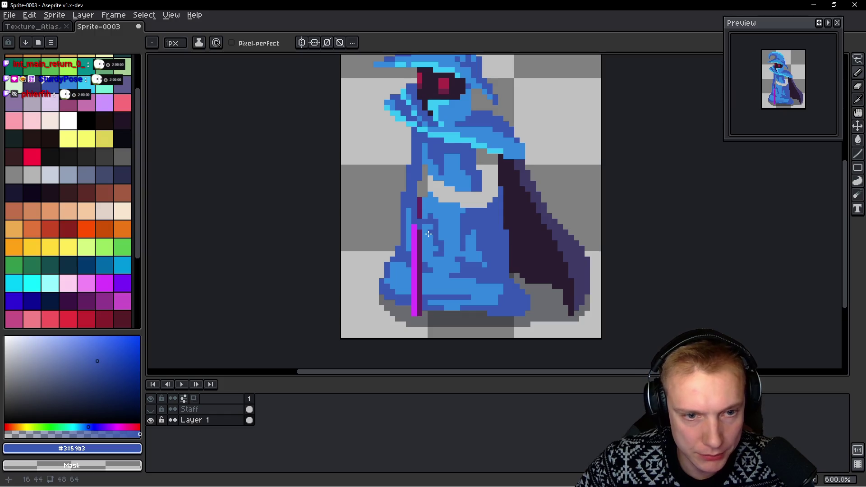
{"action": "scroll", "coordinate": [427, 233], "scroll_direction": "up", "scroll_amount": 3}
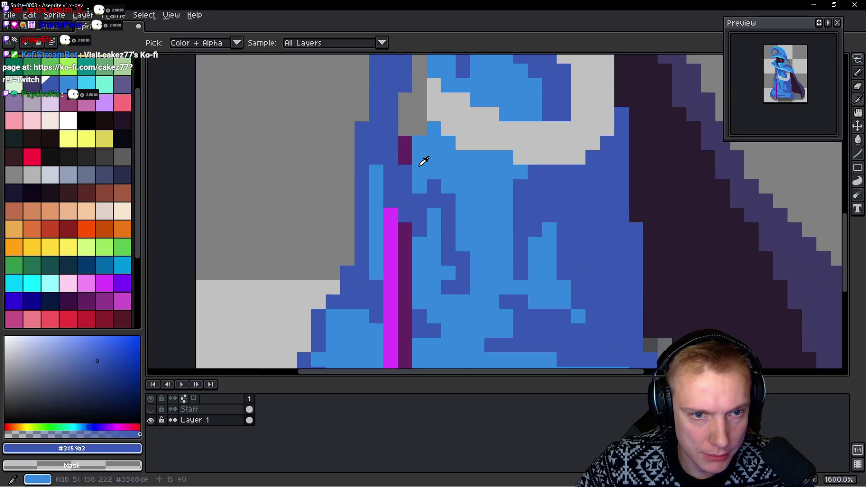
Repaint the dark robe folds and grey gap light blue
{"action": "left_click", "coordinate": [499, 203], "text": "alt"}
{"action": "left_click", "coordinate": [434, 188]}
{"action": "mouse_move", "coordinate": [437, 197]}
{"action": "left_mouse_down"}
{"action": "mouse_move", "coordinate": [445, 310]}
{"action": "mouse_move", "coordinate": [446, 298]}
{"action": "left_mouse_up"}
{"action": "mouse_move", "coordinate": [390, 220]}
{"action": "left_mouse_down"}
{"action": "mouse_move", "coordinate": [396, 213]}
{"action": "mouse_move", "coordinate": [385, 187]}
{"action": "left_mouse_up"}
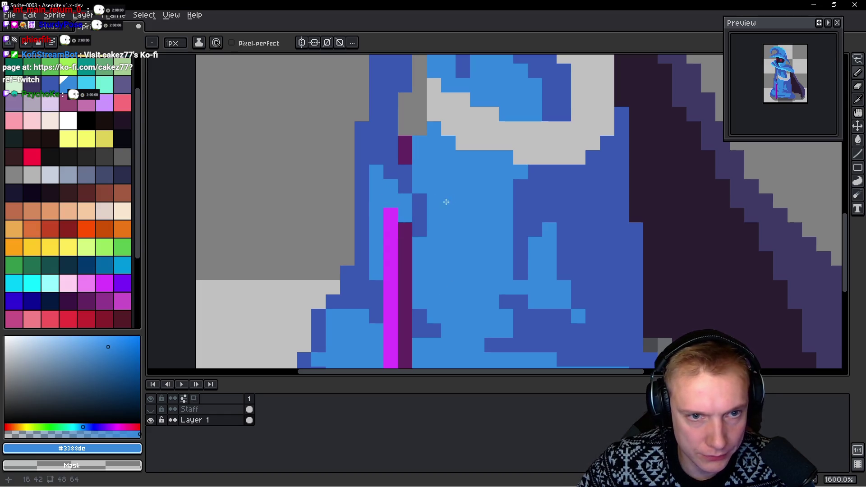
{"action": "left_click", "coordinate": [403, 157]}
{"action": "scroll", "coordinate": [409, 106], "scroll_direction": "up", "scroll_amount": 1}
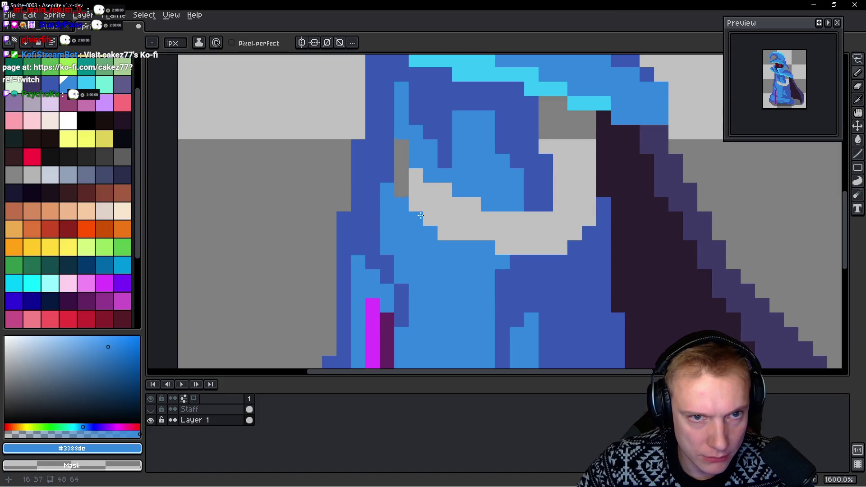
{"action": "scroll", "coordinate": [408, 106], "scroll_direction": "up", "scroll_amount": 1}
{"action": "mouse_move", "coordinate": [401, 169]}
{"action": "left_mouse_down"}
{"action": "mouse_move", "coordinate": [416, 164]}
{"action": "mouse_move", "coordinate": [465, 243]}
{"action": "mouse_move", "coordinate": [531, 282]}
{"action": "mouse_move", "coordinate": [533, 203]}
{"action": "mouse_move", "coordinate": [494, 229]}
{"action": "mouse_move", "coordinate": [492, 156]}
{"action": "left_mouse_up"}
Shade the robe's fold columns dark blue, filling the grey pixels beside them
{"action": "key", "text": "alt"}
{"action": "left_click", "coordinate": [515, 275], "text": "alt"}
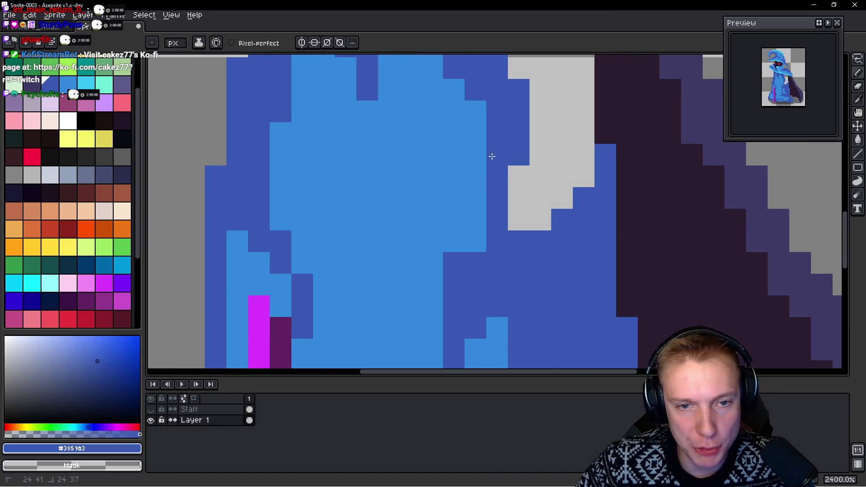
{"action": "left_click_drag", "start_coordinate": [486, 199], "coordinate": [488, 257]}
{"action": "mouse_move", "coordinate": [520, 215]}
{"action": "left_mouse_down"}
{"action": "mouse_move", "coordinate": [557, 236]}
{"action": "mouse_move", "coordinate": [584, 166]}
{"action": "left_mouse_up"}
{"action": "scroll", "coordinate": [526, 107], "scroll_direction": "up", "scroll_amount": 3}
{"action": "mouse_move", "coordinate": [489, 325]}
{"action": "left_mouse_down"}
{"action": "mouse_move", "coordinate": [489, 218]}
{"action": "mouse_move", "coordinate": [416, 196]}
{"action": "mouse_move", "coordinate": [467, 284]}
{"action": "left_mouse_up"}
{"action": "left_click_drag", "start_coordinate": [467, 236], "coordinate": [474, 223]}
{"action": "left_click_drag", "start_coordinate": [446, 262], "coordinate": [453, 209]}
{"action": "scroll", "coordinate": [444, 233], "scroll_direction": "down", "scroll_amount": 3}
{"action": "scroll", "coordinate": [453, 209], "scroll_direction": "down", "scroll_amount": 1}
{"action": "scroll", "coordinate": [462, 226], "scroll_direction": "down", "scroll_amount": 2}
{"action": "scroll", "coordinate": [437, 170], "scroll_direction": "down", "scroll_amount": 3}
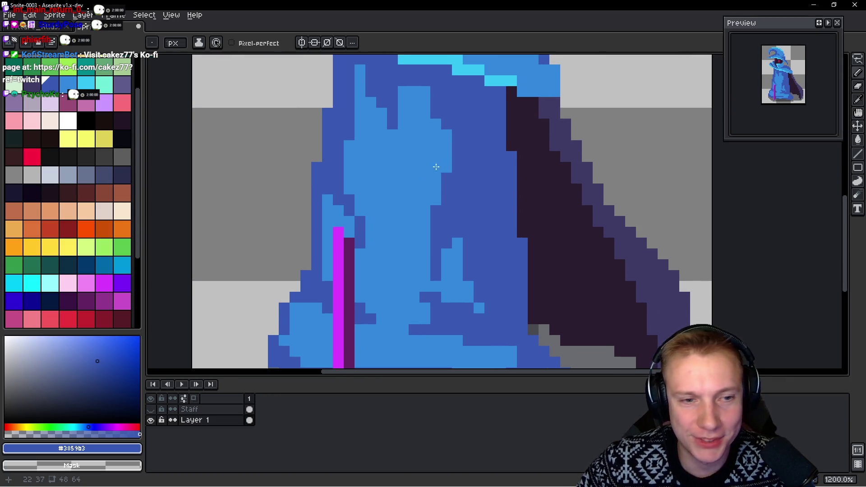
{"action": "scroll", "coordinate": [451, 256], "scroll_direction": "left", "scroll_amount": 2}
Cover the magenta staff streak with light blue and add a dark outline pixel at the robe's bottom
{"action": "left_click", "coordinate": [450, 255], "text": "alt"}
{"action": "left_click_drag", "start_coordinate": [400, 188], "coordinate": [393, 148]}
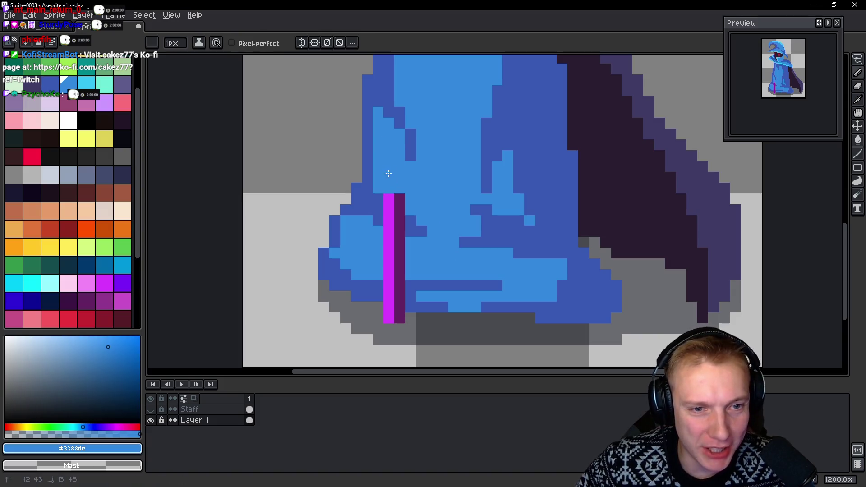
{"action": "left_click", "coordinate": [412, 224], "text": "alt"}
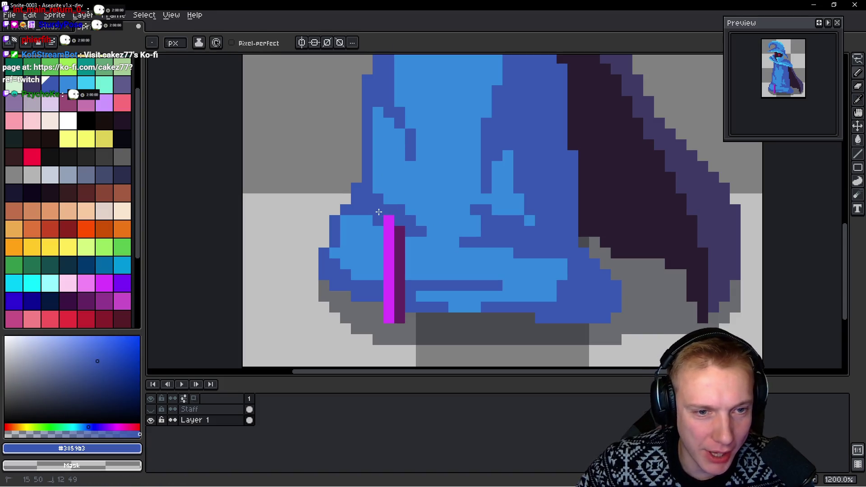
{"action": "left_click", "coordinate": [350, 233], "text": "alt"}
{"action": "left_click_drag", "start_coordinate": [390, 230], "coordinate": [390, 291]}
{"action": "left_click", "coordinate": [377, 287], "text": "alt"}
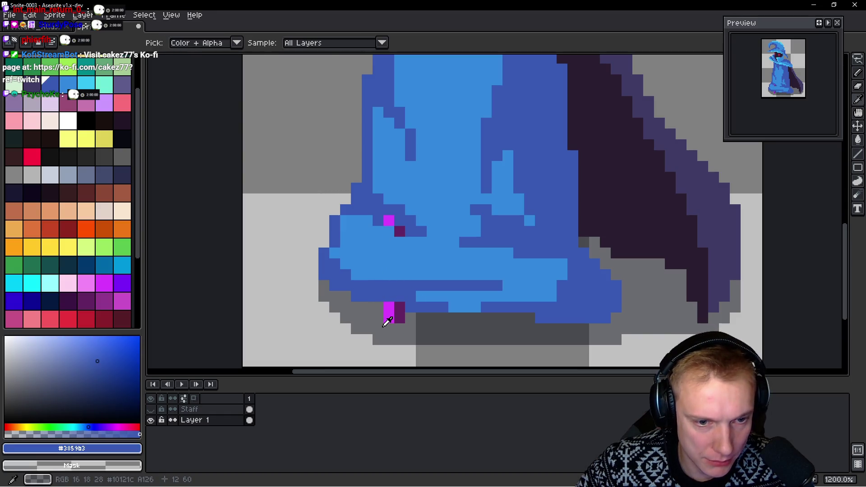
{"action": "right_click", "coordinate": [389, 313]}
{"action": "left_click", "coordinate": [370, 311], "text": "alt"}
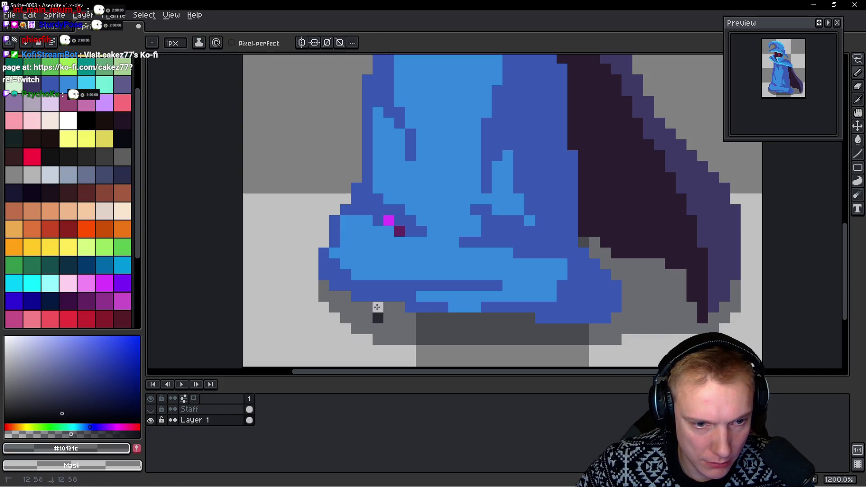
{"action": "left_click", "coordinate": [421, 307]}
{"action": "scroll", "coordinate": [470, 271], "scroll_direction": "down", "scroll_amount": 5}
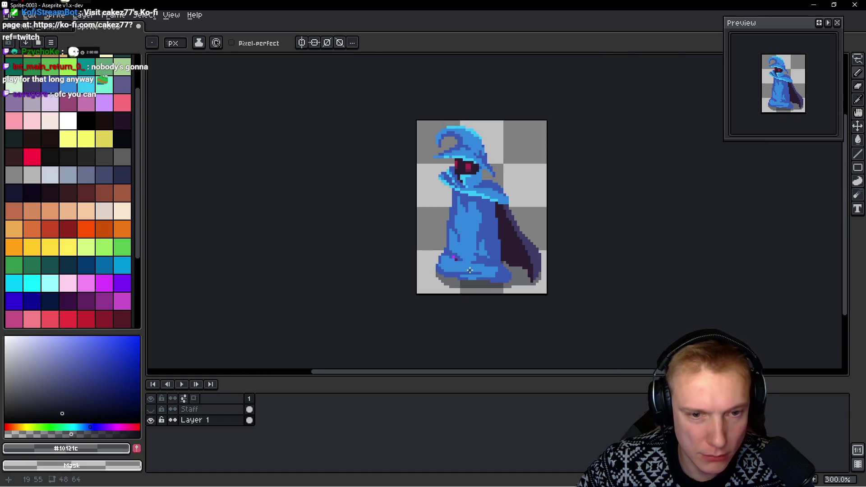
{"action": "scroll", "coordinate": [470, 272], "scroll_direction": "up", "scroll_amount": 3}
{"action": "scroll", "coordinate": [469, 271], "scroll_direction": "up", "scroll_amount": 1}
Cut the grey ground shadow, create a layer named Shadow and move it beneath Layer 1
{"action": "key", "text": "w"}
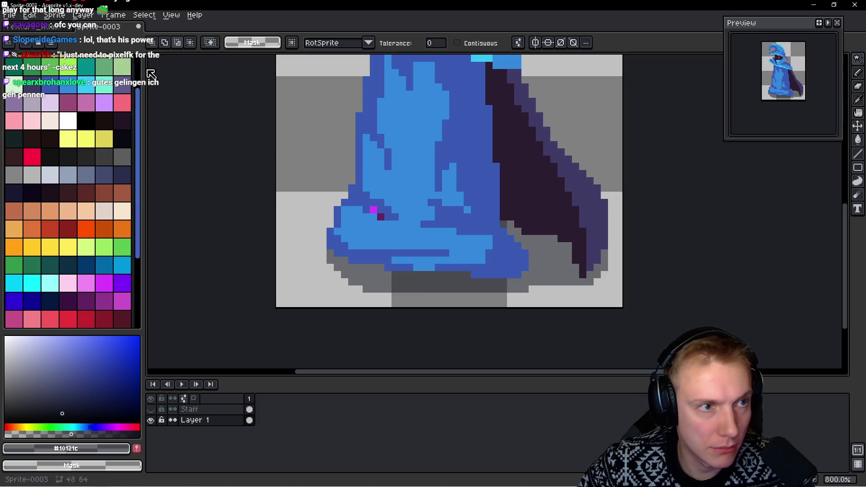
{"action": "left_click", "coordinate": [478, 293]}
{"action": "key", "text": "Delete"}
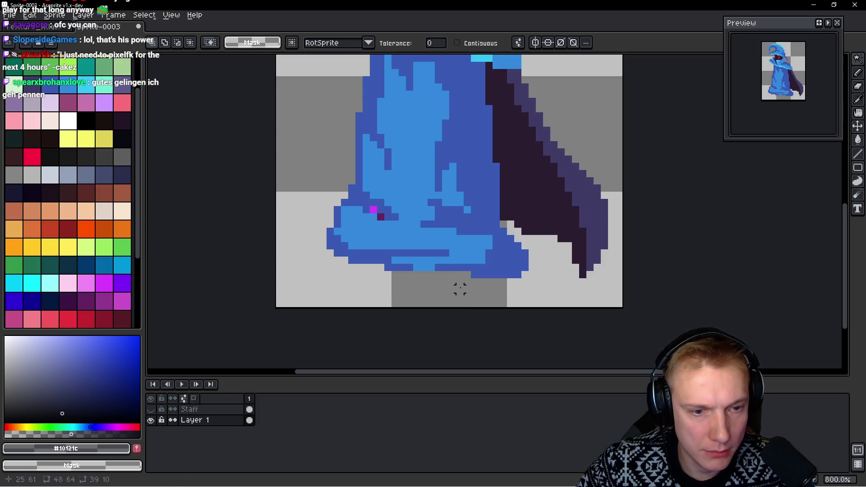
{"action": "key", "text": "shift+n"}
{"action": "double_click", "coordinate": [213, 421]}
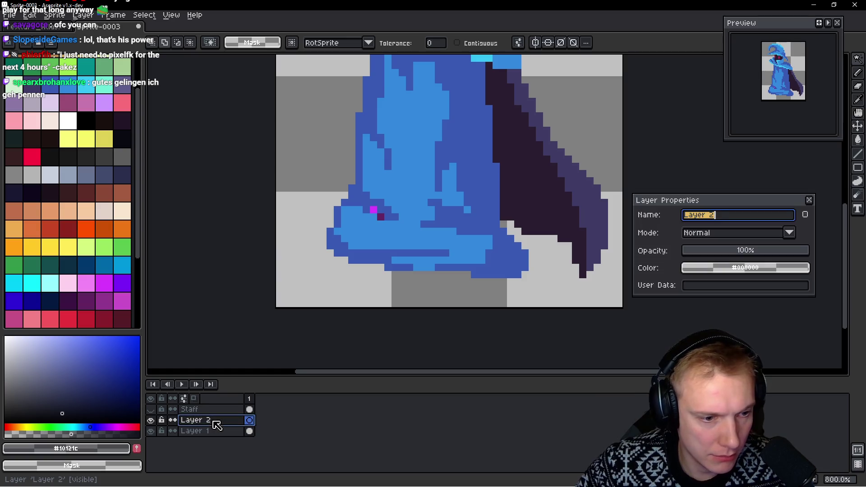
{"action": "type", "text": "Shad"}
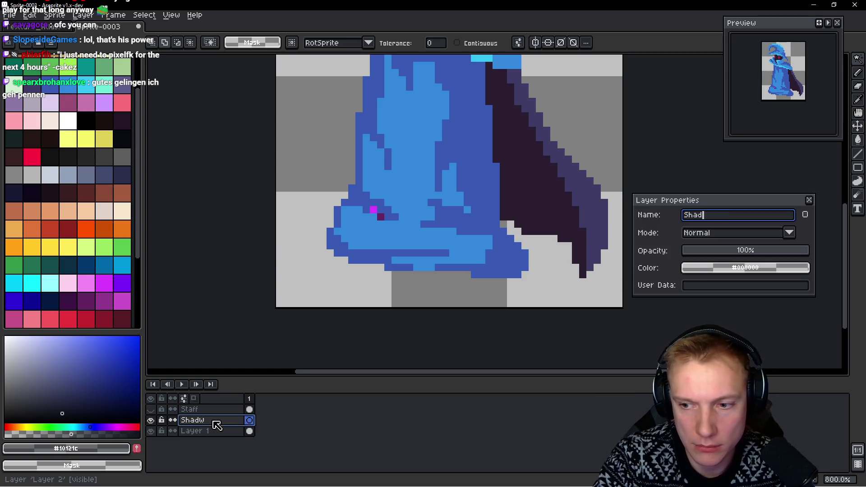
{"action": "type", "text": "ow"}
{"action": "key", "text": "Return"}
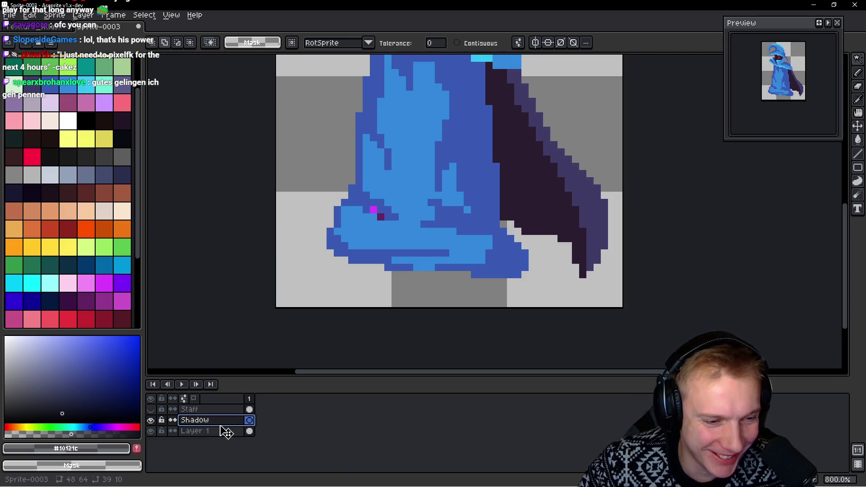
{"action": "left_click_drag", "start_coordinate": [220, 421], "coordinate": [223, 439]}
Paste the shadow into the Shadow layer and rename Layer 1 to Body
{"action": "key", "text": "ctrl+v"}
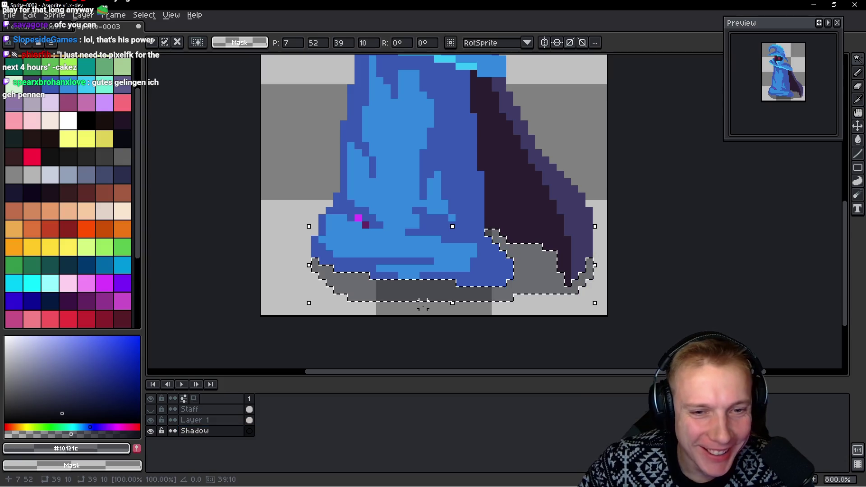
{"action": "key", "text": "Return"}
{"action": "scroll", "coordinate": [364, 250], "scroll_direction": "up", "scroll_amount": 2}
{"action": "left_click", "coordinate": [196, 420]}
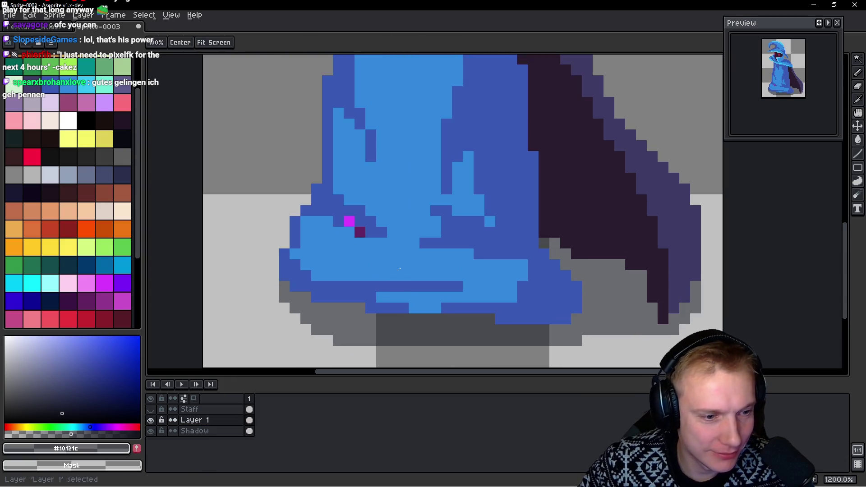
{"action": "double_click", "coordinate": [203, 421]}
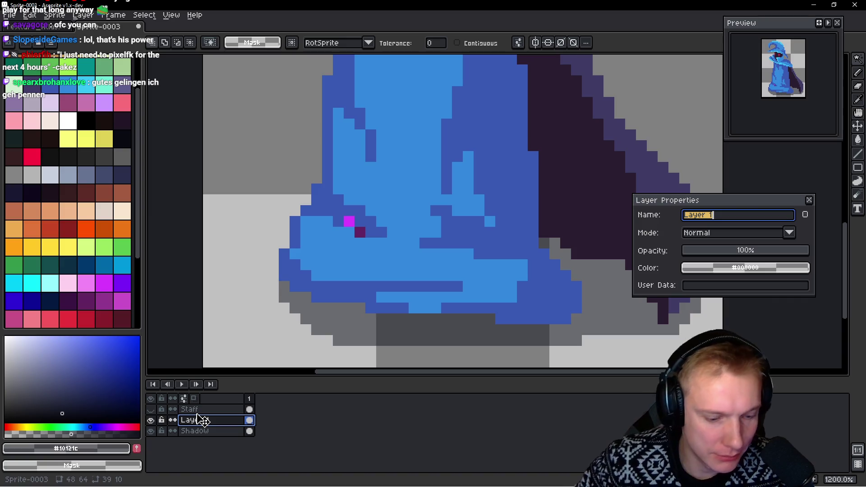
{"action": "type", "text": "Body"}
{"action": "key", "text": "Return"}
{"action": "left_click_drag", "start_coordinate": [385, 227], "coordinate": [389, 247]}
{"action": "key", "text": "b"}
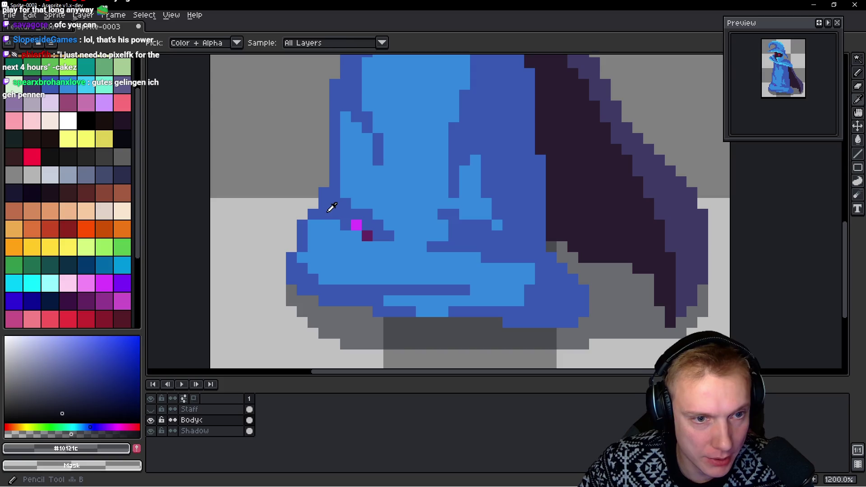
Paint dark-blue fold pixels on the robe's left and lighten some back to light blue
{"action": "left_click", "coordinate": [353, 223], "text": "alt"}
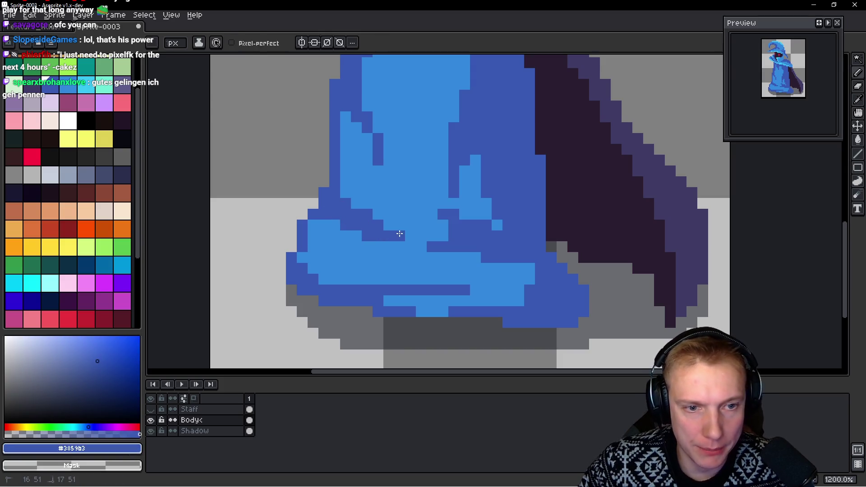
{"action": "scroll", "coordinate": [403, 114], "scroll_direction": "down", "scroll_amount": 5}
{"action": "scroll", "coordinate": [404, 115], "scroll_direction": "up", "scroll_amount": 5}
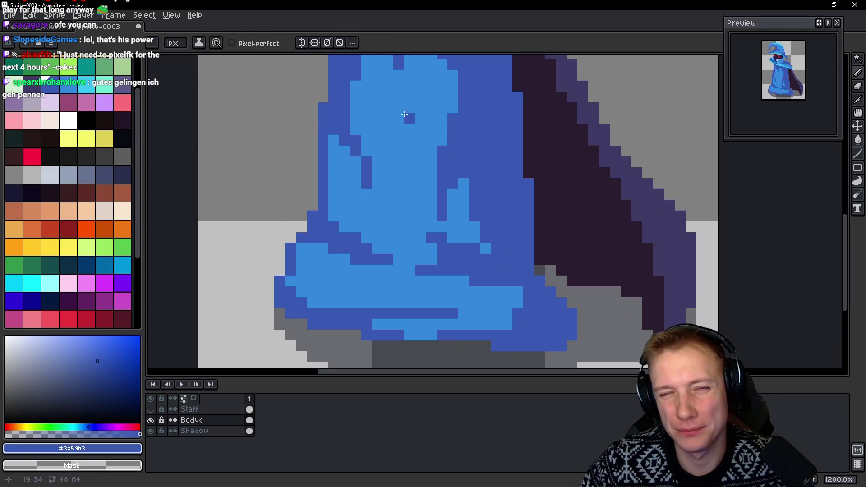
{"action": "left_click_drag", "start_coordinate": [404, 113], "coordinate": [404, 155]}
{"action": "left_click_drag", "start_coordinate": [355, 204], "coordinate": [346, 223]}
{"action": "left_click_drag", "start_coordinate": [352, 185], "coordinate": [345, 237]}
{"action": "left_click", "coordinate": [393, 217], "text": "alt"}
{"action": "left_click_drag", "start_coordinate": [366, 200], "coordinate": [366, 234]}
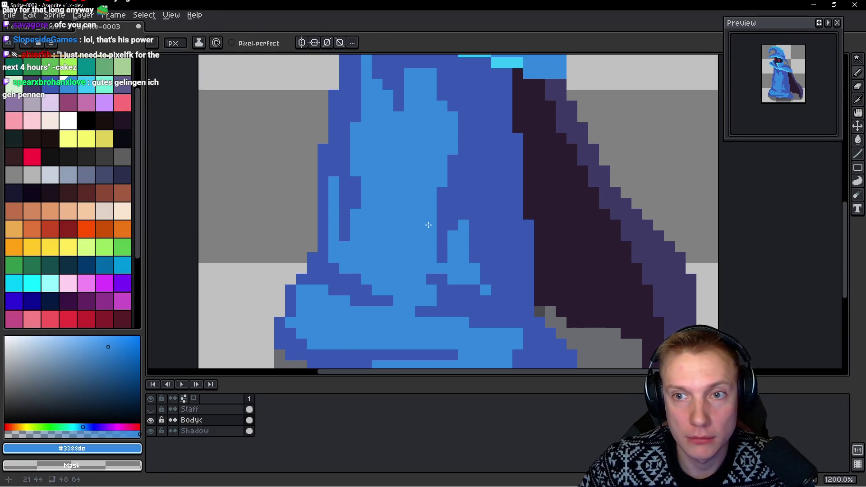
{"action": "scroll", "coordinate": [426, 171], "scroll_direction": "down", "scroll_amount": 2}
{"action": "scroll", "coordinate": [427, 171], "scroll_direction": "up", "scroll_amount": 1}
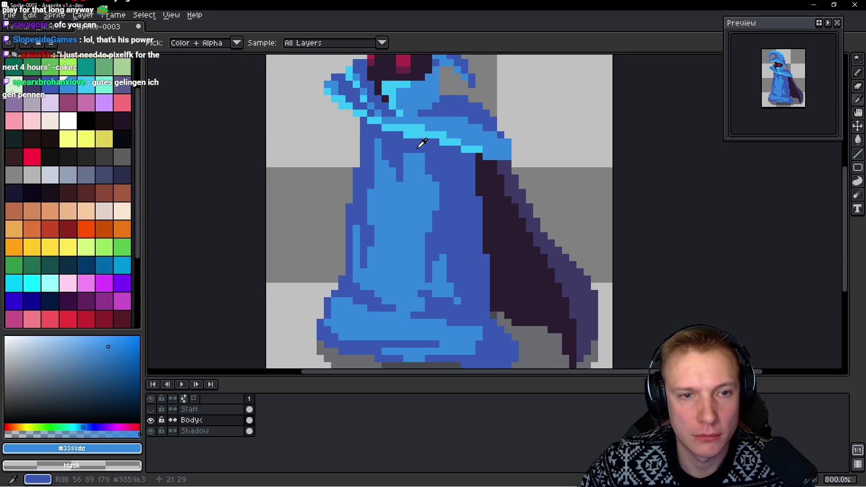
Draw dark-blue fold lines on the upper front of the robe beneath the hood trim
{"action": "left_click", "coordinate": [421, 142], "text": "alt"}
{"action": "mouse_move", "coordinate": [409, 148]}
{"action": "left_mouse_down"}
{"action": "mouse_move", "coordinate": [411, 205]}
{"action": "mouse_move", "coordinate": [401, 205]}
{"action": "mouse_move", "coordinate": [402, 180]}
{"action": "left_mouse_up"}
{"action": "left_click", "coordinate": [406, 203], "text": "alt"}
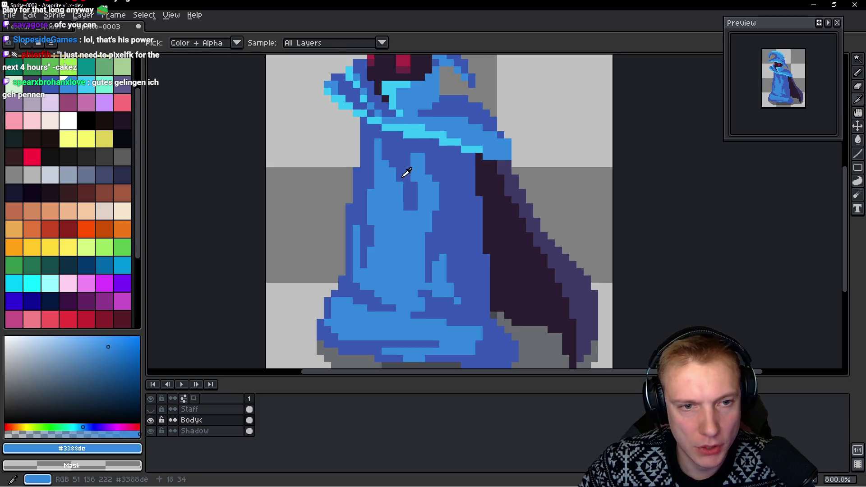
{"action": "left_click", "coordinate": [104, 266]}
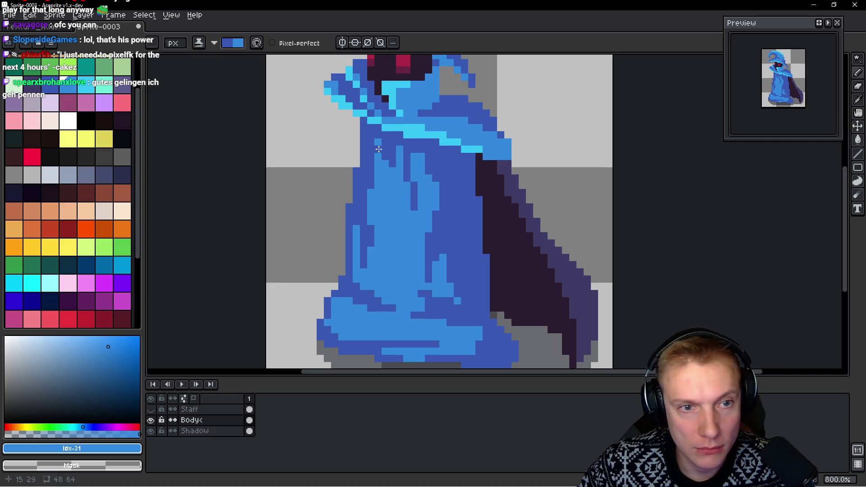
{"action": "scroll", "coordinate": [372, 135], "scroll_direction": "down", "scroll_amount": 1}
{"action": "scroll", "coordinate": [372, 136], "scroll_direction": "down", "scroll_amount": 5}
{"action": "scroll", "coordinate": [440, 151], "scroll_direction": "up", "scroll_amount": 2}
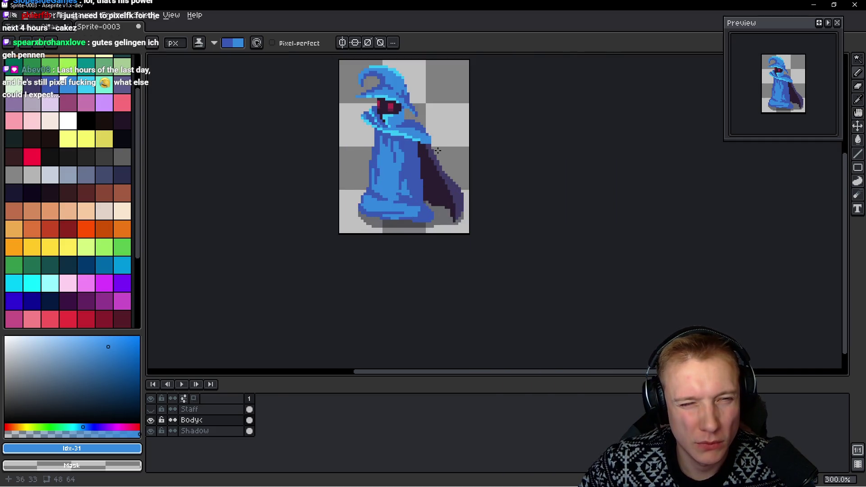
{"action": "scroll", "coordinate": [439, 151], "scroll_direction": "up", "scroll_amount": 1}
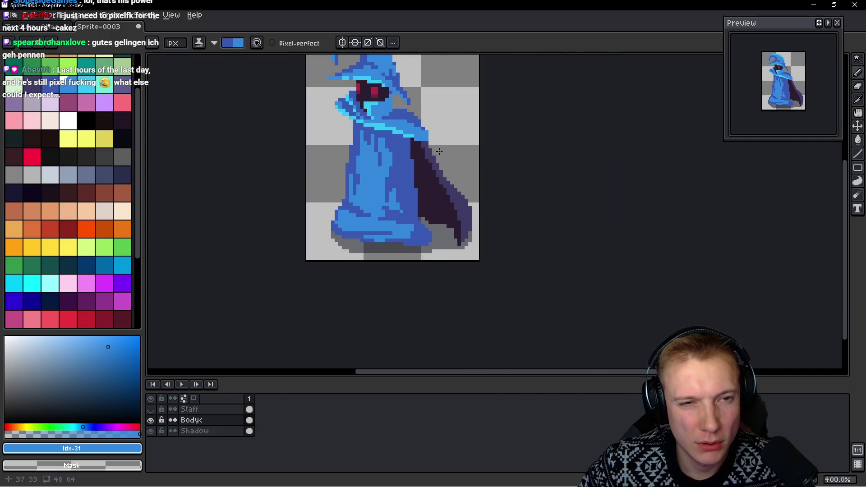
Show the Staff layer, hide Body and make Staff the active layer
{"action": "left_click", "coordinate": [151, 409]}
{"action": "scroll", "coordinate": [439, 157], "scroll_direction": "down", "scroll_amount": 2}
{"action": "scroll", "coordinate": [439, 157], "scroll_direction": "up", "scroll_amount": 1}
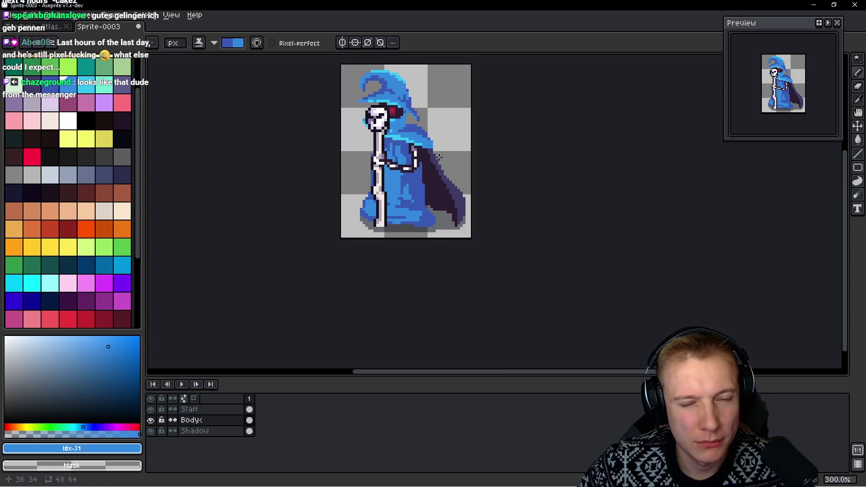
{"action": "scroll", "coordinate": [439, 157], "scroll_direction": "down", "scroll_amount": 1}
{"action": "scroll", "coordinate": [439, 157], "scroll_direction": "up", "scroll_amount": 2}
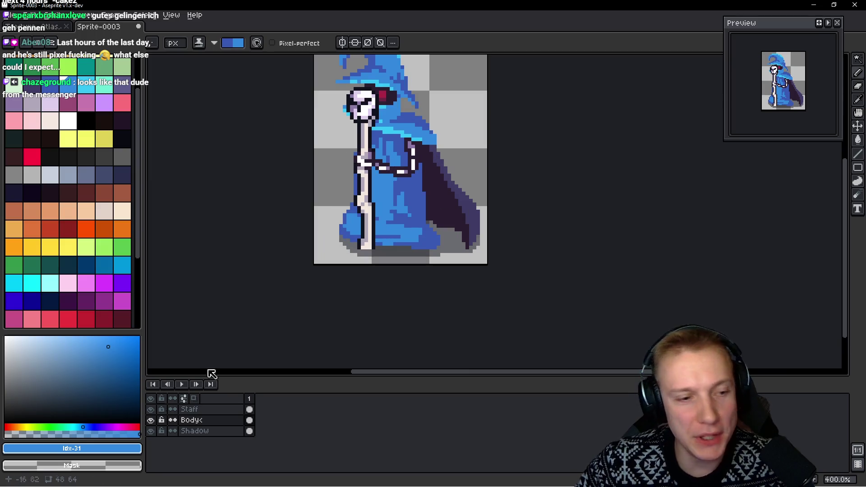
{"action": "left_click", "coordinate": [151, 420]}
{"action": "key", "text": "alt+Up"}
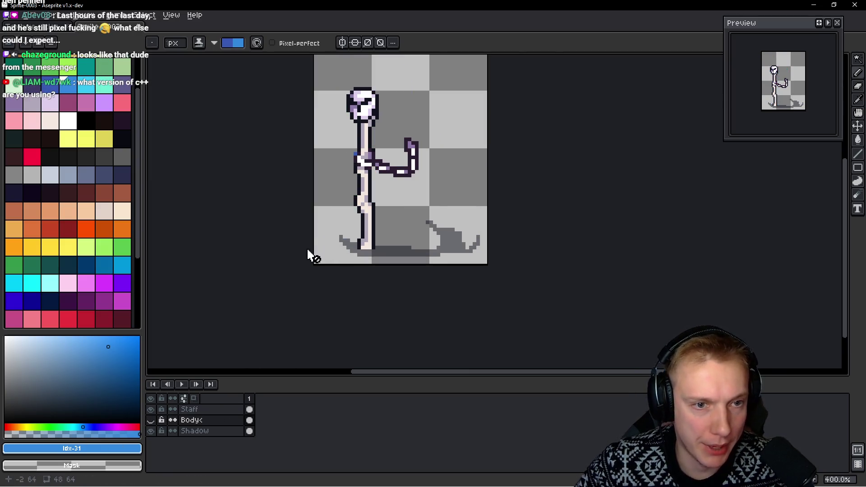
{"action": "scroll", "coordinate": [356, 159], "scroll_direction": "up", "scroll_amount": 2}
{"action": "key", "text": "b"}
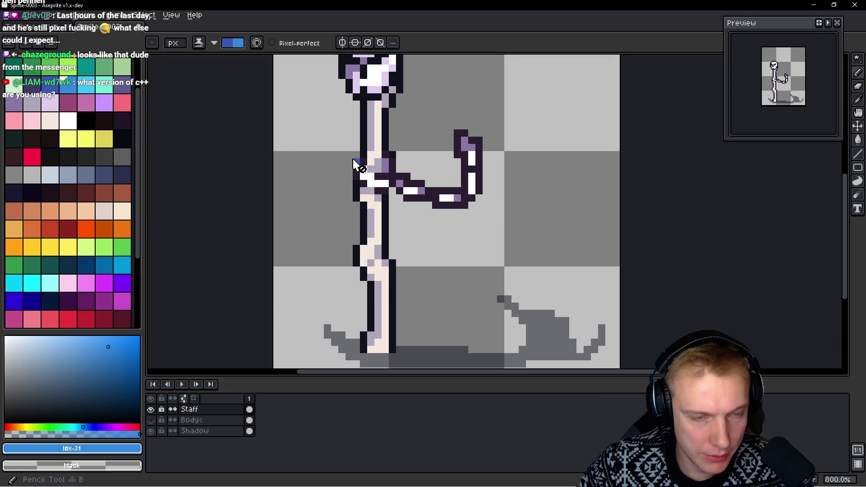
{"action": "left_click", "coordinate": [352, 163]}
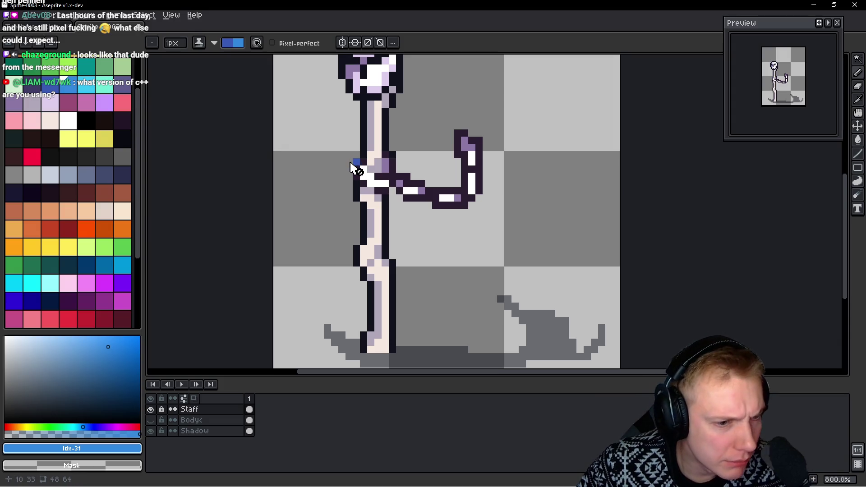
{"action": "key", "text": "b"}
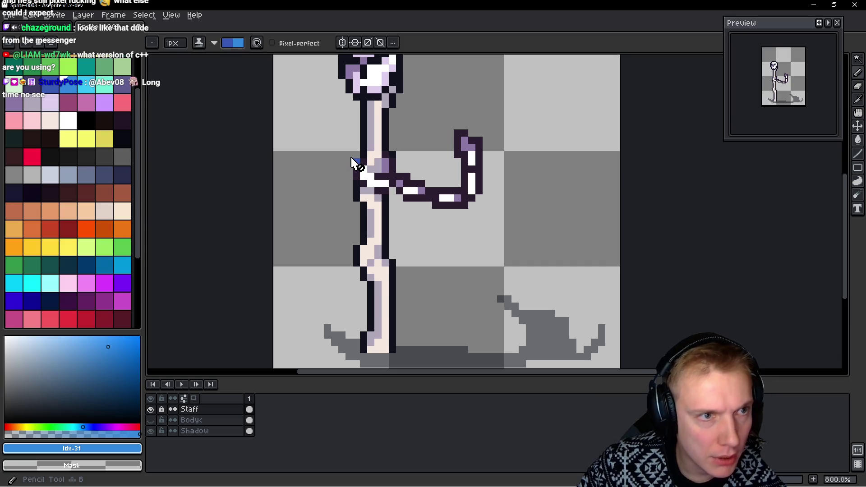
Unlock the Staff layer, undo a stray blue pixel and show the Body layer again
{"action": "left_click", "coordinate": [161, 409]}
{"action": "left_click", "coordinate": [357, 162]}
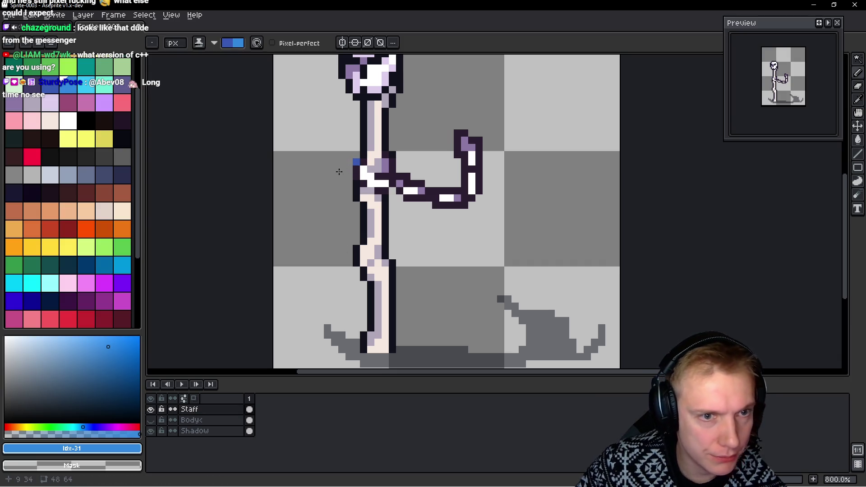
{"action": "scroll", "coordinate": [467, 148], "scroll_direction": "down", "scroll_amount": 2}
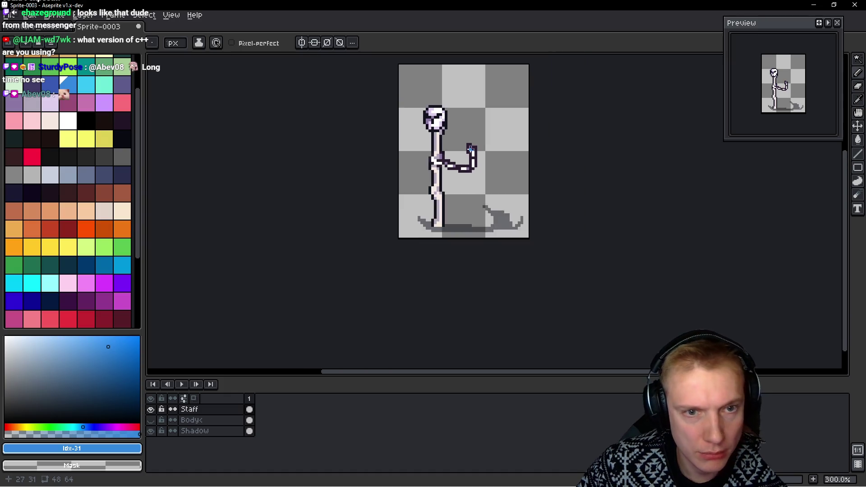
{"action": "left_click_drag", "start_coordinate": [516, 174], "coordinate": [476, 196]}
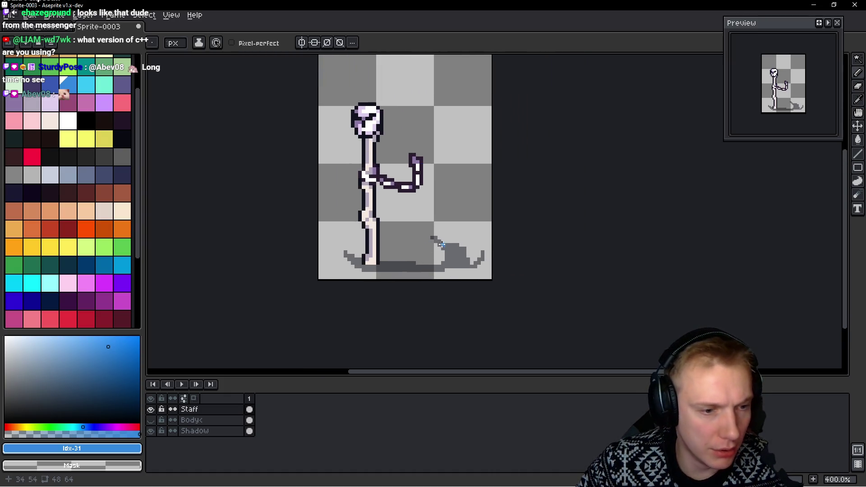
{"action": "key", "text": "ctrl+z"}
{"action": "left_click", "coordinate": [152, 431]}
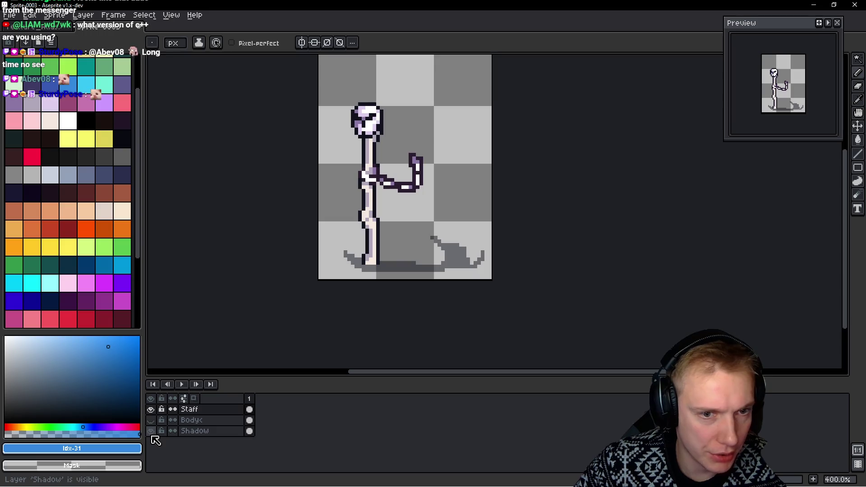
{"action": "left_click", "coordinate": [150, 421]}
{"action": "scroll", "coordinate": [433, 203], "scroll_direction": "down", "scroll_amount": 2}
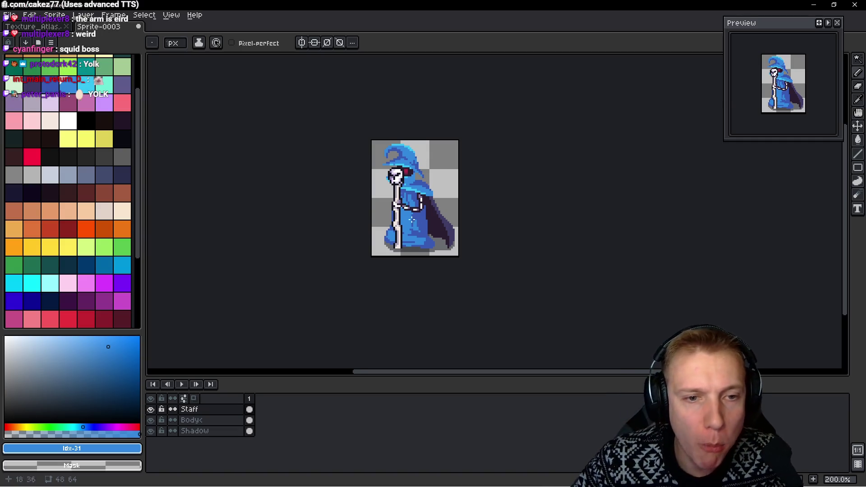
{"action": "scroll", "coordinate": [448, 226], "scroll_direction": "left", "scroll_amount": 1}
Pick the dark #10121c colour and apply the Outline FX to the Body layer's silhouette
{"action": "left_click", "coordinate": [447, 227], "text": "ctrl"}
{"action": "scroll", "coordinate": [440, 217], "scroll_direction": "up", "scroll_amount": 4}
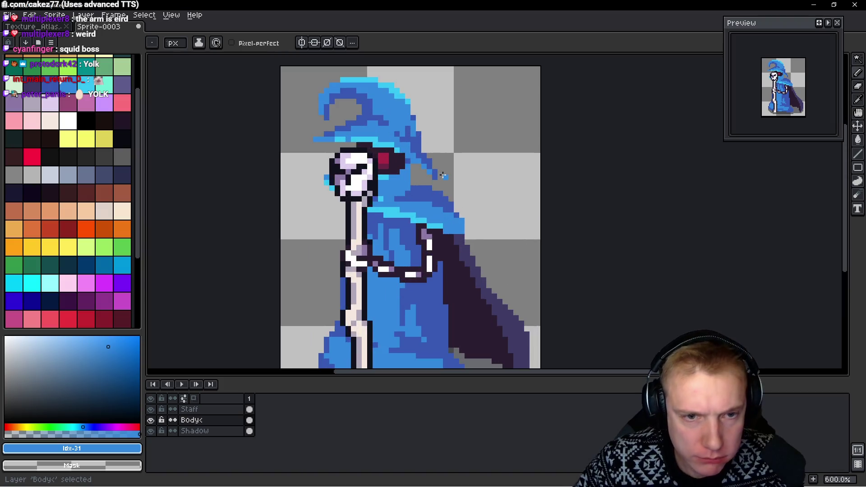
{"action": "scroll", "coordinate": [432, 205], "scroll_direction": "up", "scroll_amount": 3}
{"action": "left_click", "coordinate": [264, 221], "text": "alt"}
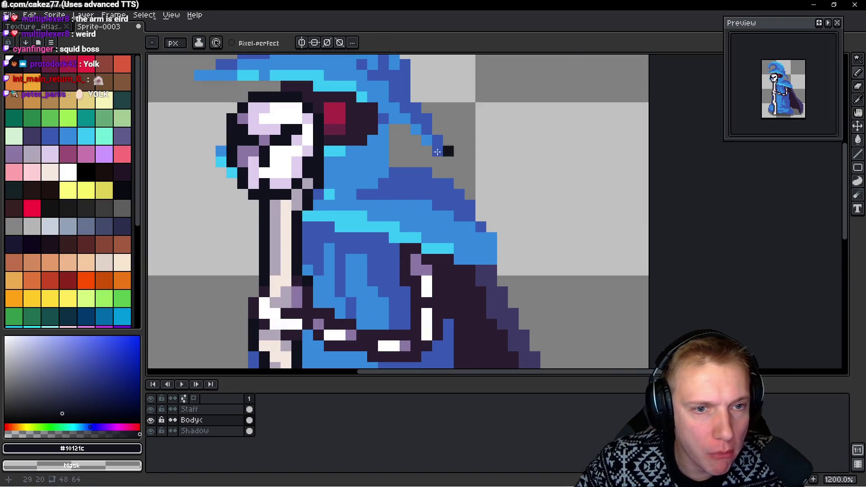
{"action": "left_click_drag", "start_coordinate": [457, 187], "coordinate": [412, 234]}
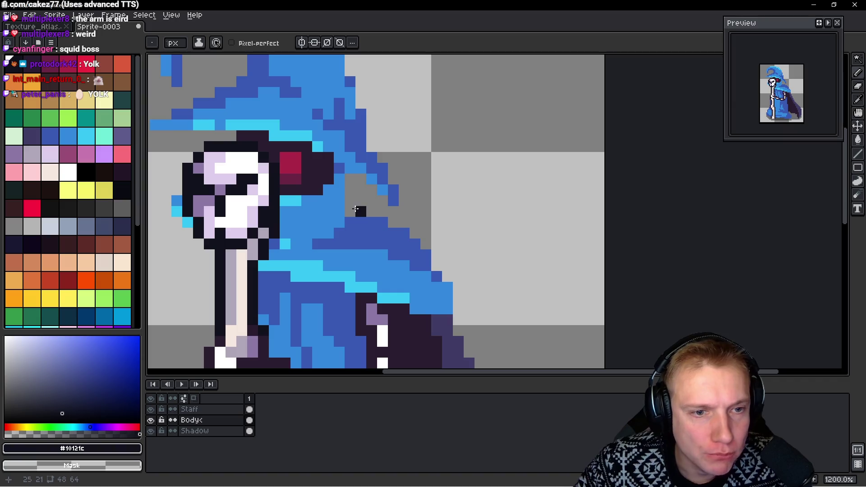
{"action": "left_click_drag", "start_coordinate": [351, 210], "coordinate": [350, 176]}
{"action": "scroll", "coordinate": [443, 203], "scroll_direction": "down", "scroll_amount": 4}
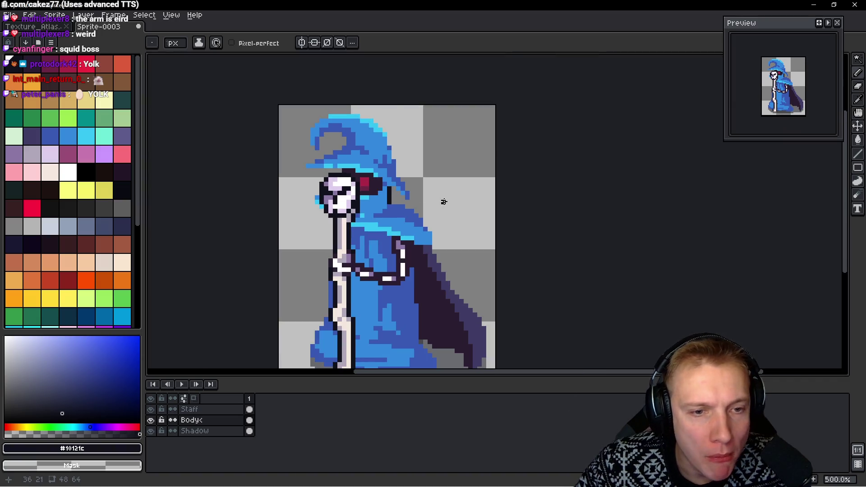
{"action": "key", "text": "ctrl"}
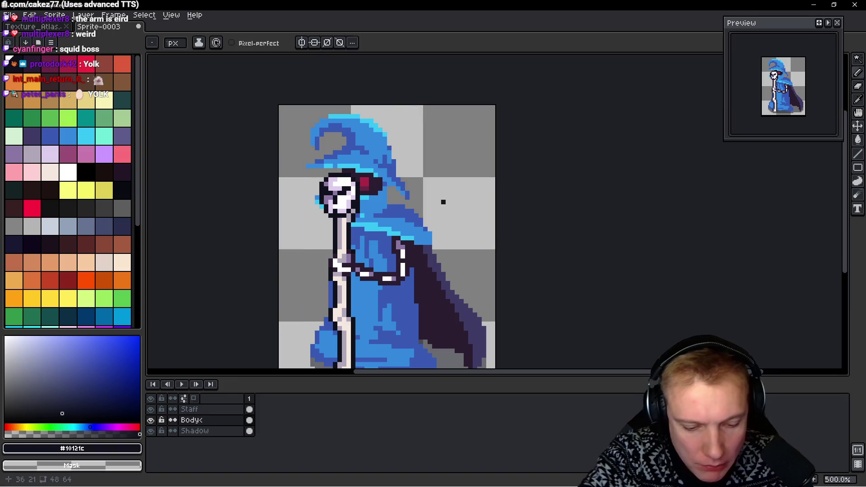
{"action": "key", "text": "shift+o"}
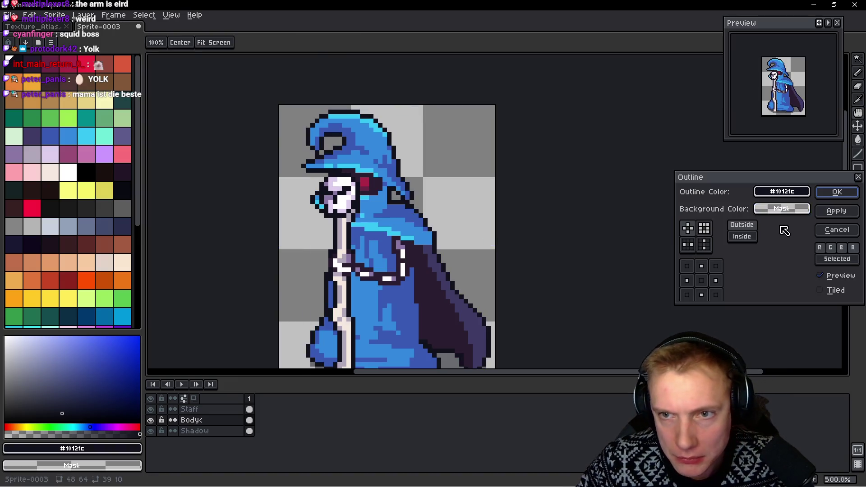
{"action": "left_click", "coordinate": [837, 192]}
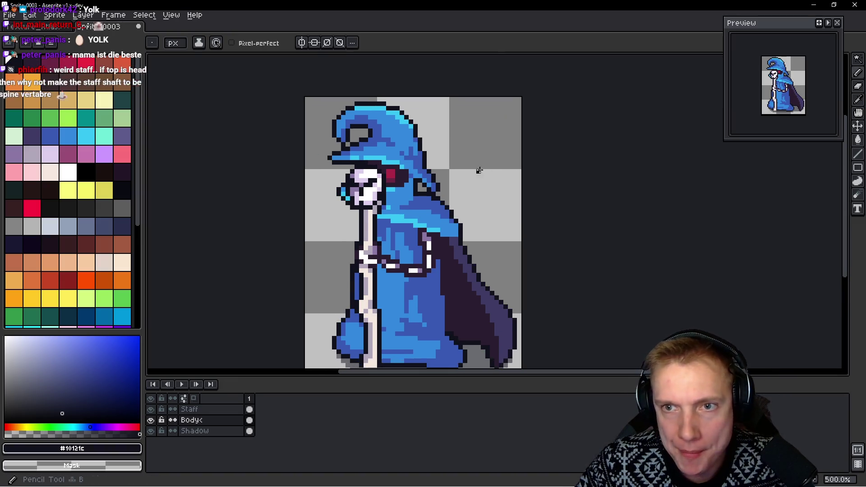
{"action": "scroll", "coordinate": [478, 171], "scroll_direction": "down", "scroll_amount": 2}
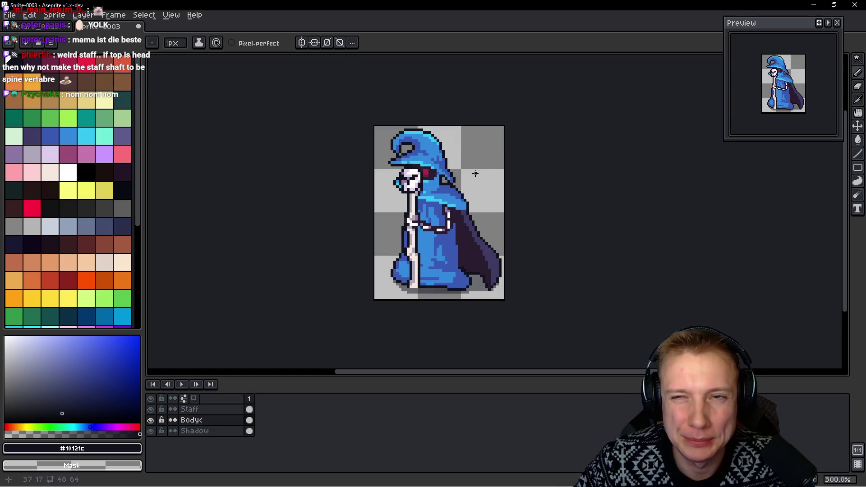
{"action": "scroll", "coordinate": [398, 192], "scroll_direction": "up", "scroll_amount": 4}
{"action": "scroll", "coordinate": [433, 170], "scroll_direction": "up", "scroll_amount": 5}
Sample the eye's dark red and paint brighter #ec273f pixels into the eye, fixing a stray pixel
{"action": "left_click", "coordinate": [400, 72], "text": "alt"}
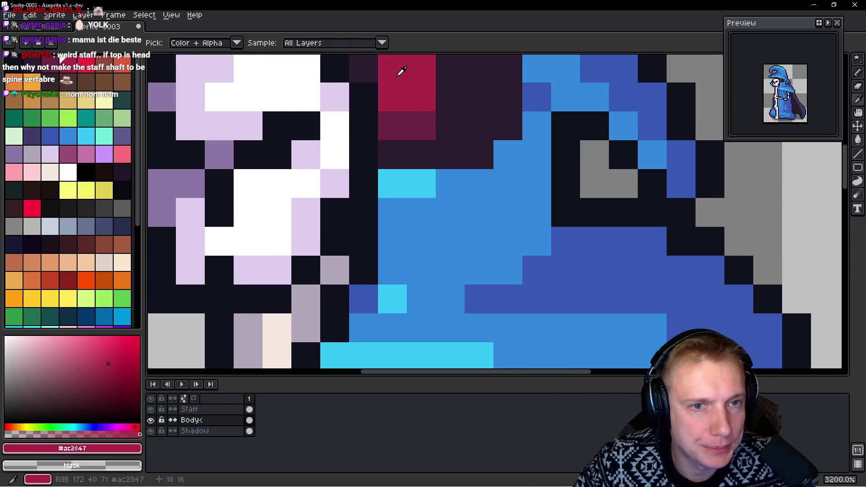
{"action": "left_click", "coordinate": [393, 71]}
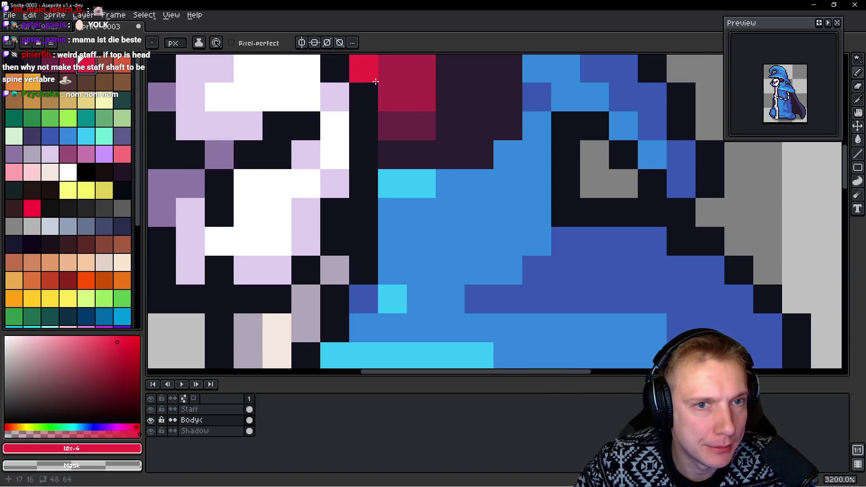
{"action": "left_click_drag", "start_coordinate": [392, 70], "coordinate": [388, 148]}
{"action": "left_click", "coordinate": [385, 174]}
{"action": "left_click", "coordinate": [414, 145]}
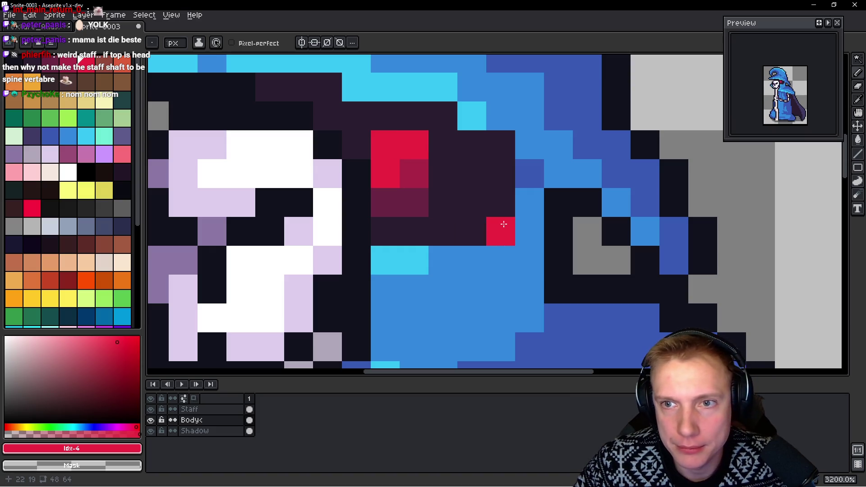
{"action": "key", "text": "ctrl+z"}
{"action": "left_click", "coordinate": [419, 172], "text": "alt"}
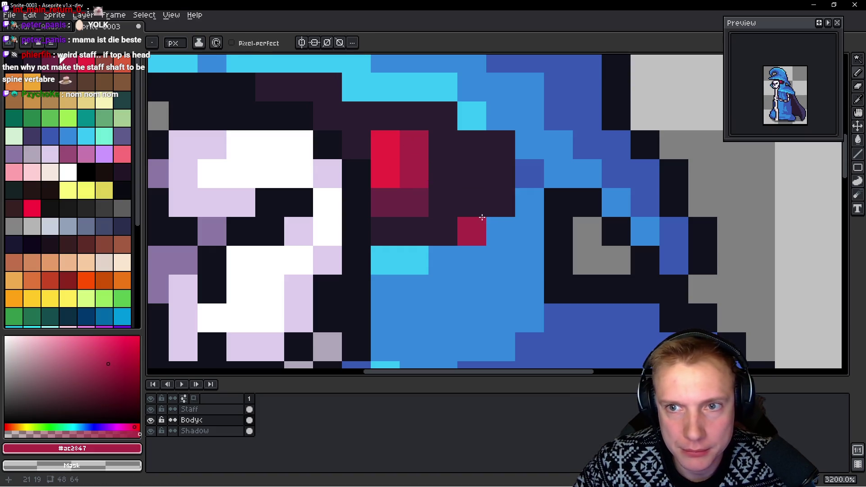
{"action": "scroll", "coordinate": [482, 217], "scroll_direction": "down", "scroll_amount": 2}
{"action": "scroll", "coordinate": [482, 217], "scroll_direction": "down", "scroll_amount": 2}
{"action": "scroll", "coordinate": [437, 168], "scroll_direction": "up", "scroll_amount": 2}
{"action": "scroll", "coordinate": [436, 168], "scroll_direction": "up", "scroll_amount": 1}
Try dark and bright red pixels beside the eye, undoing the misplaced ones
{"action": "left_click", "coordinate": [531, 232]}
{"action": "key", "text": "ctrl+z"}
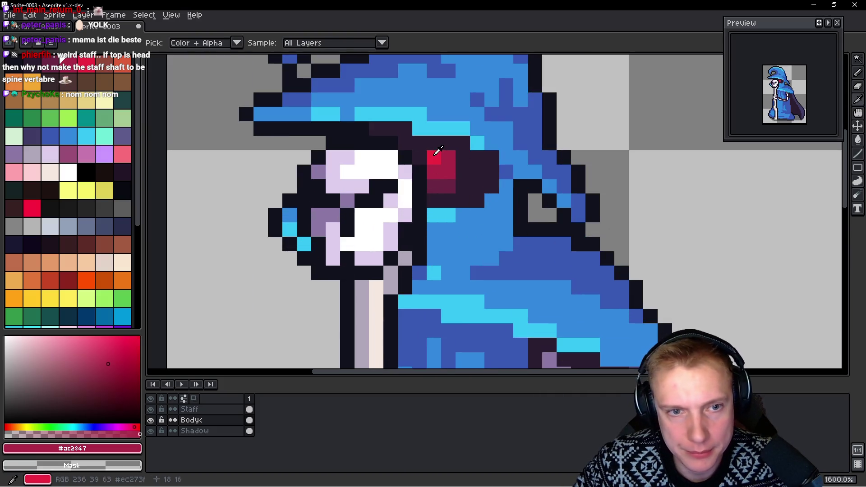
{"action": "left_click", "coordinate": [506, 201]}
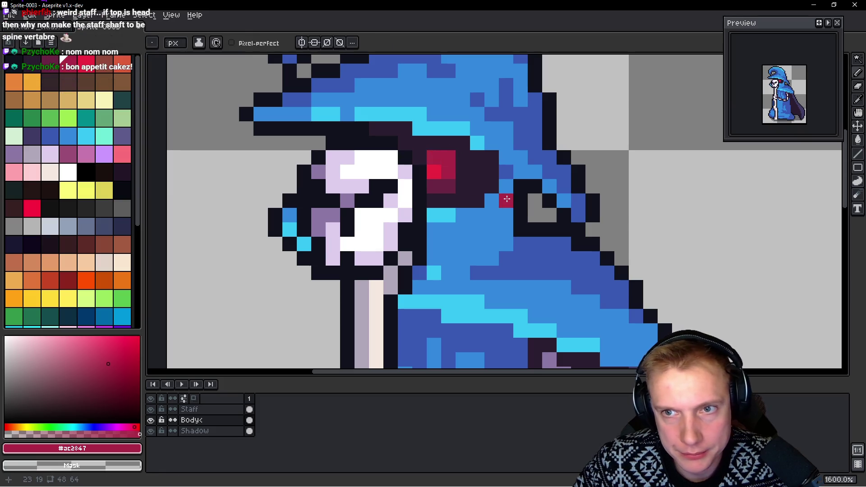
{"action": "key", "text": "ctrl+z"}
{"action": "left_click", "coordinate": [477, 200]}
{"action": "key", "text": "ctrl+z"}
{"action": "left_click", "coordinate": [441, 170], "text": "alt"}
{"action": "left_click", "coordinate": [433, 157]}
{"action": "left_click", "coordinate": [532, 214]}
{"action": "key", "text": "ctrl+z"}
Test dark red pixels below and beside the eye, undoing each attempt
{"action": "left_click", "coordinate": [448, 183], "text": "alt"}
{"action": "left_click", "coordinate": [491, 201]}
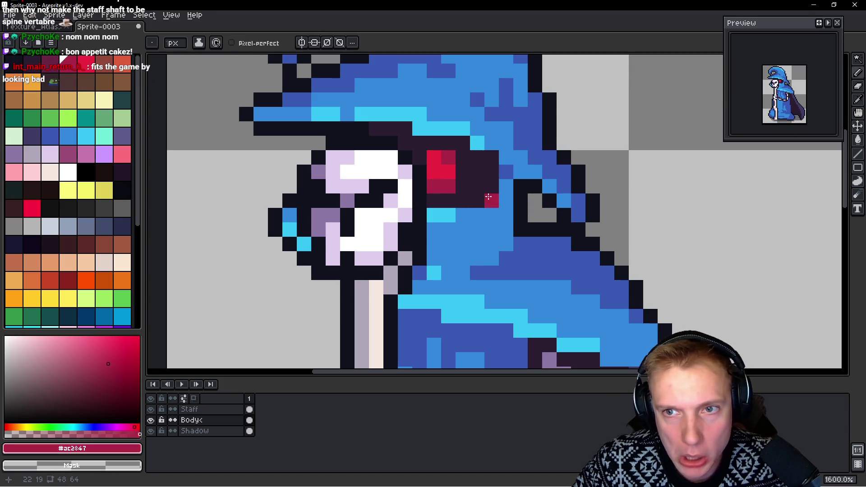
{"action": "key", "text": "ctrl+z"}
{"action": "left_click", "coordinate": [468, 169]}
{"action": "left_click", "coordinate": [496, 199]}
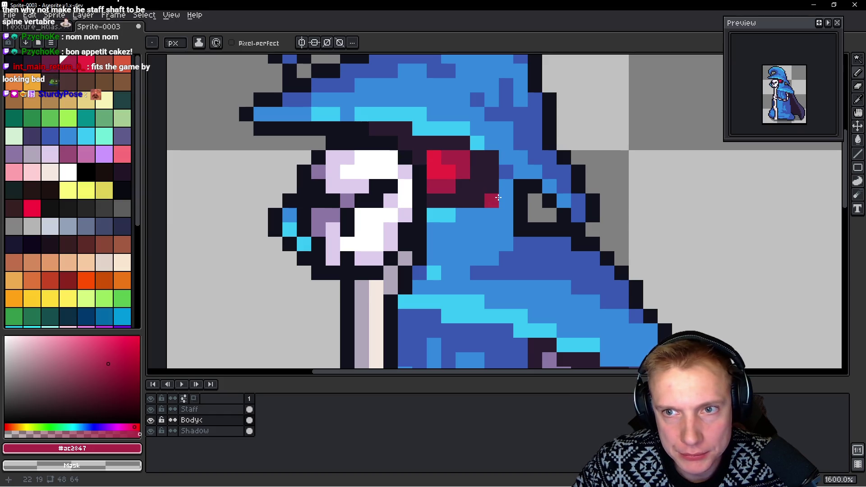
{"action": "key", "text": "ctrl+z"}
{"action": "scroll", "coordinate": [498, 196], "scroll_direction": "down", "scroll_amount": 8}
{"action": "scroll", "coordinate": [439, 155], "scroll_direction": "up", "scroll_amount": 7}
Brighten one more eye pixel with the bright red, then bring up Canvas Size (Ctrl+Alt+C)
{"action": "key", "text": "alt"}
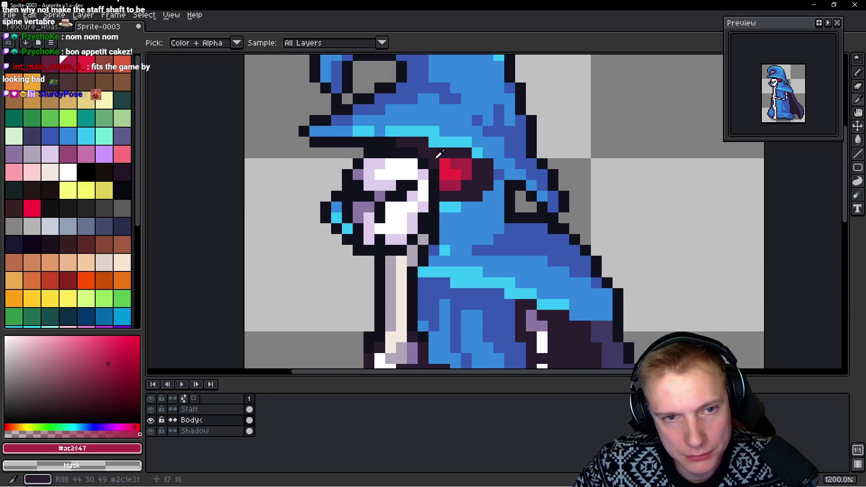
{"action": "left_click", "coordinate": [439, 154], "text": "alt"}
{"action": "scroll", "coordinate": [517, 228], "scroll_direction": "down", "scroll_amount": 1}
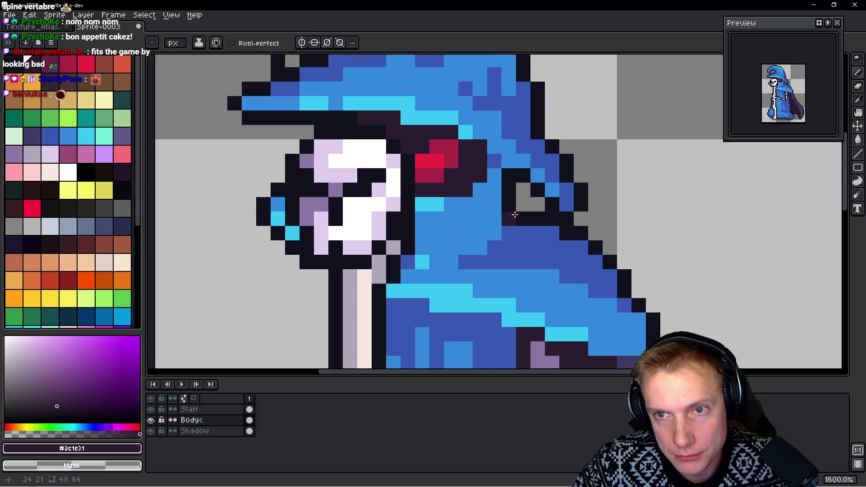
{"action": "scroll", "coordinate": [514, 216], "scroll_direction": "down", "scroll_amount": 2}
{"action": "scroll", "coordinate": [512, 210], "scroll_direction": "down", "scroll_amount": 2}
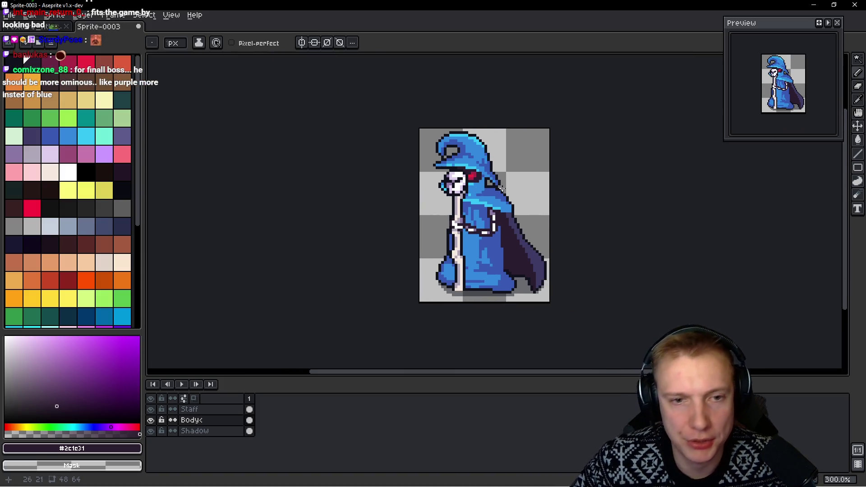
{"action": "scroll", "coordinate": [513, 210], "scroll_direction": "up", "scroll_amount": 3}
{"action": "scroll", "coordinate": [501, 135], "scroll_direction": "up", "scroll_amount": 4}
{"action": "left_click", "coordinate": [499, 117], "text": "alt"}
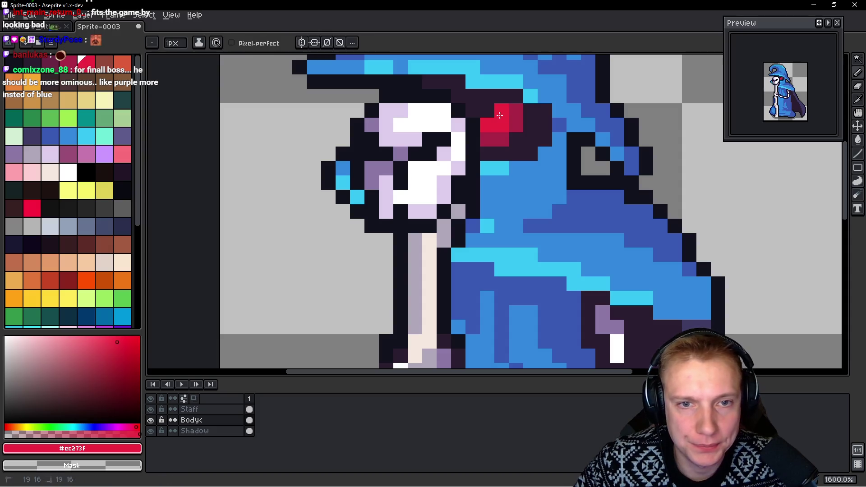
{"action": "left_click", "coordinate": [548, 187]}
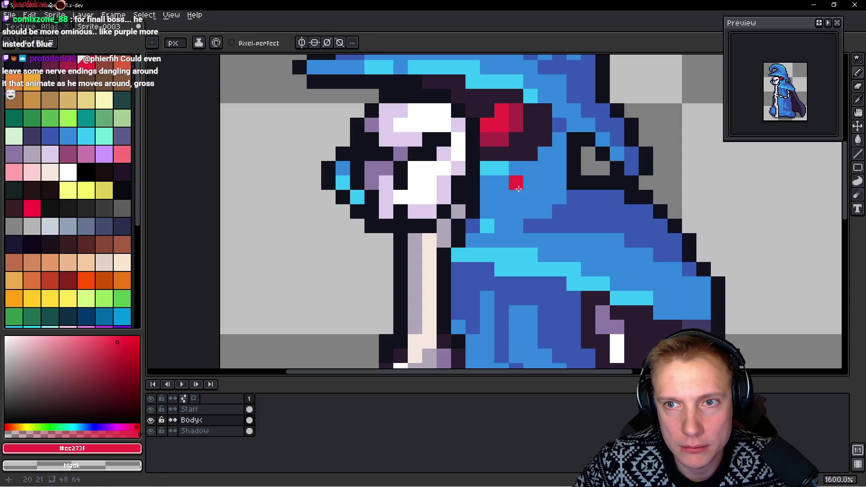
{"action": "scroll", "coordinate": [542, 183], "scroll_direction": "down", "scroll_amount": 1}
{"action": "left_click_drag", "start_coordinate": [542, 193], "coordinate": [516, 189]}
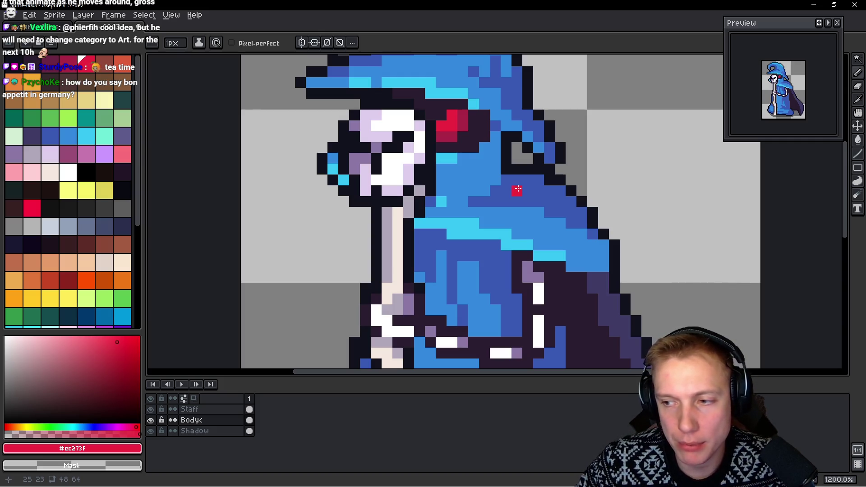
{"action": "scroll", "coordinate": [497, 212], "scroll_direction": "down", "scroll_amount": 5}
{"action": "scroll", "coordinate": [496, 211], "scroll_direction": "down", "scroll_amount": 1}
{"action": "scroll", "coordinate": [494, 207], "scroll_direction": "up", "scroll_amount": 3}
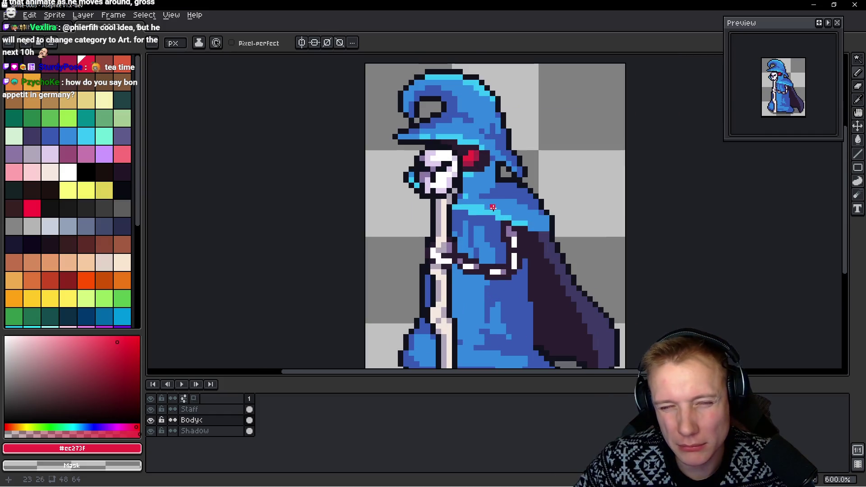
{"action": "scroll", "coordinate": [470, 206], "scroll_direction": "down", "scroll_amount": 1}
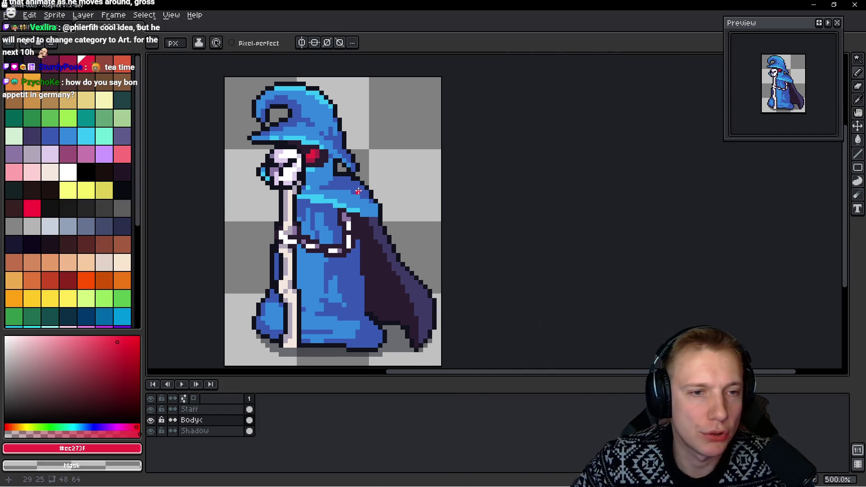
{"action": "key", "text": "ctrl+alt+c"}
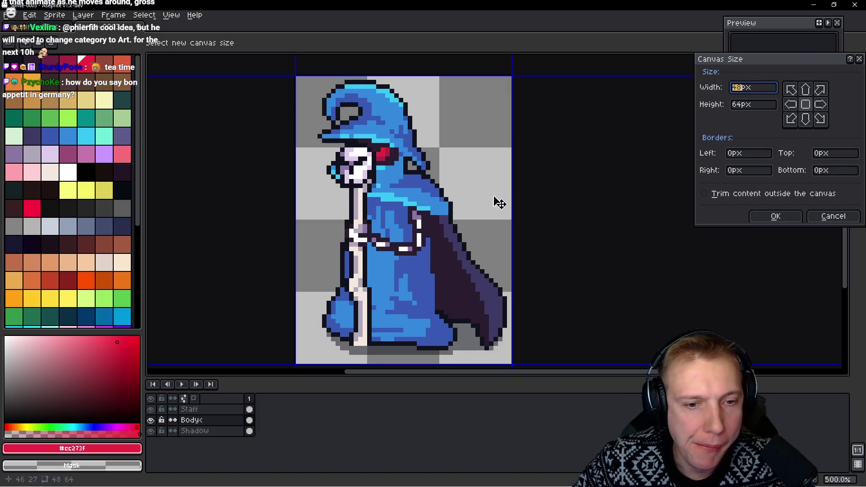
Dismiss Canvas Size, add a second animation frame and select the sprite with the lasso
{"action": "key", "text": "Return"}
{"action": "key", "text": "alt+n"}
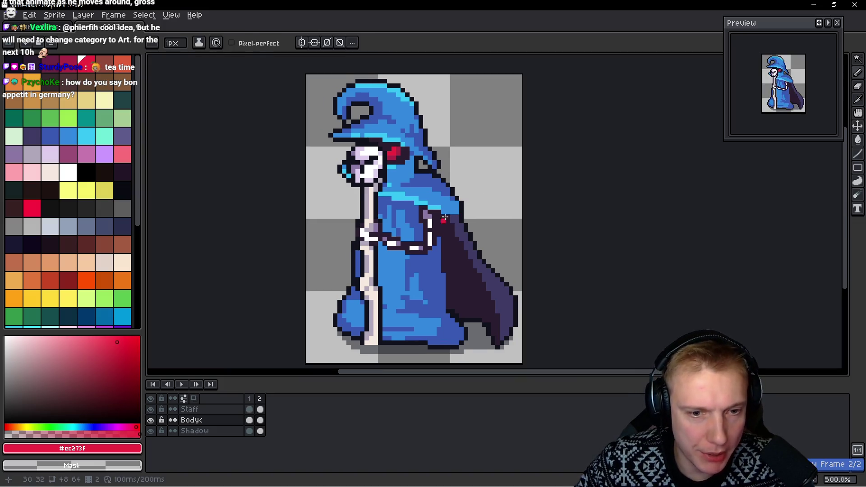
{"action": "scroll", "coordinate": [449, 199], "scroll_direction": "left", "scroll_amount": 2}
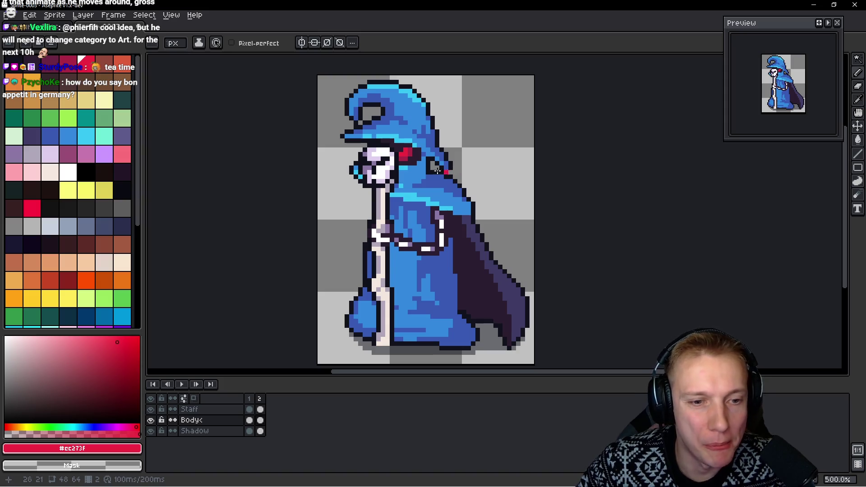
{"action": "key", "text": "q"}
{"action": "left_click_drag", "start_coordinate": [468, 129], "coordinate": [324, 240]}
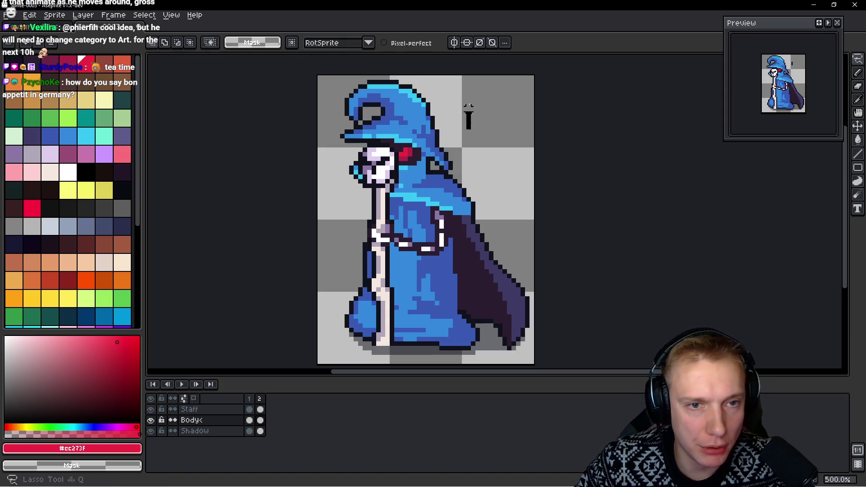
Alt+Tab over to the browser and back to the Aseprite sprite
{"action": "key", "text": "alt+Tab"}
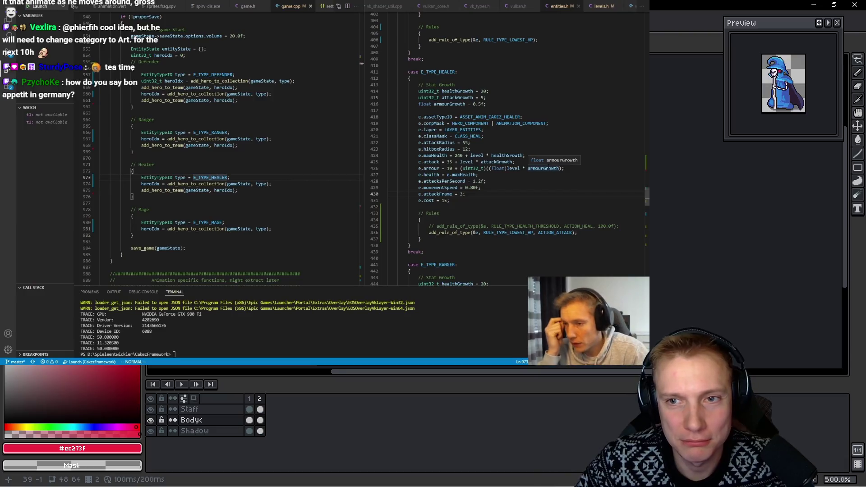
{"action": "key", "text": "alt+Tab"}
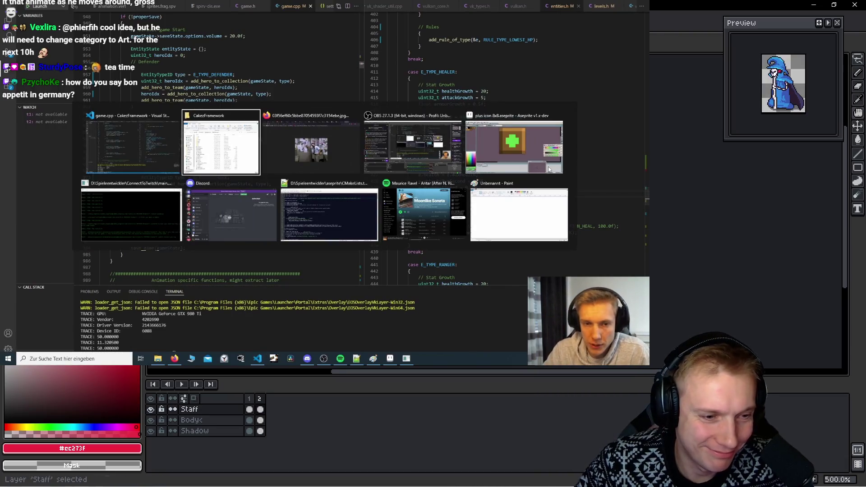
{"action": "key", "text": "alt+Tab"}
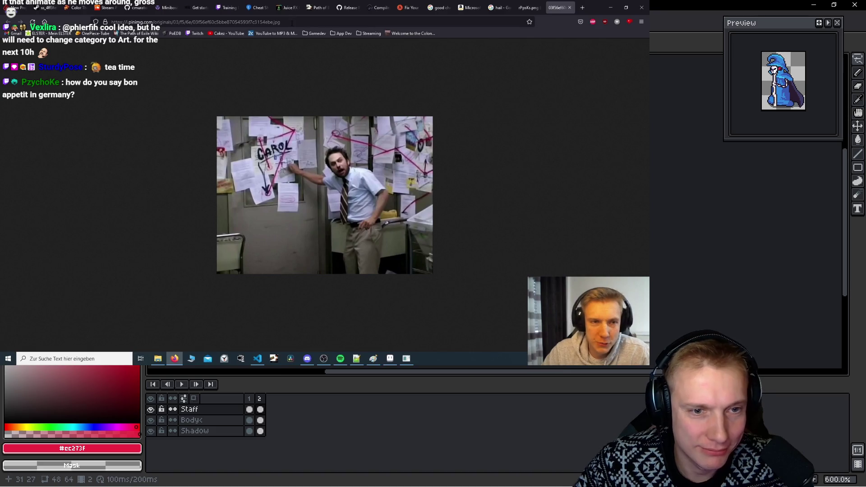
{"action": "key", "text": "alt+Tab"}
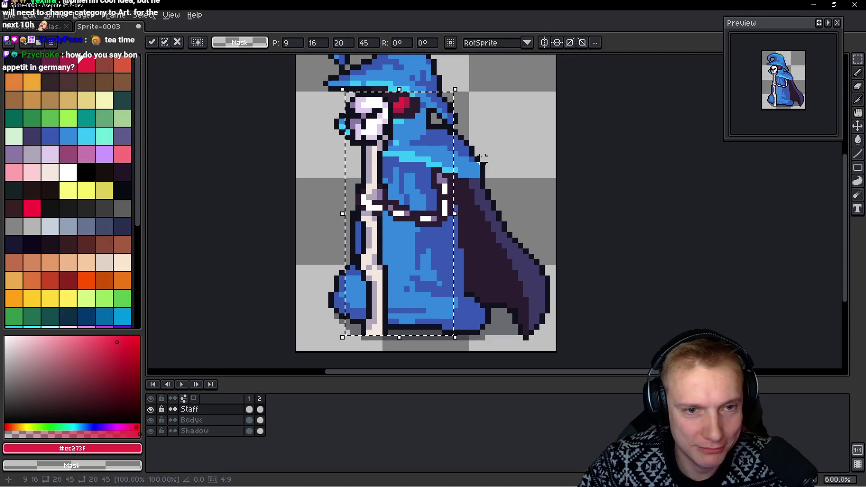
Drop the staff selection and play the two-frame animation, returning to the selection tool
{"action": "key", "text": "Return"}
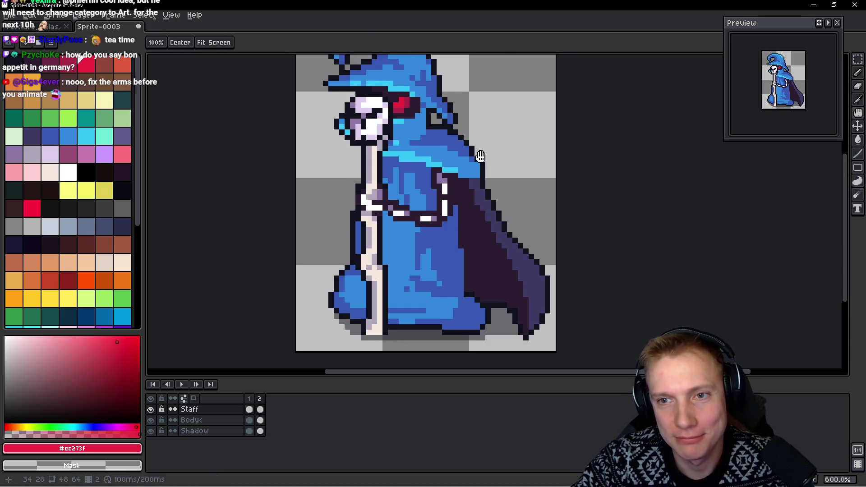
{"action": "key", "text": "m"}
{"action": "scroll", "coordinate": [481, 162], "scroll_direction": "down", "scroll_amount": 1}
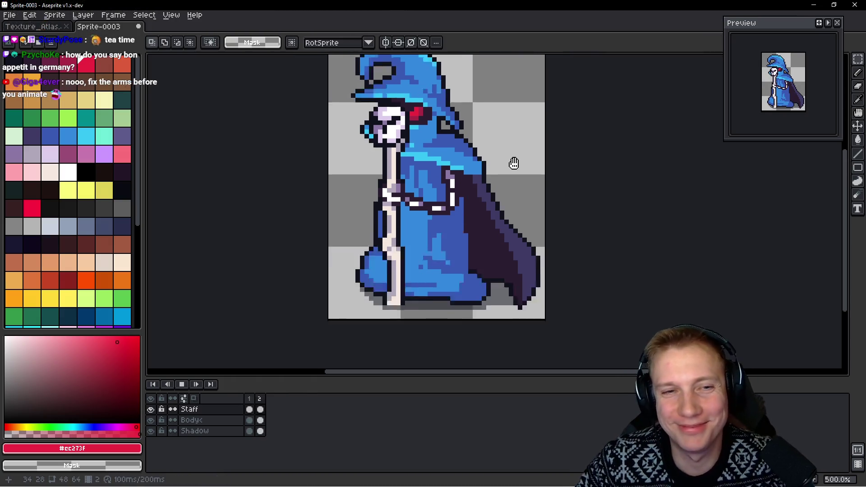
{"action": "scroll", "coordinate": [482, 169], "scroll_direction": "down", "scroll_amount": 1}
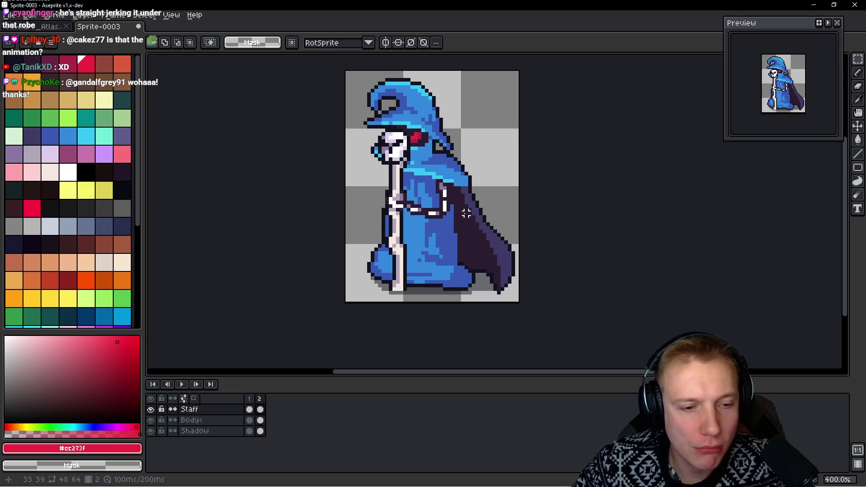
Play the two-frame animation again to review the motion
{"action": "key", "text": "h"}
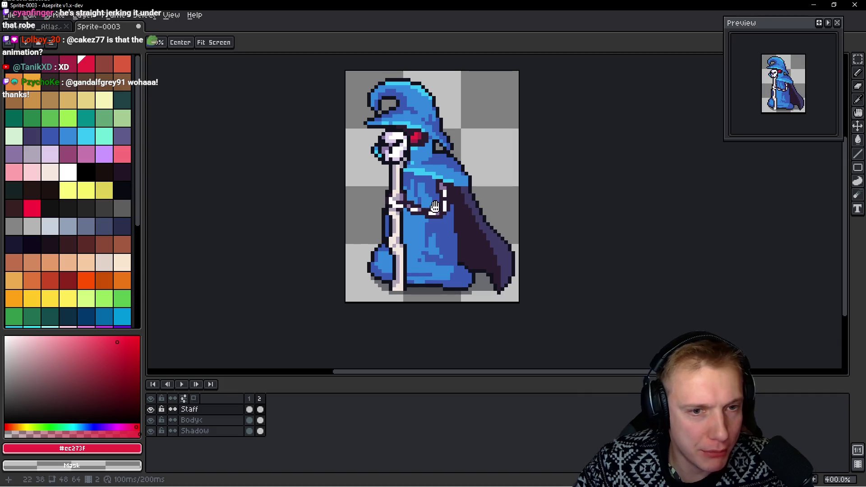
{"action": "key", "text": "Return"}
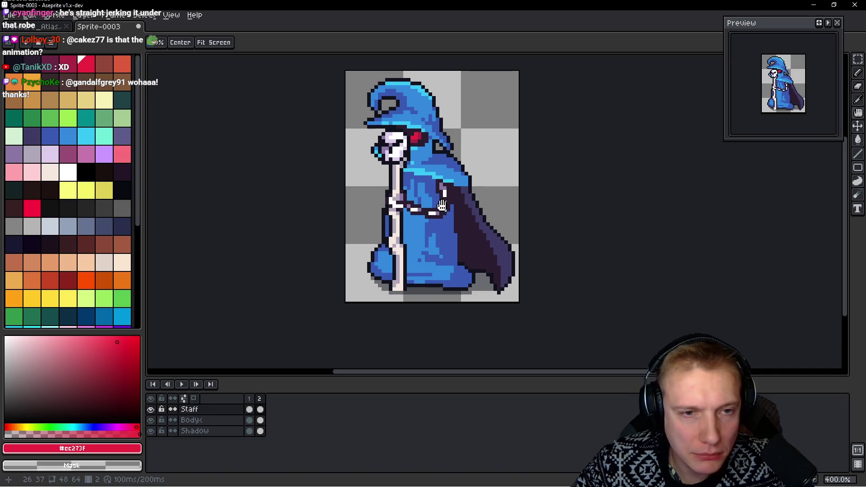
{"action": "key", "text": "m"}
{"action": "scroll", "coordinate": [427, 200], "scroll_direction": "up", "scroll_amount": 1}
Trace and discard a test lasso selection down the figure's left side, then start saving (Ctrl+S)
{"action": "left_click_drag", "start_coordinate": [399, 104], "coordinate": [409, 271]}
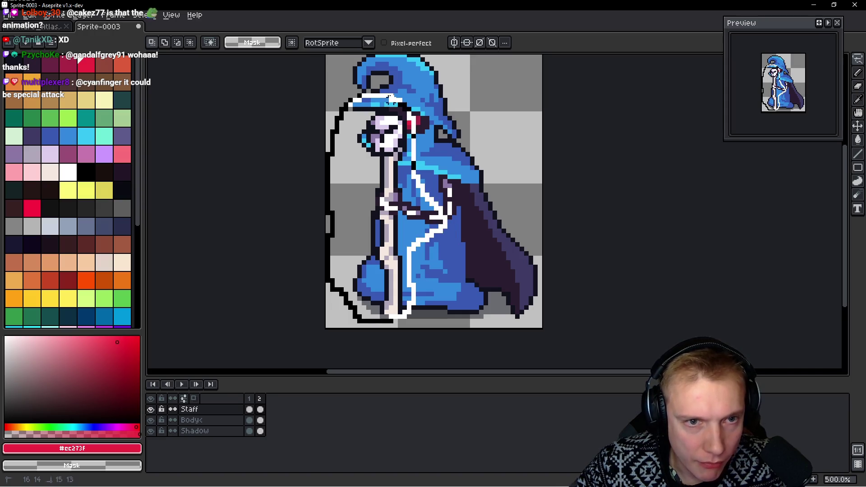
{"action": "left_click_drag", "start_coordinate": [423, 190], "coordinate": [399, 103]}
{"action": "key", "text": "Return"}
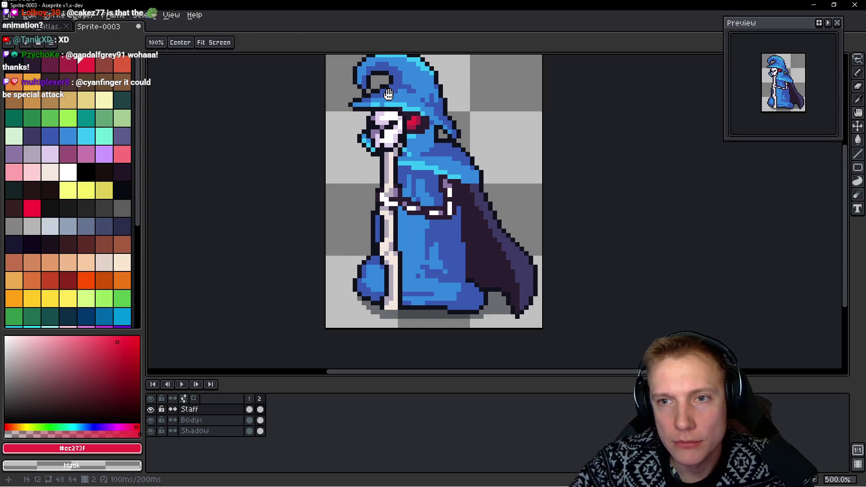
{"action": "key", "text": "m"}
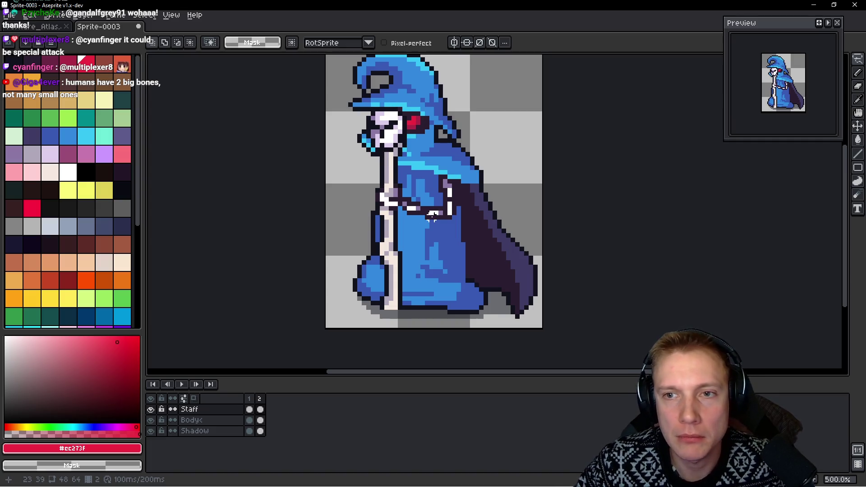
{"action": "scroll", "coordinate": [427, 231], "scroll_direction": "up", "scroll_amount": 3}
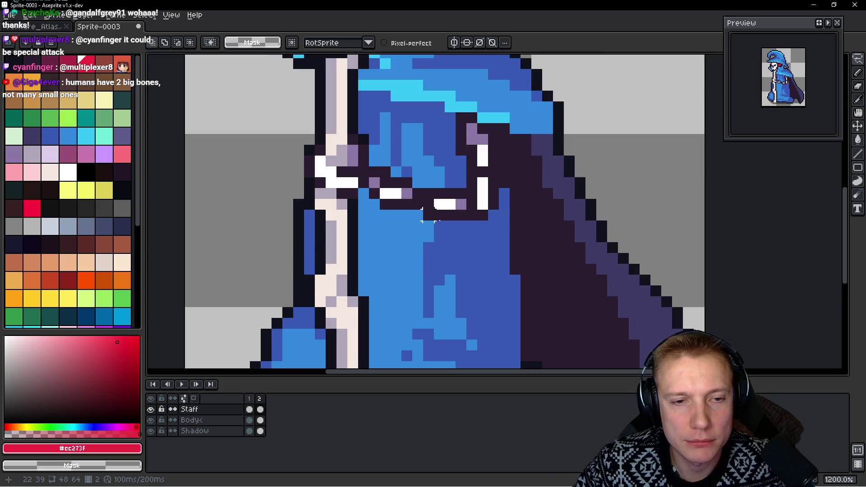
{"action": "scroll", "coordinate": [406, 206], "scroll_direction": "down", "scroll_amount": 1}
{"action": "scroll", "coordinate": [419, 210], "scroll_direction": "down", "scroll_amount": 2}
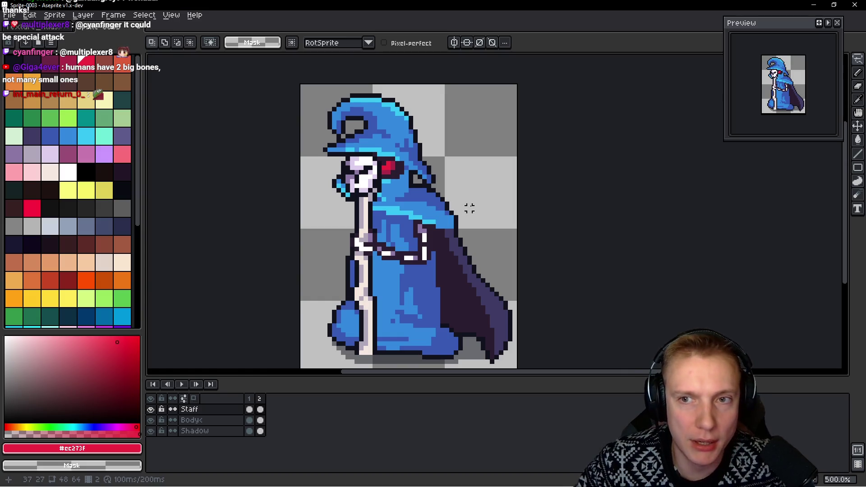
{"action": "key", "text": "ctrl+s"}
{"action": "type", "text": "Necromancer_Kin"}
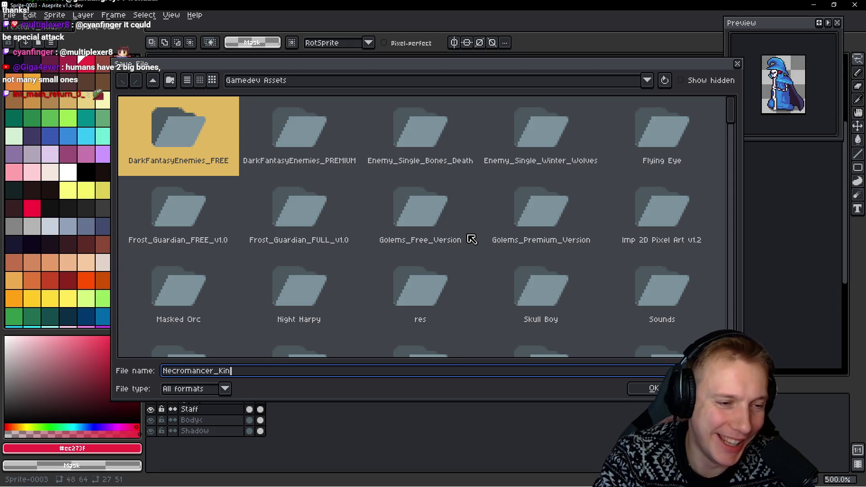
{"action": "type", "text": "g"}
Save the sprite as Necromancer_King, rename the Loop tag over frames 1-2 to Idle and play it
{"action": "key", "text": "Return"}
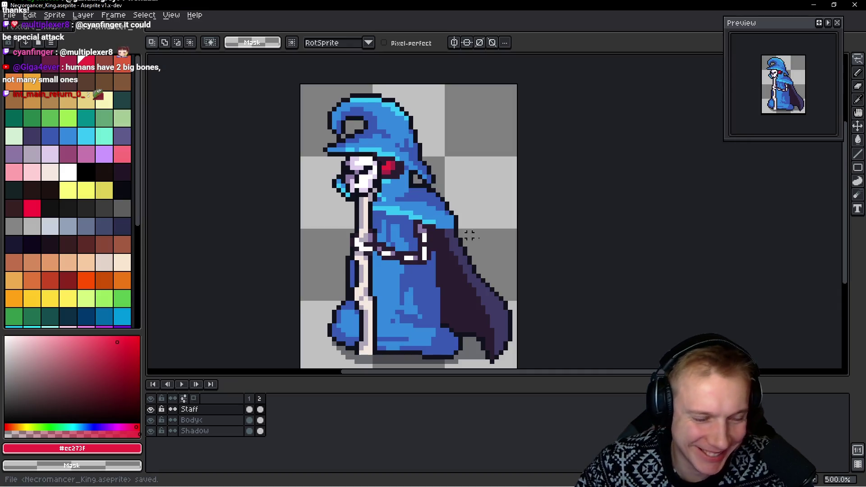
{"action": "left_click_drag", "start_coordinate": [250, 399], "coordinate": [260, 399]}
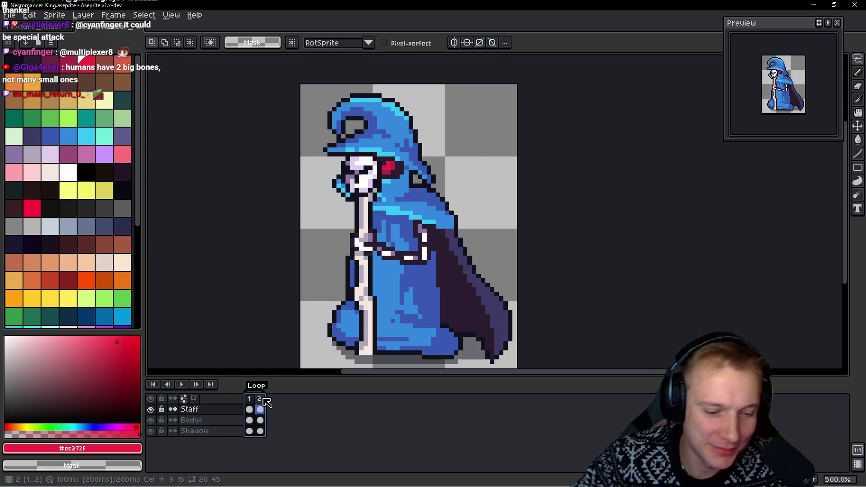
{"action": "double_click", "coordinate": [258, 386]}
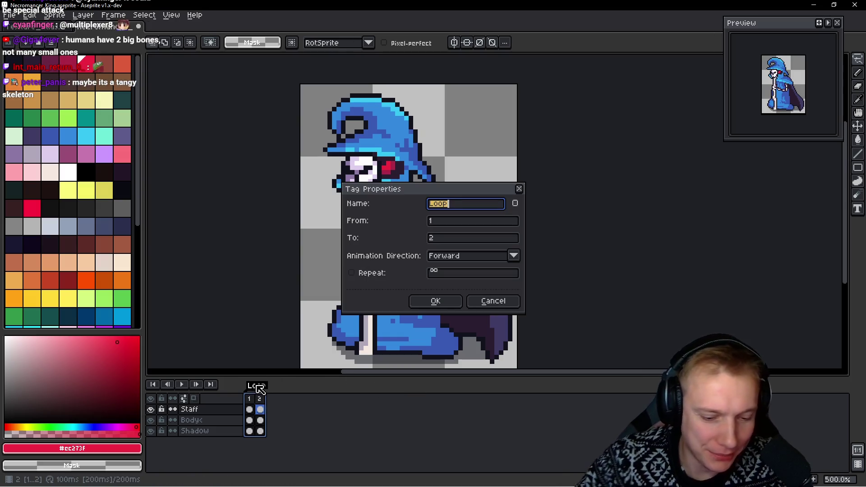
{"action": "type", "text": "le"}
{"action": "key", "text": "Return"}
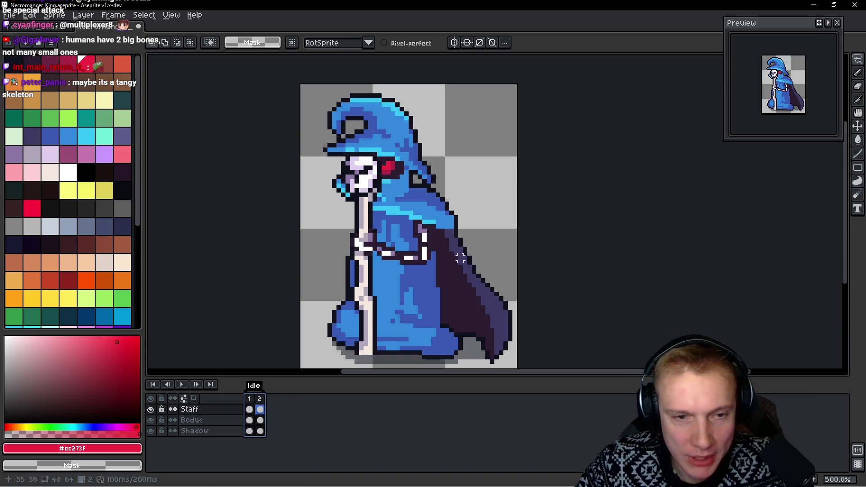
{"action": "key", "text": "Return"}
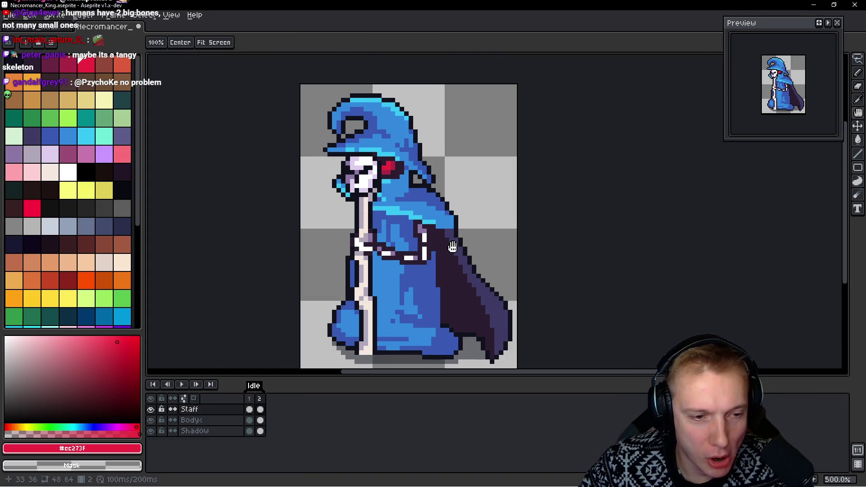
Add a third empty frame to the Idle animation and delete the extra fourth frame
{"action": "key", "text": "alt"}
{"action": "key", "text": "alt+b"}
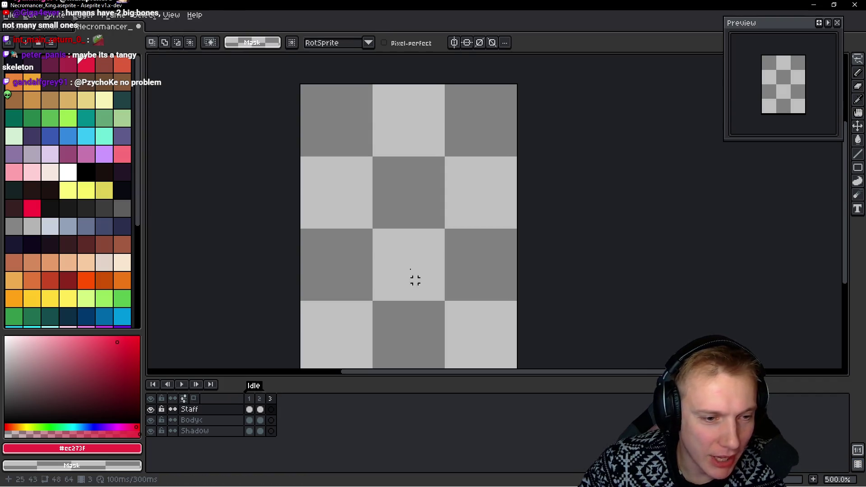
{"action": "key", "text": "ctrl+z"}
{"action": "key", "text": "ctrl+y"}
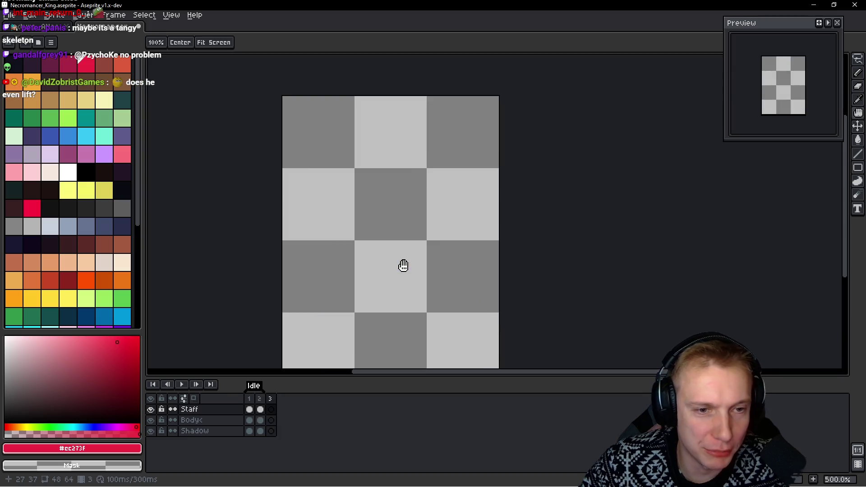
{"action": "key", "text": "ctrl+z"}
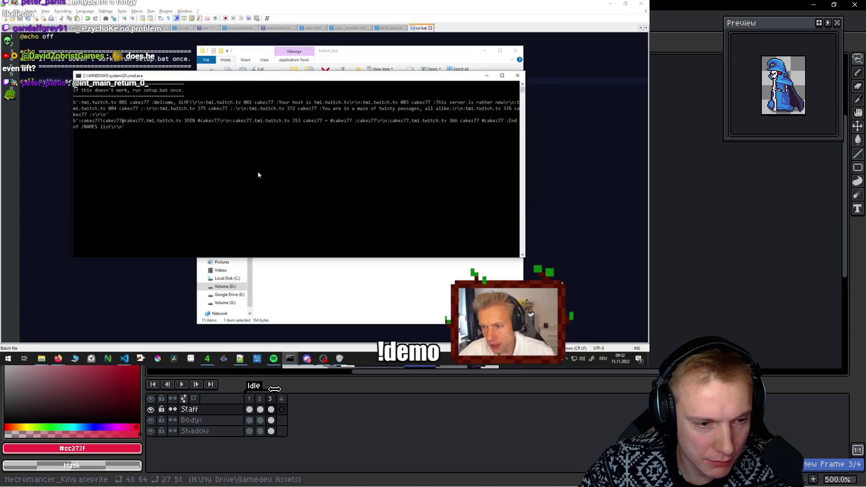
{"action": "left_click", "coordinate": [288, 403]}
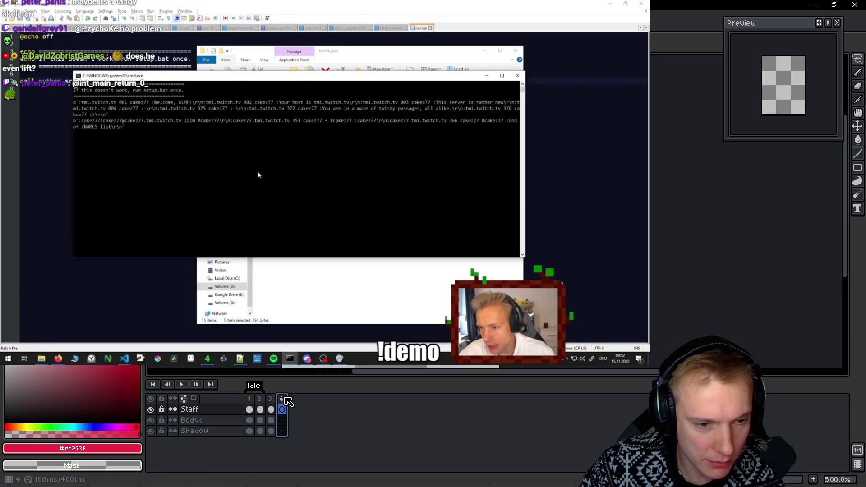
{"action": "key", "text": "alt+c"}
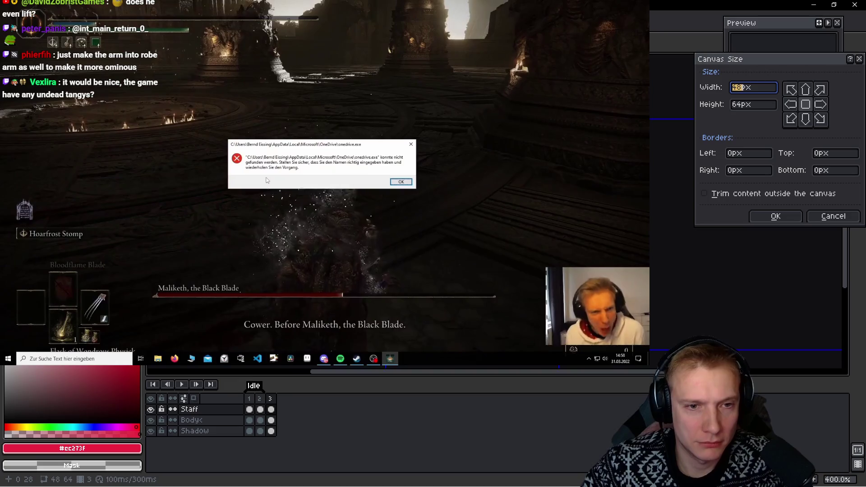
Enlarge the canvas to 64 pixels wide, then to 80 pixels tall with the space added on top
{"action": "key", "text": "BackSpace"}
{"action": "type", "text": "4"}
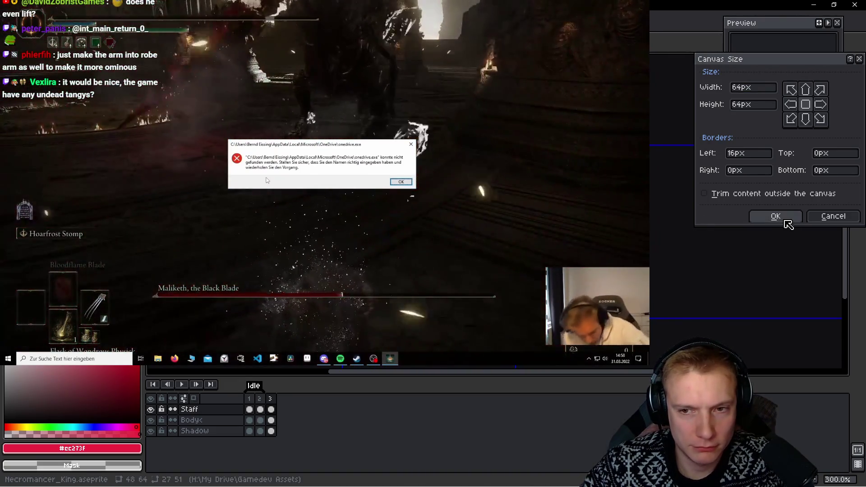
{"action": "left_click", "coordinate": [775, 217]}
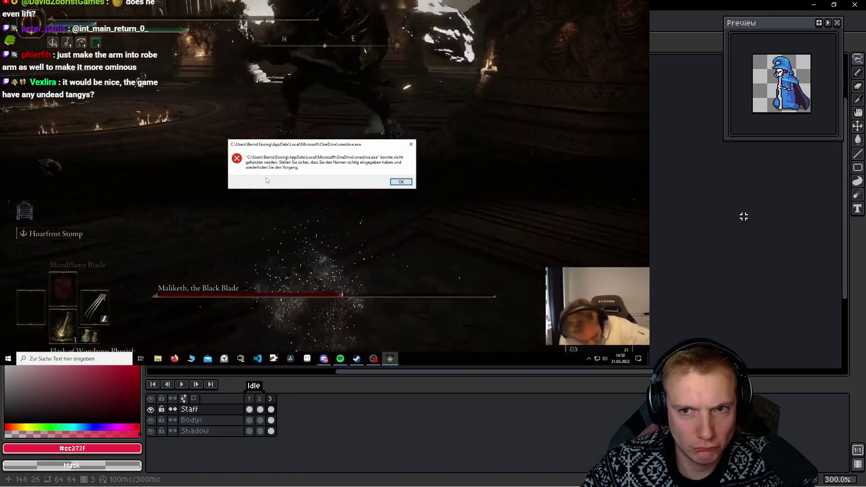
{"action": "key", "text": "ctrl+alt+c"}
{"action": "key", "text": "Tab"}
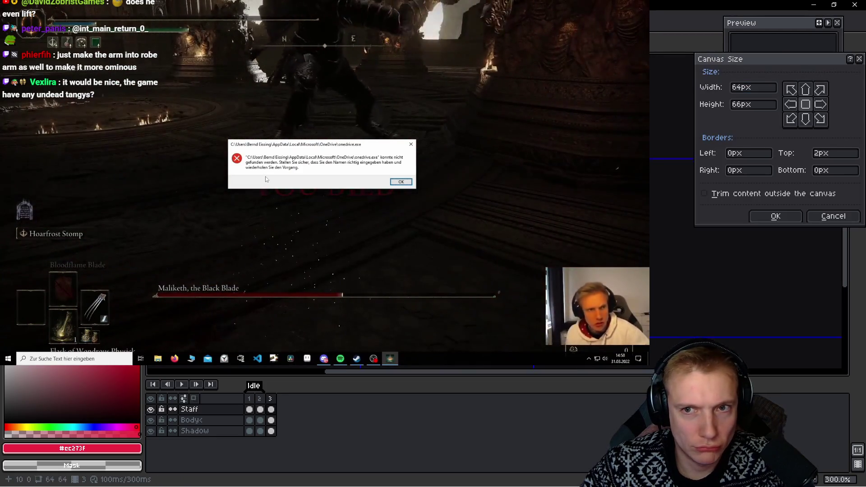
{"action": "type", "text": "74"}
{"action": "key", "text": "BackSpace"}
{"action": "type", "text": "7"}
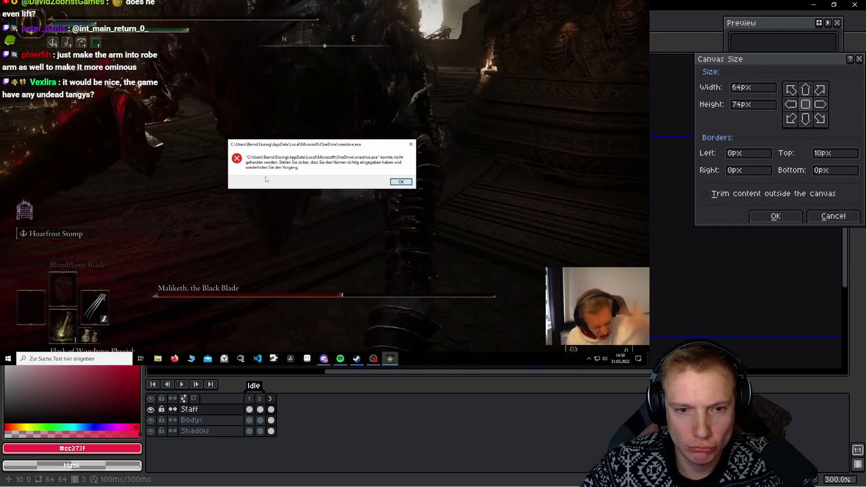
{"action": "key", "text": "BackSpace"}
{"action": "type", "text": "9"}
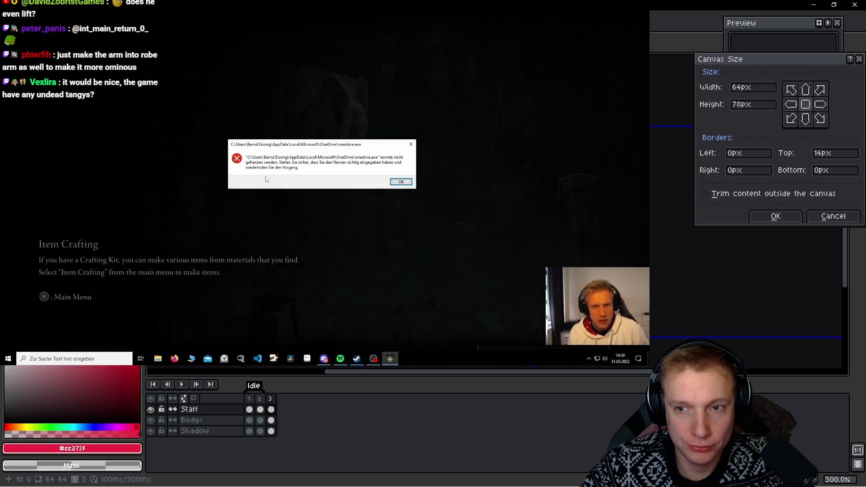
{"action": "left_click", "coordinate": [776, 215]}
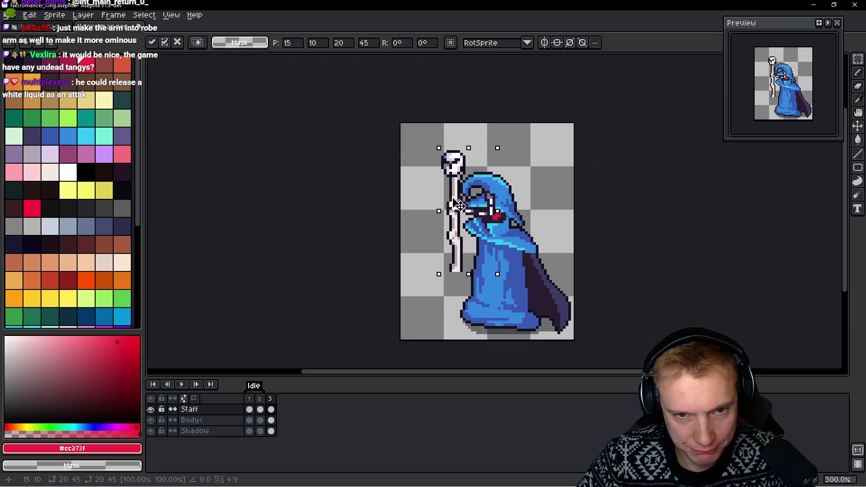
Raise the staff about 4 pixels, commit it, then draw a white strap from the hand across the robe
{"action": "left_click_drag", "start_coordinate": [458, 206], "coordinate": [460, 196]}
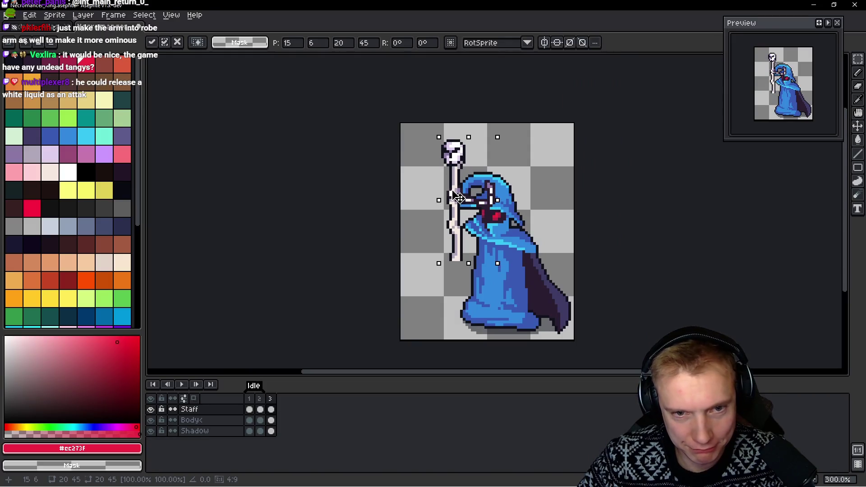
{"action": "scroll", "coordinate": [512, 233], "scroll_direction": "up", "scroll_amount": 1}
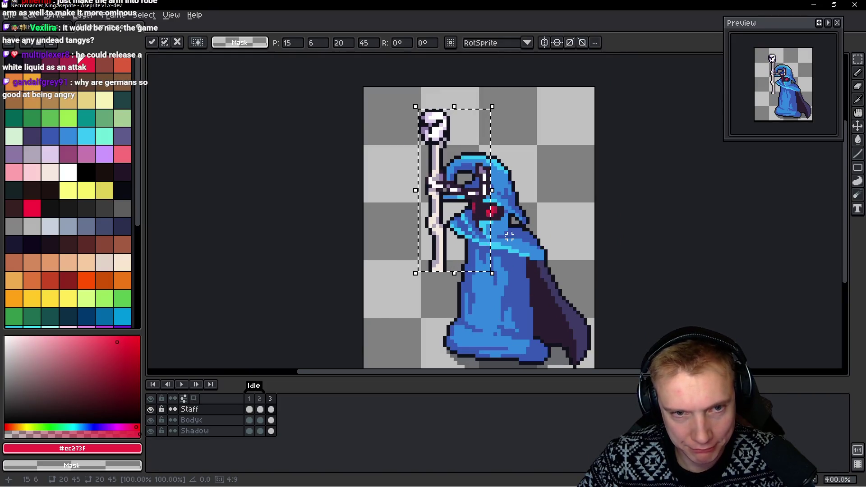
{"action": "left_click", "coordinate": [514, 235]}
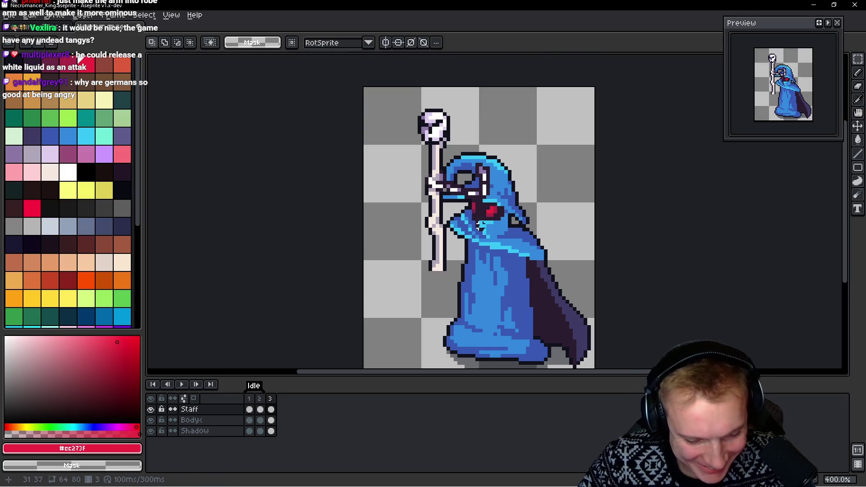
{"action": "scroll", "coordinate": [482, 227], "scroll_direction": "up", "scroll_amount": 1}
{"action": "key", "text": "i"}
{"action": "left_click", "coordinate": [440, 175]}
{"action": "key", "text": "b"}
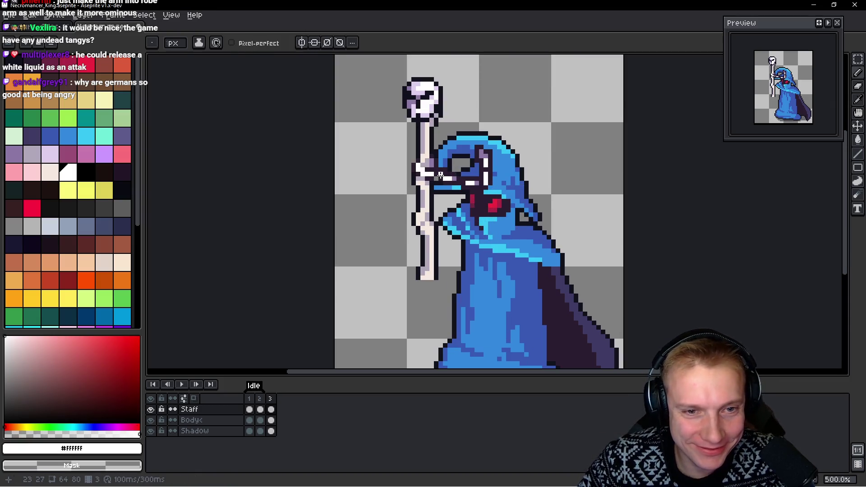
{"action": "mouse_move", "coordinate": [441, 176]}
{"action": "left_mouse_down"}
{"action": "mouse_move", "coordinate": [529, 268]}
{"action": "mouse_move", "coordinate": [476, 232]}
{"action": "mouse_move", "coordinate": [535, 263]}
{"action": "mouse_move", "coordinate": [477, 232]}
{"action": "mouse_move", "coordinate": [440, 178]}
{"action": "left_mouse_up"}
Lasso the staff and drag it down slightly
{"action": "key", "text": "q"}
{"action": "mouse_move", "coordinate": [450, 74]}
{"action": "left_mouse_down"}
{"action": "mouse_move", "coordinate": [445, 319]}
{"action": "mouse_move", "coordinate": [450, 68]}
{"action": "left_mouse_up"}
{"action": "left_click_drag", "start_coordinate": [424, 186], "coordinate": [429, 203]}
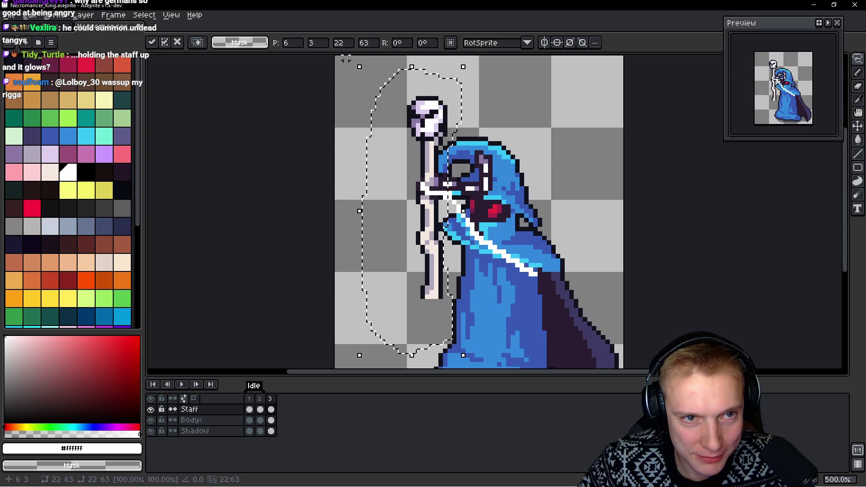
Try tilting the staff, cancel the rotation, nudge it right and down, and deselect it
{"action": "mouse_move", "coordinate": [348, 65]}
{"action": "left_mouse_down"}
{"action": "mouse_move", "coordinate": [343, 83]}
{"action": "mouse_move", "coordinate": [321, 97]}
{"action": "mouse_move", "coordinate": [332, 98]}
{"action": "mouse_move", "coordinate": [325, 88]}
{"action": "mouse_move", "coordinate": [309, 102]}
{"action": "left_mouse_up"}
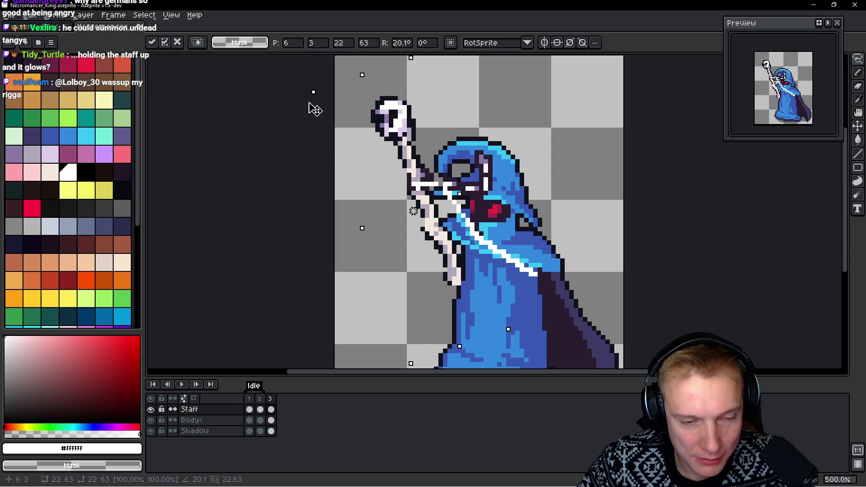
{"action": "key", "text": "Escape"}
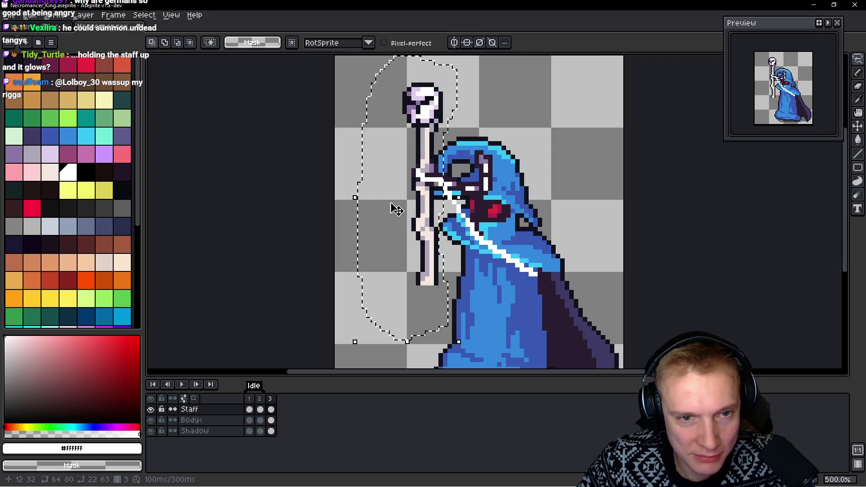
{"action": "left_click_drag", "start_coordinate": [422, 213], "coordinate": [437, 235]}
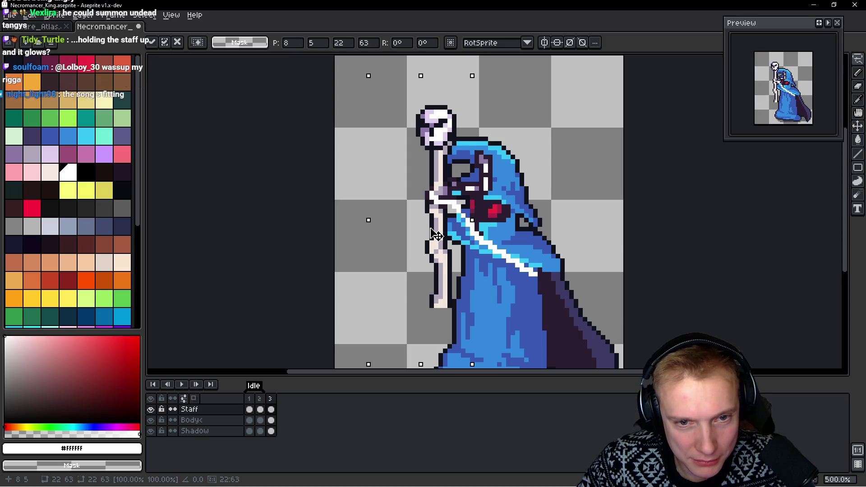
{"action": "left_click_drag", "start_coordinate": [603, 288], "coordinate": [523, 261]}
{"action": "key", "text": "ctrl+d"}
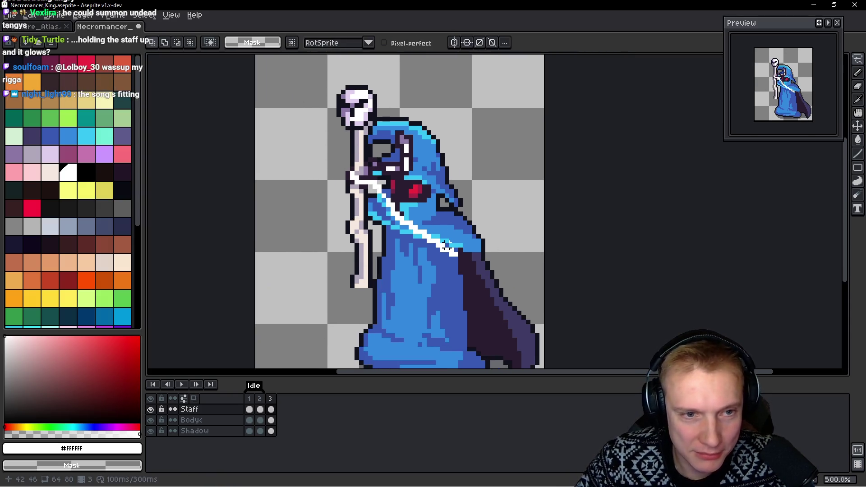
Thicken the white strap across the robe and brighten pixels around the hood's eye area, checking other frames
{"action": "key", "text": "b"}
{"action": "scroll", "coordinate": [405, 208], "scroll_direction": "up", "scroll_amount": 2}
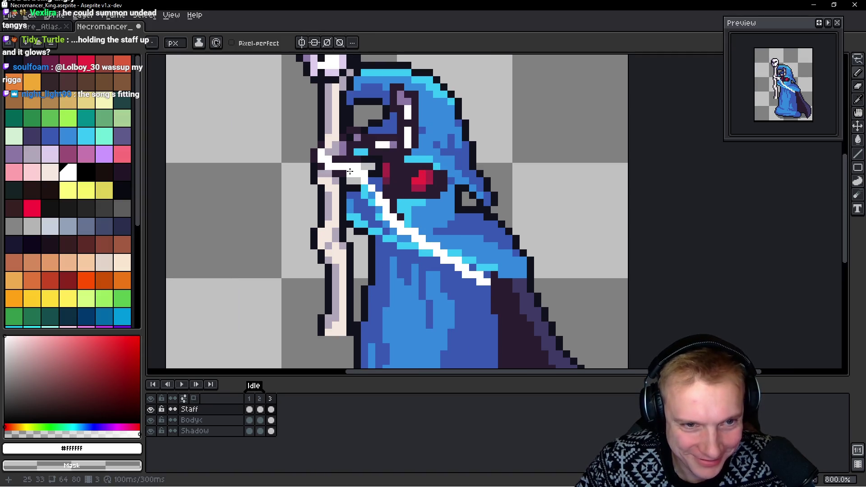
{"action": "left_click_drag", "start_coordinate": [350, 171], "coordinate": [490, 282]}
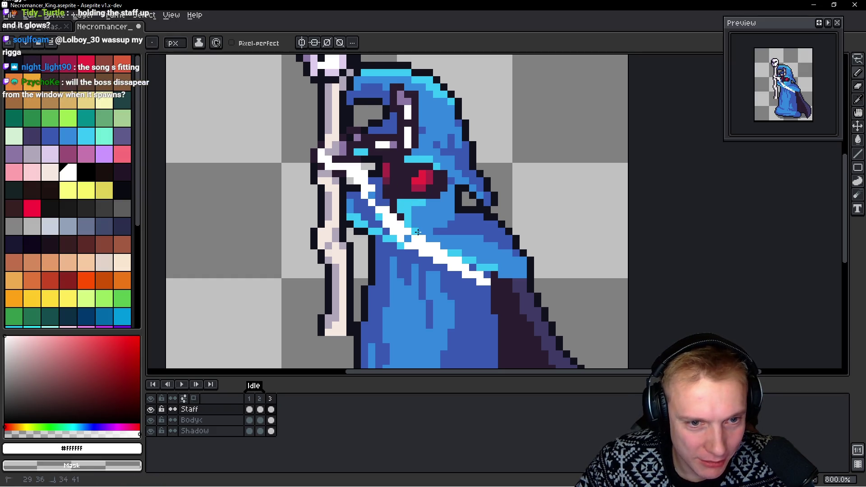
{"action": "key", "text": "alt"}
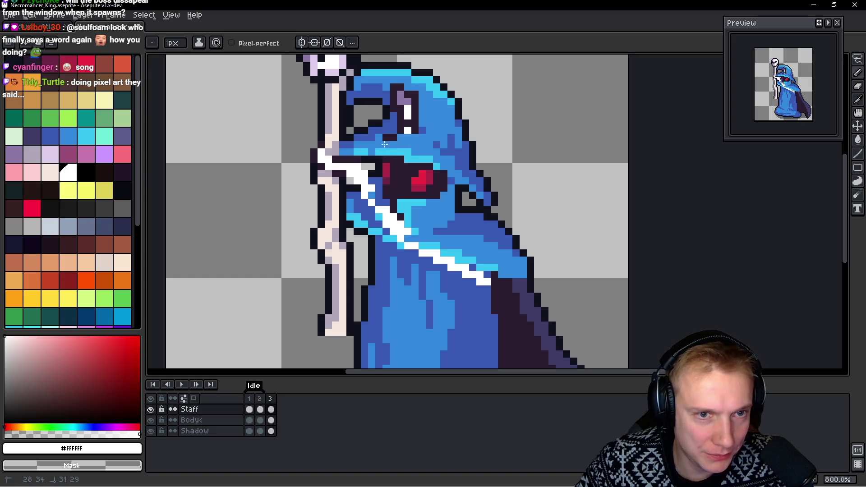
{"action": "left_click_drag", "start_coordinate": [384, 143], "coordinate": [387, 104]}
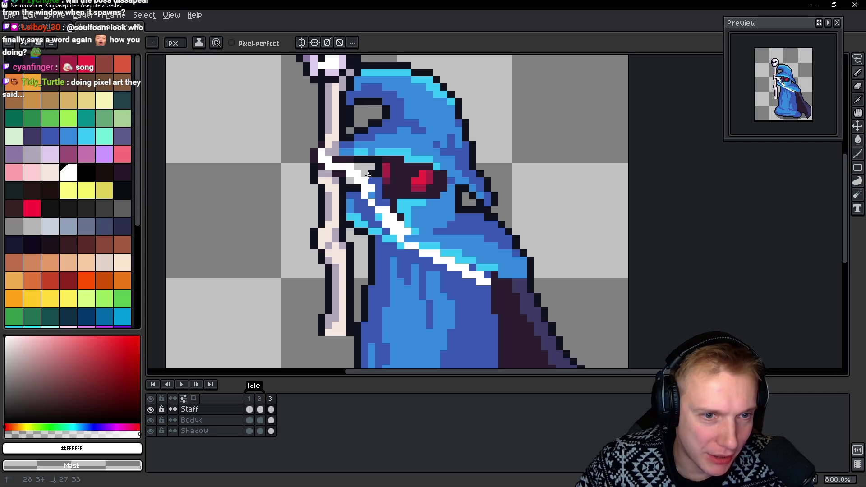
{"action": "scroll", "coordinate": [465, 253], "scroll_direction": "down", "scroll_amount": 1}
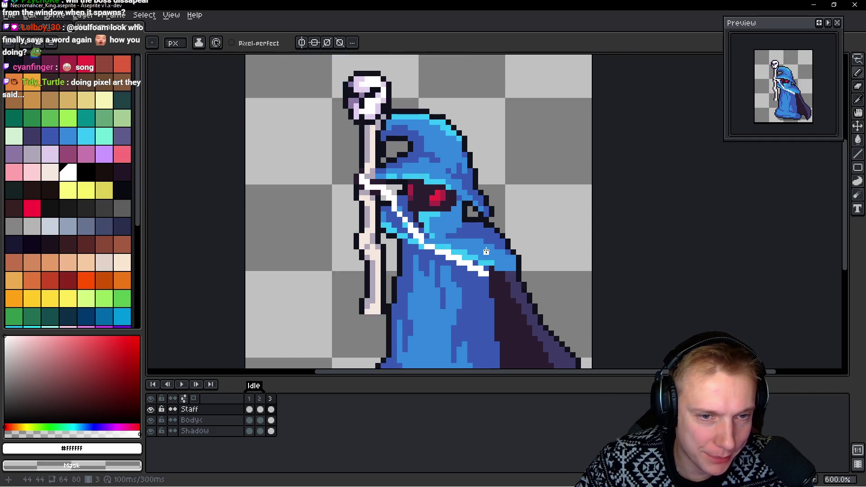
{"action": "scroll", "coordinate": [485, 249], "scroll_direction": "down", "scroll_amount": 3}
{"action": "key", "text": "h"}
{"action": "key", "text": "Right"}
{"action": "key", "text": "Right"}
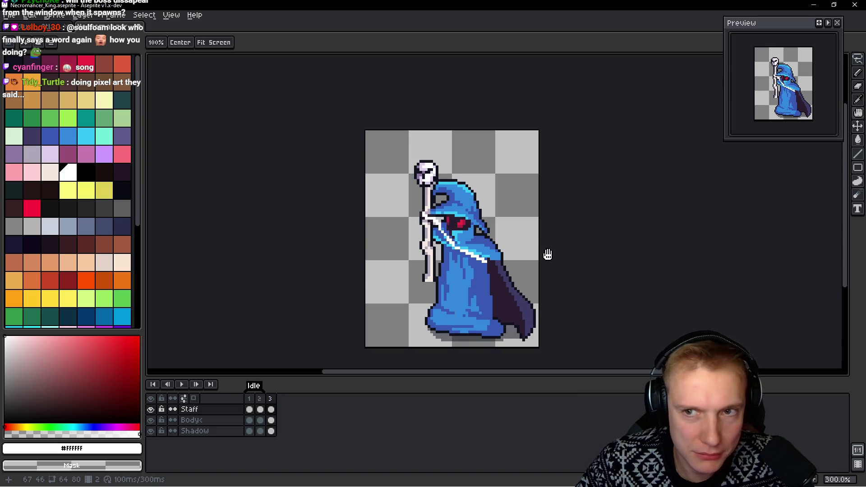
{"action": "key", "text": "Right"}
{"action": "key", "text": "Right"}
{"action": "key", "text": "Right"}
{"action": "key", "text": "Right"}
{"action": "key", "text": "Right"}
{"action": "key", "text": "Right"}
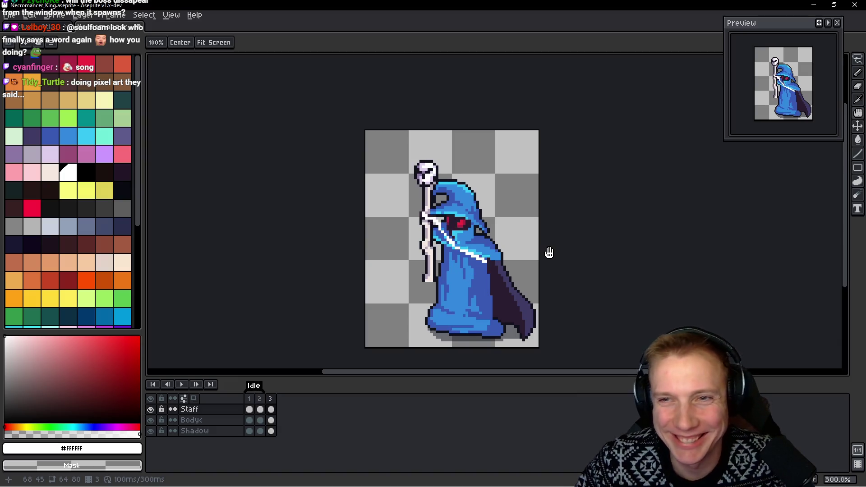
Lasso the staff, shift it a few pixels right, drop it and play the Idle animation to check
{"action": "key", "text": "b"}
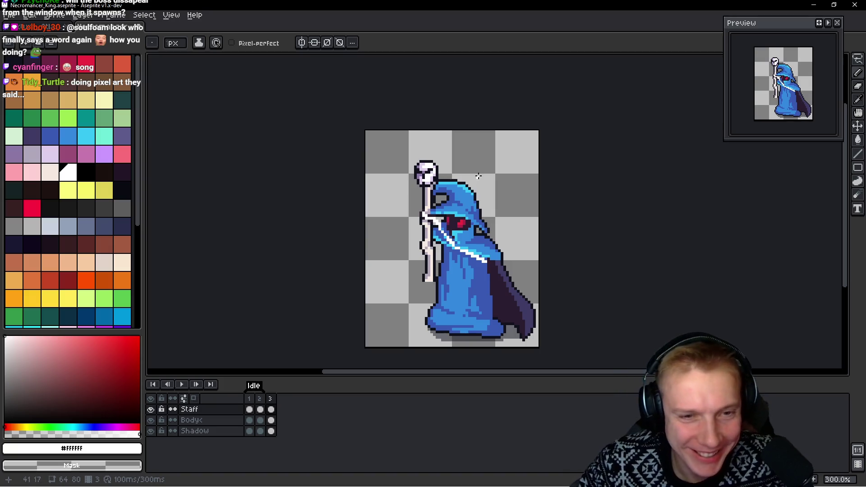
{"action": "scroll", "coordinate": [454, 162], "scroll_direction": "up", "scroll_amount": 1}
{"action": "key", "text": "q"}
{"action": "mouse_move", "coordinate": [460, 125]}
{"action": "left_mouse_down"}
{"action": "mouse_move", "coordinate": [371, 106]}
{"action": "mouse_move", "coordinate": [426, 217]}
{"action": "left_mouse_up"}
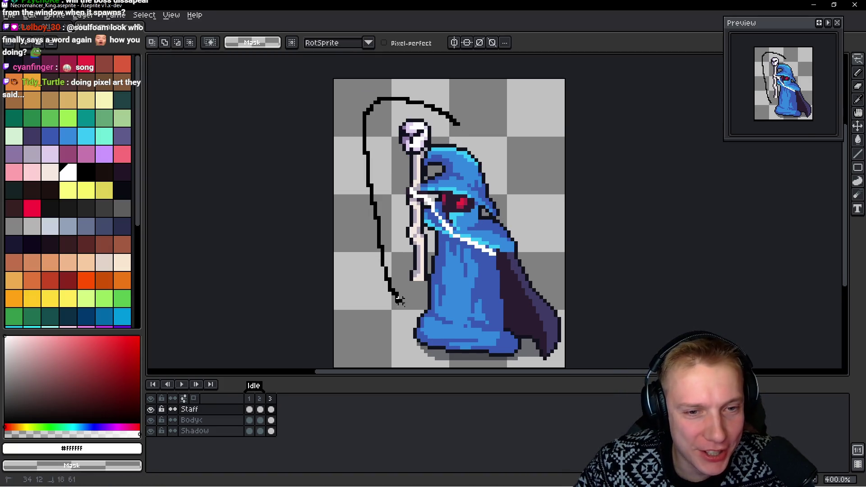
{"action": "mouse_move", "coordinate": [430, 179]}
{"action": "left_mouse_down"}
{"action": "mouse_move", "coordinate": [459, 124]}
{"action": "mouse_move", "coordinate": [460, 134]}
{"action": "mouse_move", "coordinate": [454, 129]}
{"action": "left_mouse_up"}
{"action": "key", "text": "ctrl+d"}
{"action": "key", "text": "Return"}
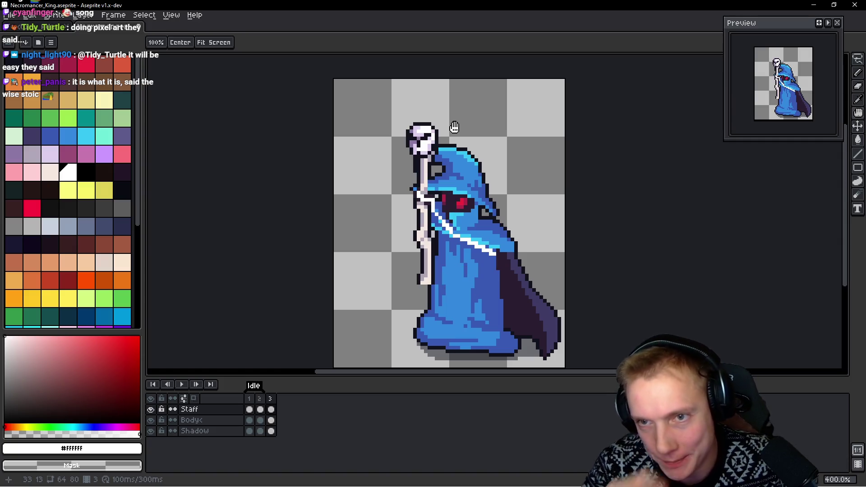
{"action": "key", "text": "Return"}
{"action": "key", "text": "m"}
{"action": "scroll", "coordinate": [481, 264], "scroll_direction": "up", "scroll_amount": 2}
{"action": "scroll", "coordinate": [481, 264], "scroll_direction": "up", "scroll_amount": 1}
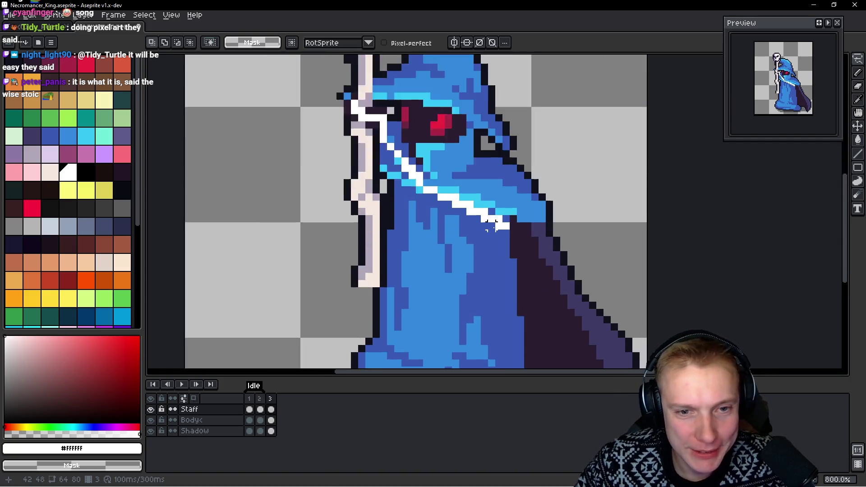
{"action": "scroll", "coordinate": [484, 261], "scroll_direction": "up", "scroll_amount": 1}
Outline the staff again, cancel the selection and flip between frames 2 and 3 to compare poses
{"action": "key", "text": "b"}
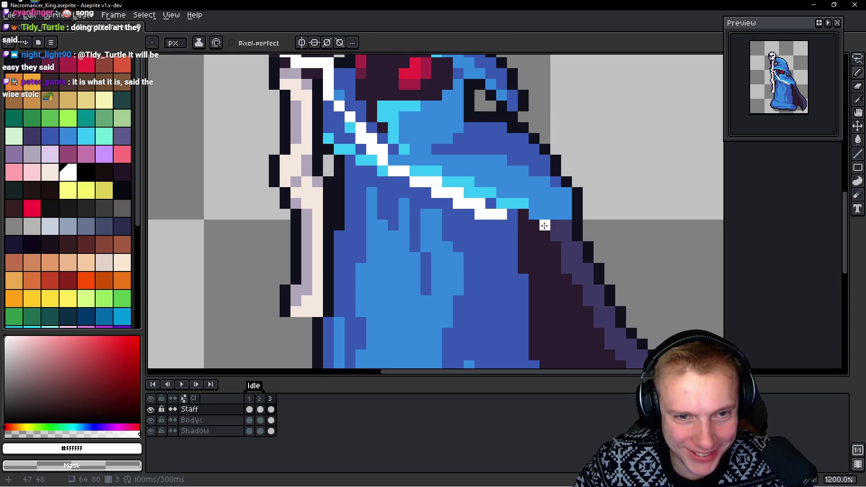
{"action": "scroll", "coordinate": [352, 170], "scroll_direction": "up", "scroll_amount": 3}
{"action": "scroll", "coordinate": [320, 163], "scroll_direction": "up", "scroll_amount": 1}
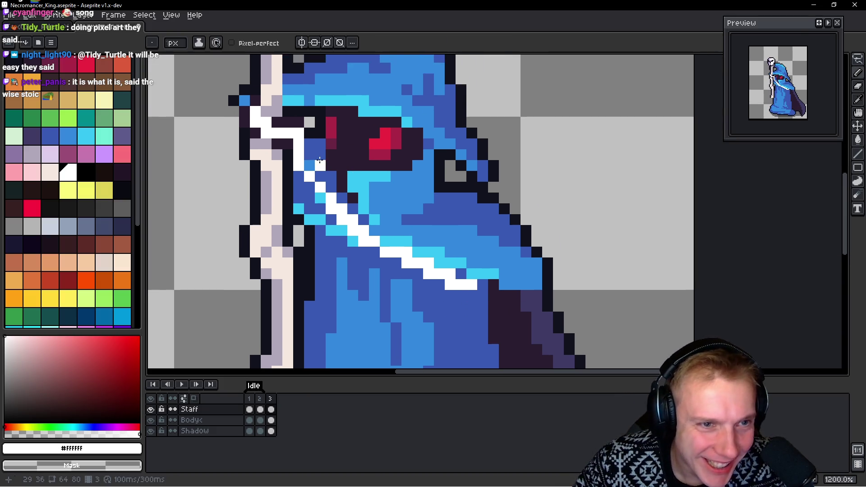
{"action": "scroll", "coordinate": [310, 160], "scroll_direction": "down", "scroll_amount": 3}
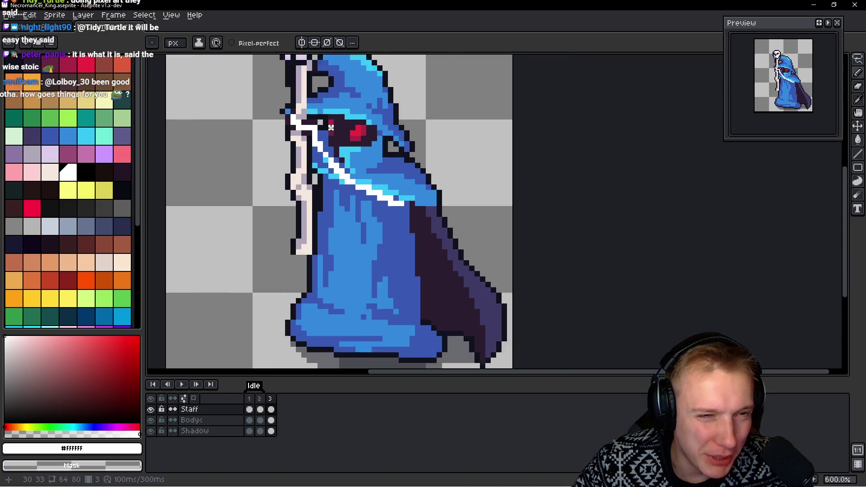
{"action": "scroll", "coordinate": [325, 179], "scroll_direction": "up", "scroll_amount": 1}
{"action": "scroll", "coordinate": [325, 179], "scroll_direction": "down", "scroll_amount": 1}
{"action": "key", "text": "q"}
{"action": "mouse_move", "coordinate": [327, 73]}
{"action": "left_mouse_down"}
{"action": "mouse_move", "coordinate": [329, 318]}
{"action": "mouse_move", "coordinate": [324, 263]}
{"action": "left_mouse_up"}
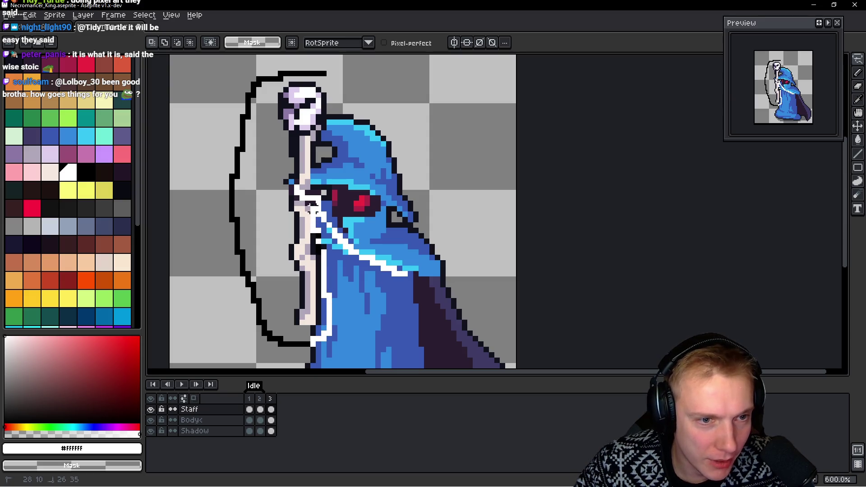
{"action": "mouse_move", "coordinate": [313, 191]}
{"action": "left_mouse_down"}
{"action": "mouse_move", "coordinate": [342, 68]}
{"action": "mouse_move", "coordinate": [335, 63]}
{"action": "left_mouse_up"}
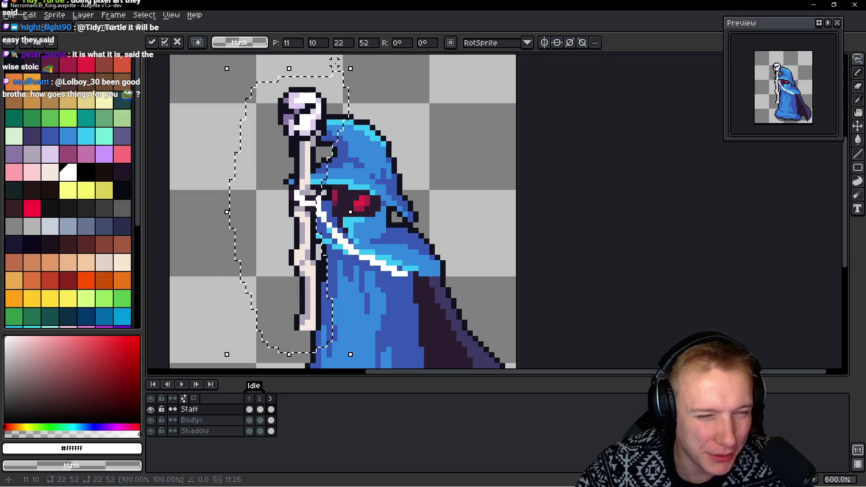
{"action": "key", "text": "ctrl+d"}
{"action": "key", "text": "Right"}
{"action": "key", "text": "Left"}
{"action": "key", "text": "b"}
{"action": "scroll", "coordinate": [342, 146], "scroll_direction": "up", "scroll_amount": 4}
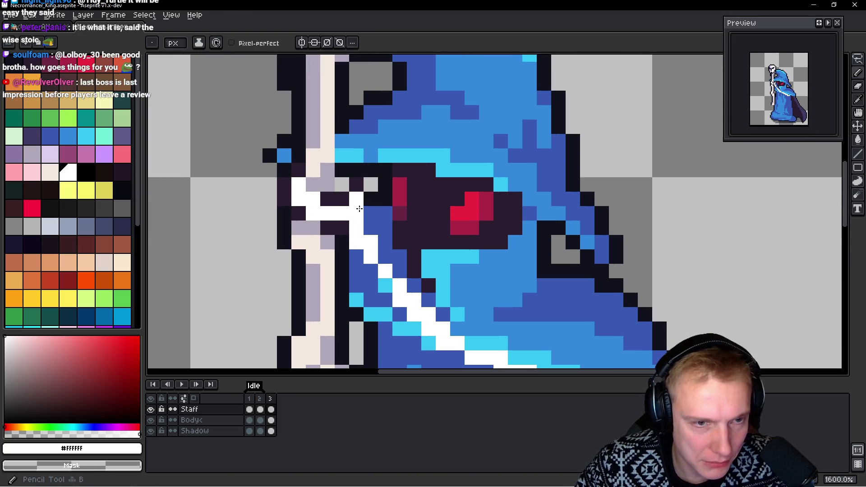
{"action": "key", "text": "Left"}
{"action": "key", "text": "Right"}
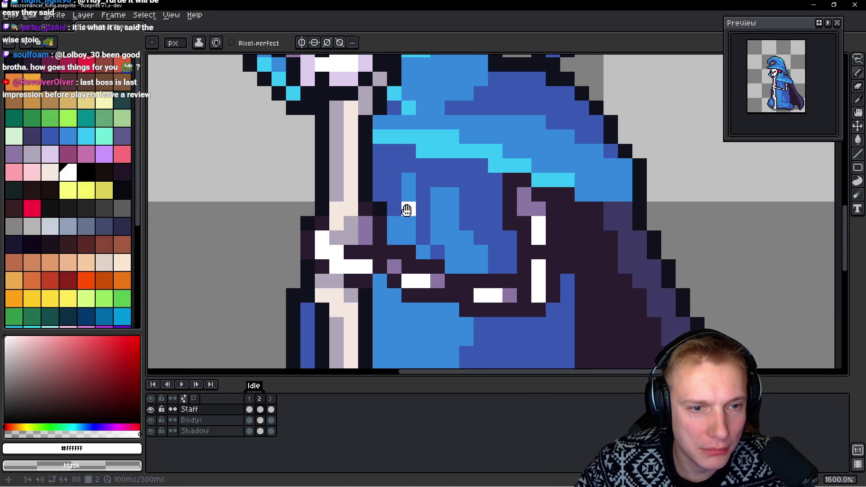
Pick the dark outline colour and paint dark pixels near the face and below the eye
{"action": "mouse_move", "coordinate": [319, 75]}
{"action": "left_mouse_down"}
{"action": "mouse_move", "coordinate": [308, 170]}
{"action": "mouse_move", "coordinate": [387, 233]}
{"action": "left_mouse_up"}
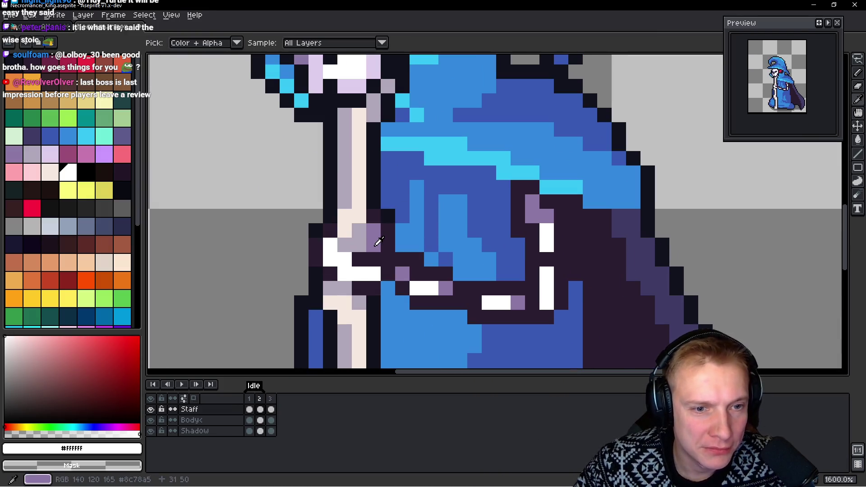
{"action": "left_click", "coordinate": [379, 240], "text": "alt"}
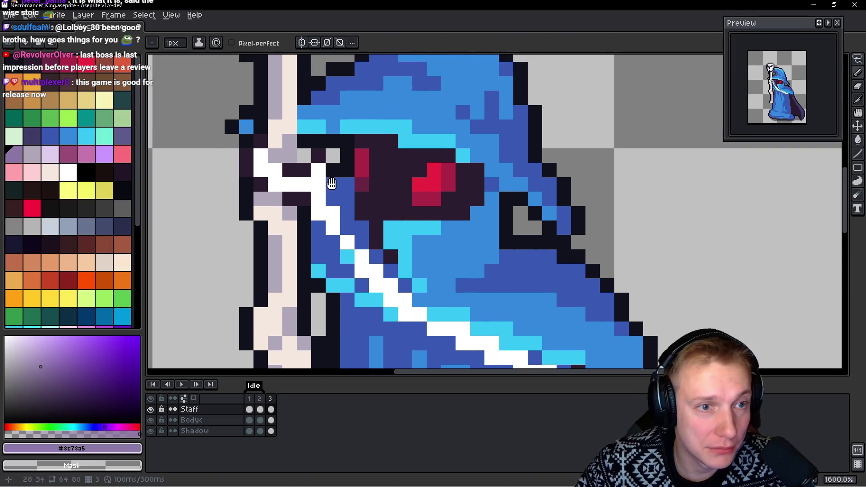
{"action": "left_click_drag", "start_coordinate": [344, 130], "coordinate": [331, 284]}
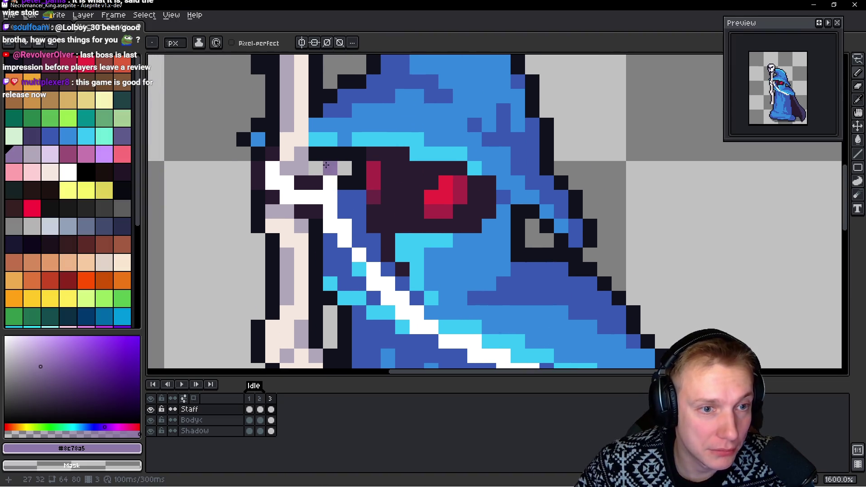
{"action": "left_click", "coordinate": [332, 149], "text": "alt"}
{"action": "left_click", "coordinate": [345, 195]}
{"action": "scroll", "coordinate": [437, 229], "scroll_direction": "down", "scroll_amount": 5}
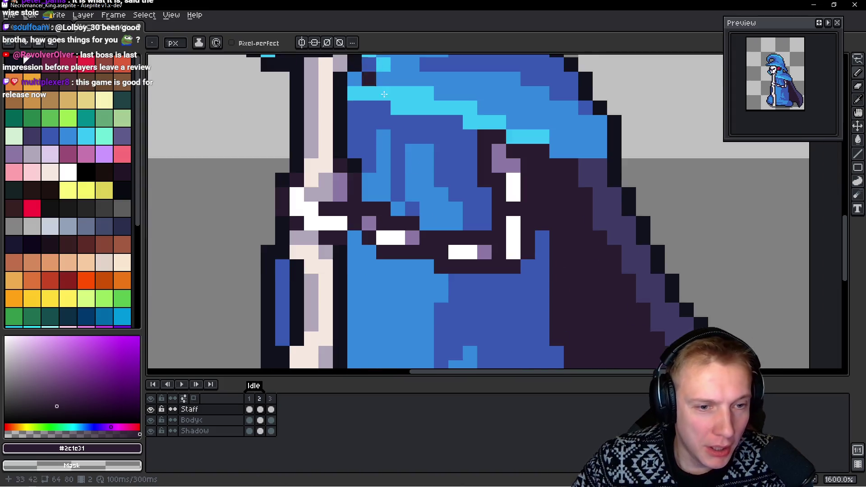
{"action": "scroll", "coordinate": [406, 210], "scroll_direction": "right", "scroll_amount": 2}
{"action": "scroll", "coordinate": [396, 213], "scroll_direction": "up", "scroll_amount": 5}
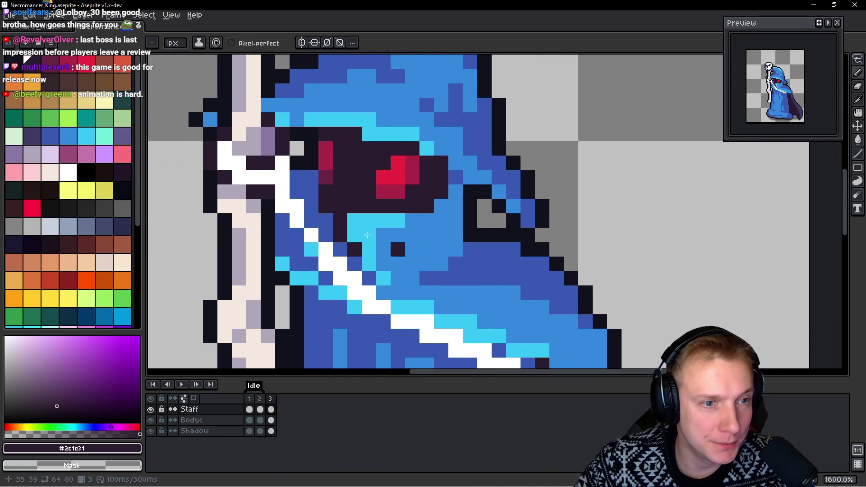
{"action": "left_click_drag", "start_coordinate": [280, 173], "coordinate": [285, 203]}
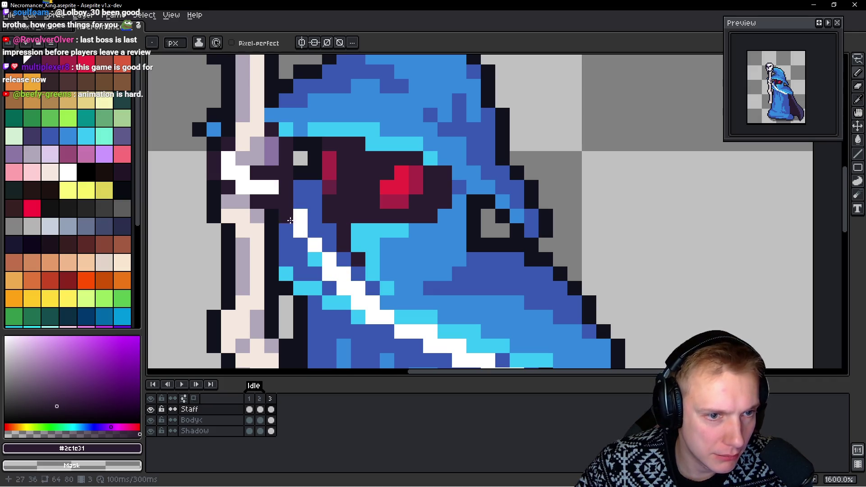
Turn a cyan trim pixel white and paint a dark #2c1c31 row along the trim's lower edge
{"action": "left_click", "coordinate": [288, 219], "text": "alt"}
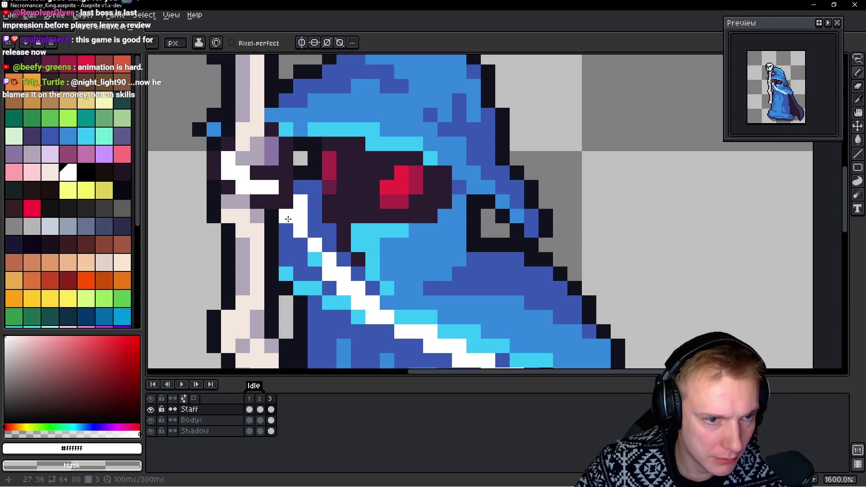
{"action": "left_click", "coordinate": [366, 248]}
{"action": "scroll", "coordinate": [363, 226], "scroll_direction": "down", "scroll_amount": 1}
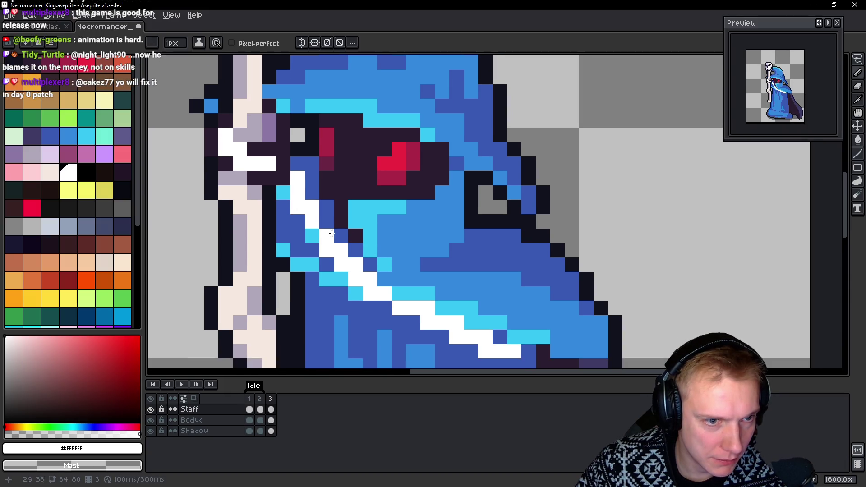
{"action": "left_click", "coordinate": [296, 166], "text": "alt"}
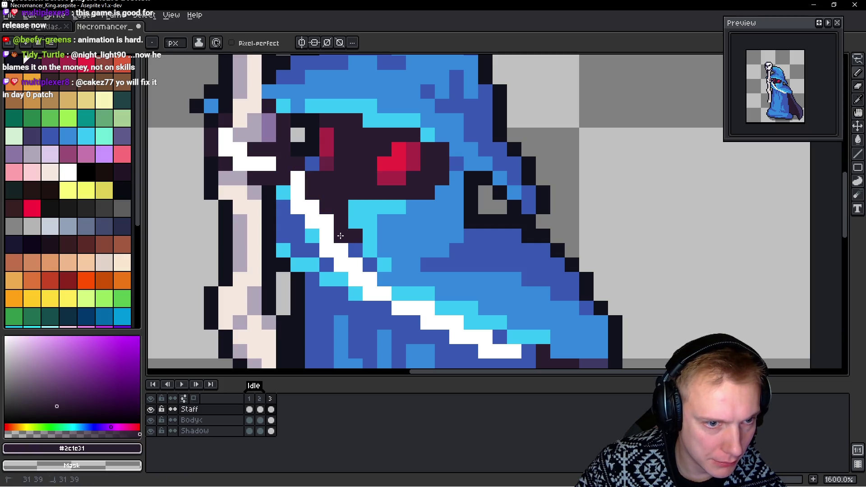
{"action": "left_click_drag", "start_coordinate": [346, 232], "coordinate": [311, 234]}
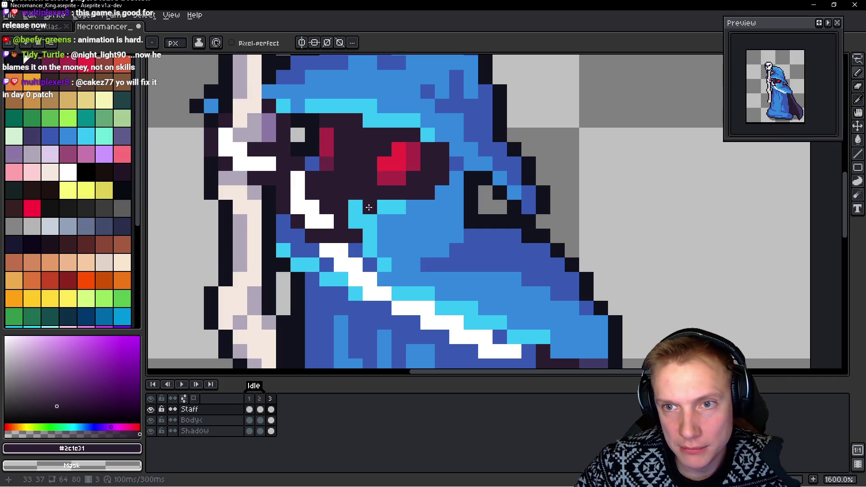
{"action": "left_click", "coordinate": [311, 199], "text": "alt"}
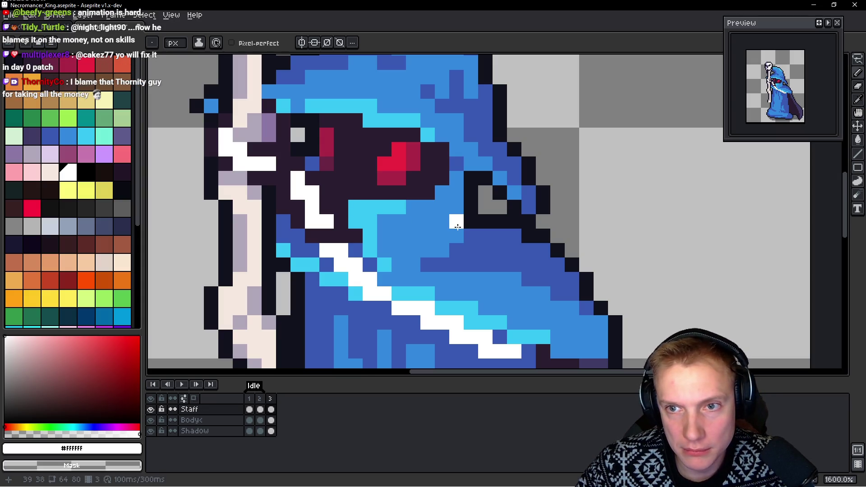
{"action": "left_click_drag", "start_coordinate": [440, 237], "coordinate": [399, 192]}
{"action": "left_click", "coordinate": [309, 193], "text": "alt"}
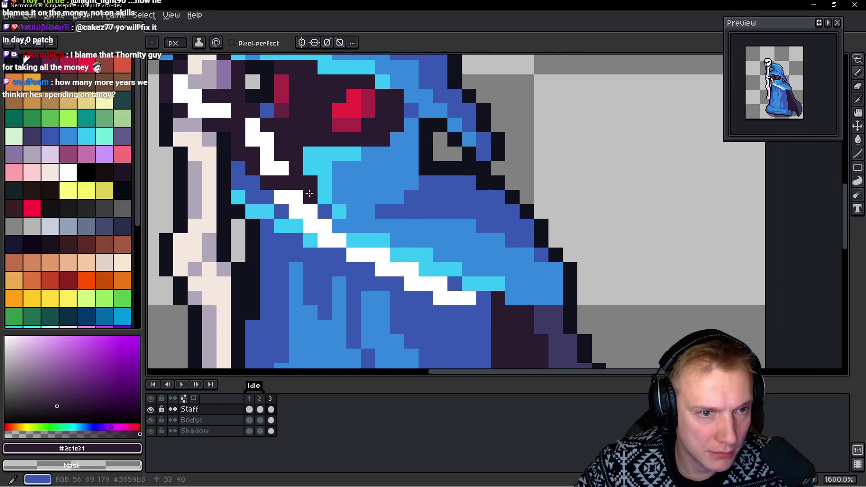
Outline the upper half of the white hood trim with dark #2c1c31 pixels beside and below it
{"action": "left_click", "coordinate": [282, 211]}
{"action": "left_click", "coordinate": [296, 225]}
{"action": "left_click", "coordinate": [325, 211]}
{"action": "left_click", "coordinate": [338, 226]}
{"action": "left_click", "coordinate": [339, 241]}
{"action": "left_click", "coordinate": [310, 240]}
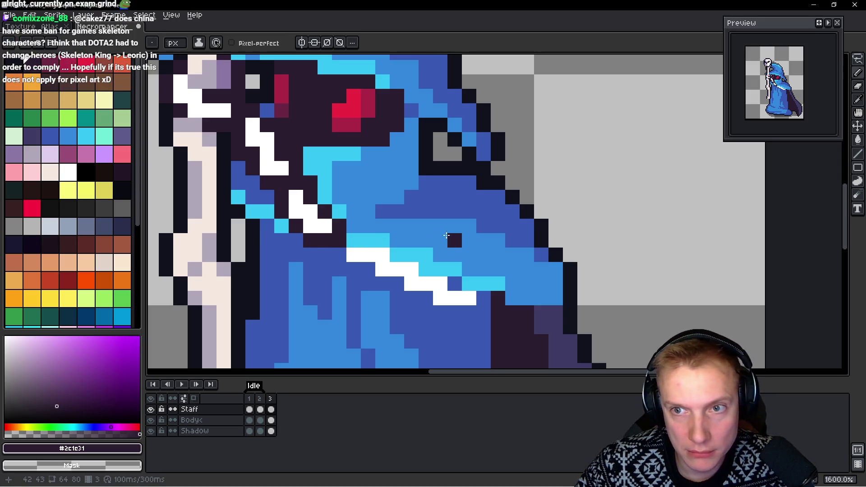
{"action": "left_click", "coordinate": [354, 241]}
{"action": "left_click", "coordinate": [382, 240]}
{"action": "left_click", "coordinate": [367, 270]}
{"action": "left_click", "coordinate": [393, 255]}
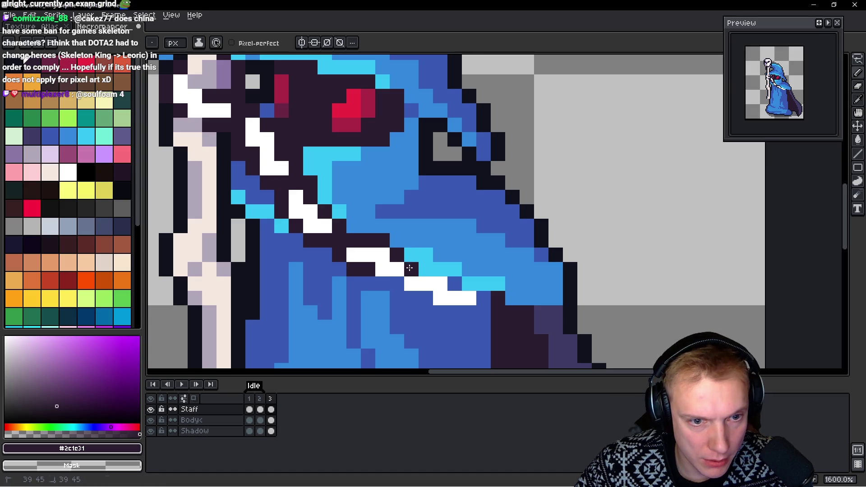
{"action": "left_click", "coordinate": [398, 284]}
Finish the dark edging to the trim's lower end, undoing a stray pixel and checking the neighbouring frame
{"action": "left_click", "coordinate": [426, 269]}
{"action": "left_click", "coordinate": [455, 284]}
{"action": "left_click", "coordinate": [455, 313]}
{"action": "left_click", "coordinate": [426, 298]}
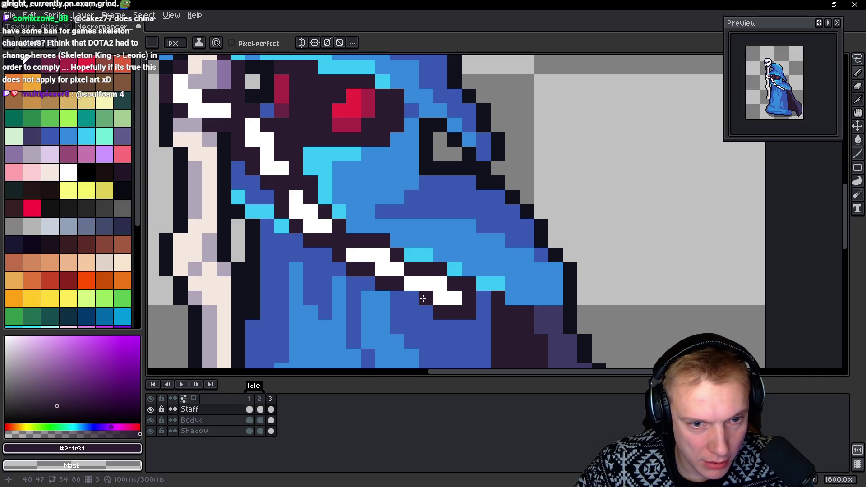
{"action": "left_click", "coordinate": [484, 298]}
{"action": "left_click", "coordinate": [484, 314]}
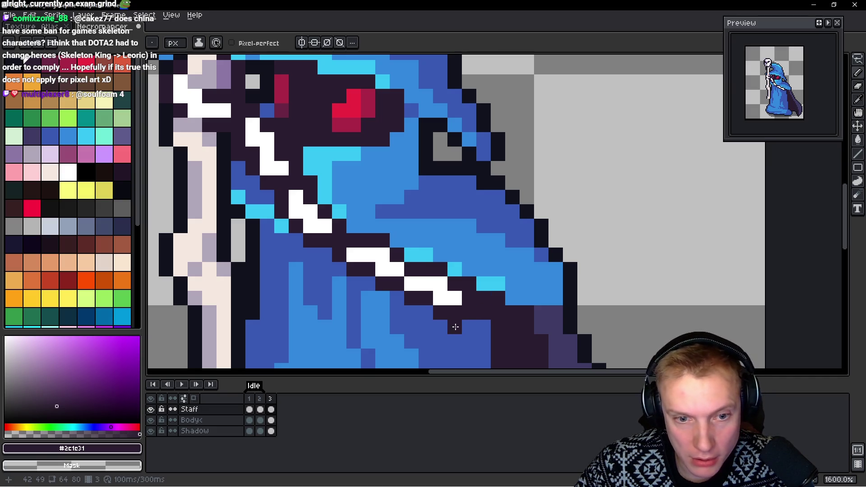
{"action": "left_click_drag", "start_coordinate": [456, 327], "coordinate": [492, 323]}
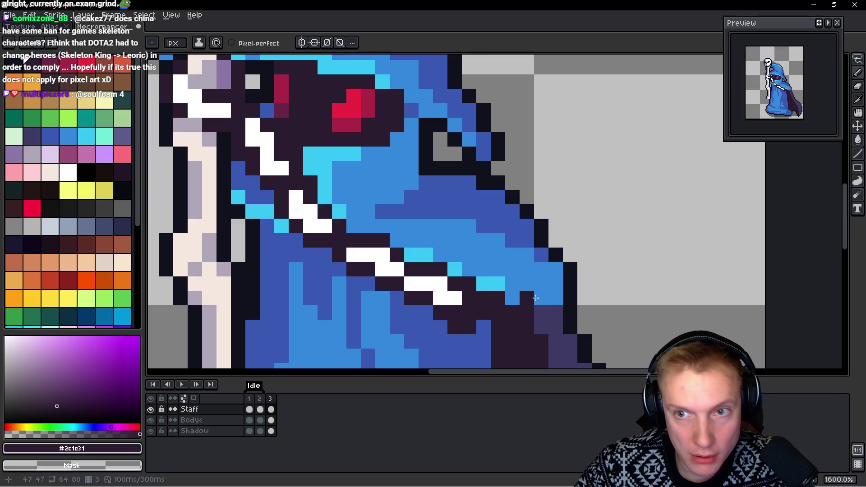
{"action": "key", "text": "ctrl+z"}
{"action": "key", "text": "Right"}
{"action": "key", "text": "Left"}
{"action": "left_click", "coordinate": [421, 278]}
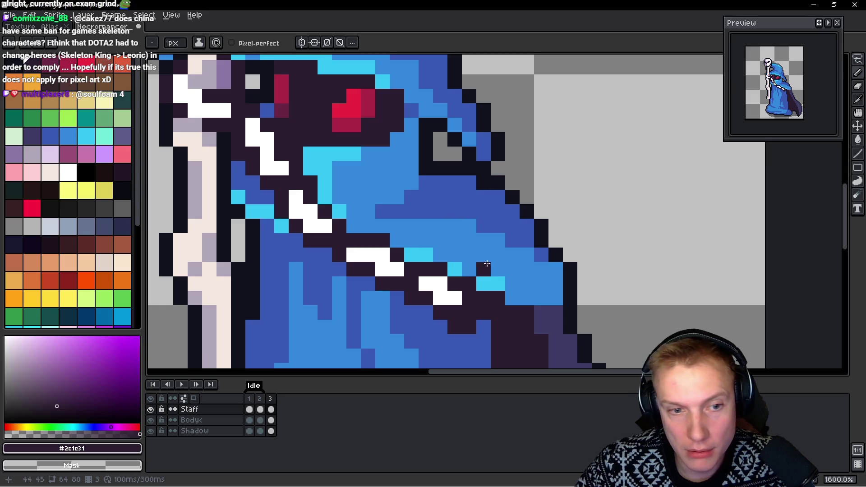
{"action": "scroll", "coordinate": [403, 235], "scroll_direction": "down", "scroll_amount": 5}
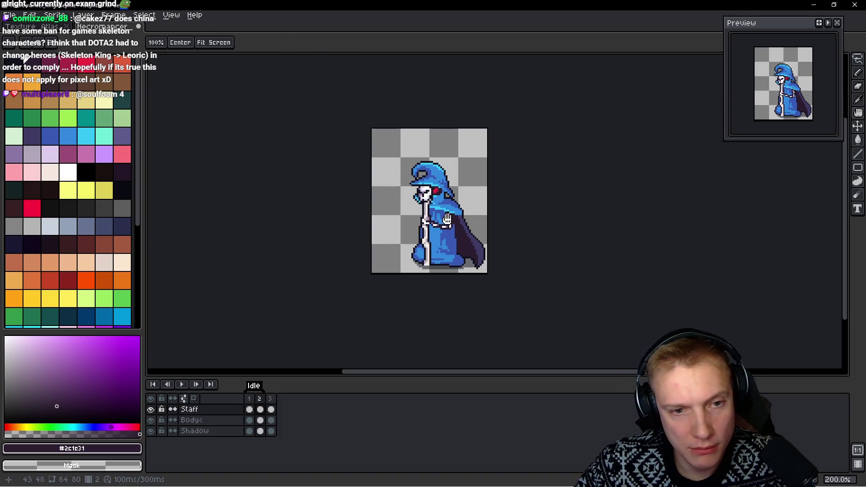
{"action": "scroll", "coordinate": [446, 219], "scroll_direction": "up", "scroll_amount": 5}
Tint trim gaps purple-grey #8c7b85 so it reads as a beaded chain, comparing against the other frames
{"action": "left_click", "coordinate": [390, 162]}
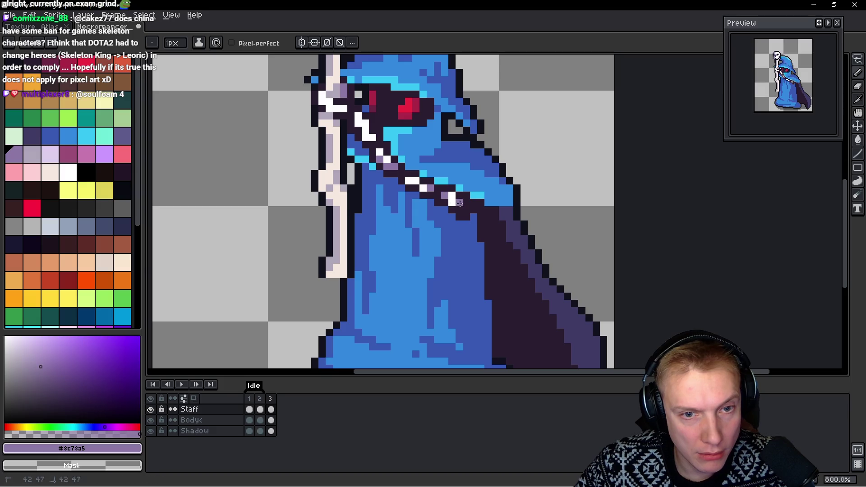
{"action": "left_click", "coordinate": [460, 204]}
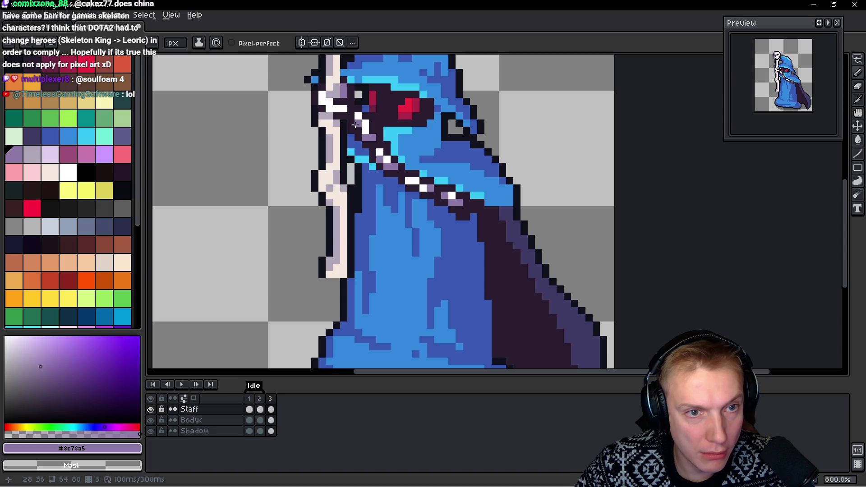
{"action": "key", "text": "Right"}
{"action": "key", "text": "Left"}
{"action": "key", "text": "Right"}
{"action": "key", "text": "Left"}
{"action": "scroll", "coordinate": [466, 158], "scroll_direction": "down", "scroll_amount": 2}
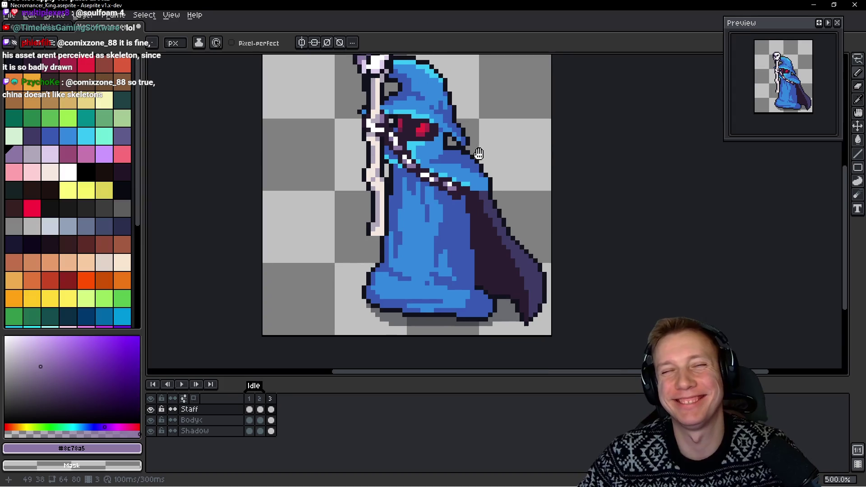
{"action": "scroll", "coordinate": [459, 195], "scroll_direction": "down", "scroll_amount": 1}
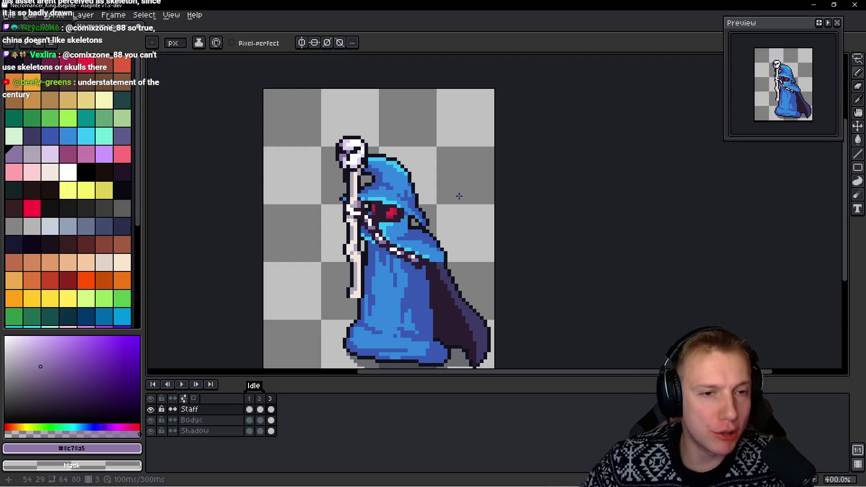
{"action": "scroll", "coordinate": [438, 218], "scroll_direction": "up", "scroll_amount": 5}
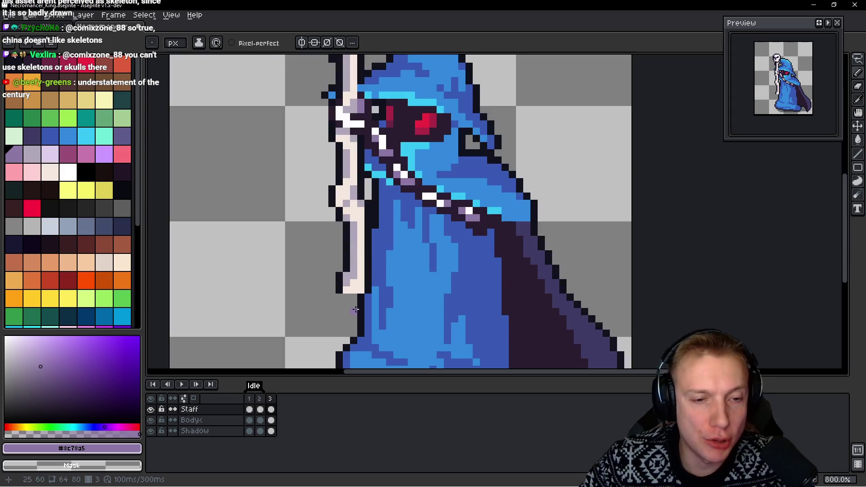
{"action": "scroll", "coordinate": [332, 257], "scroll_direction": "up", "scroll_amount": 3}
Sample #10121c and draw a dark outline under the staff's bottom end on frames 3, 2 and 1
{"action": "left_click", "coordinate": [291, 247], "text": "alt"}
{"action": "left_click", "coordinate": [334, 297]}
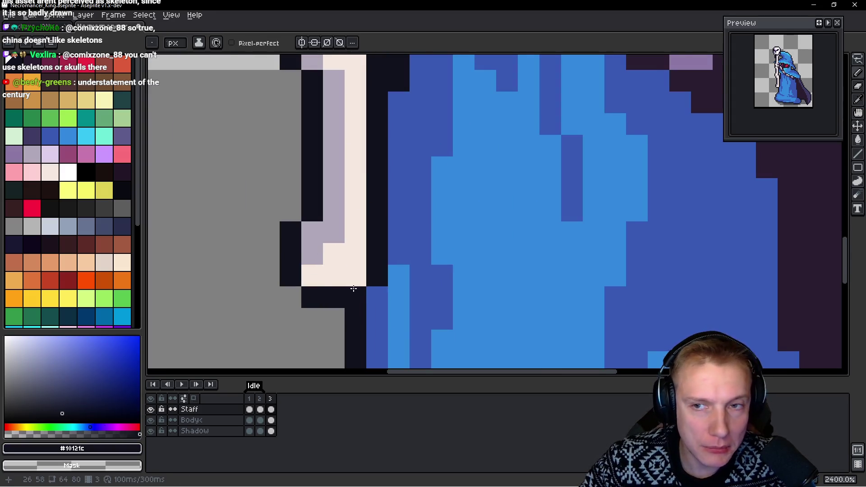
{"action": "scroll", "coordinate": [334, 297], "scroll_direction": "down", "scroll_amount": 4}
{"action": "key", "text": "Left"}
{"action": "key", "text": "Left"}
{"action": "scroll", "coordinate": [400, 187], "scroll_direction": "up", "scroll_amount": 4}
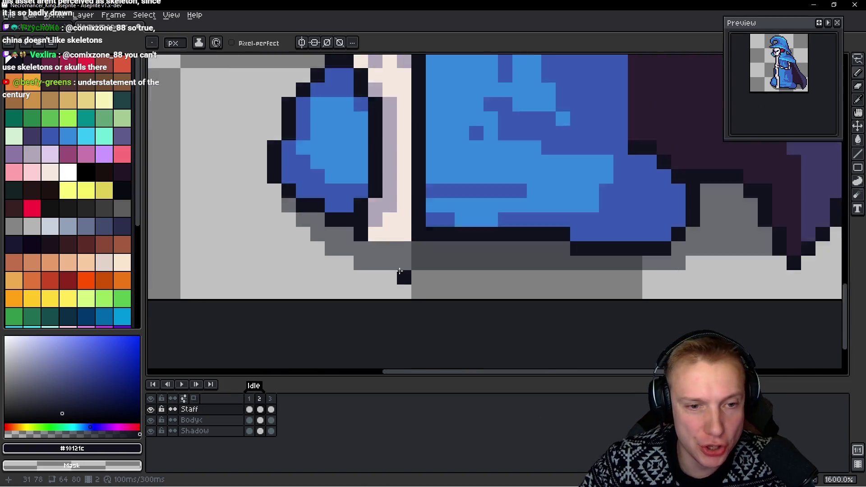
{"action": "left_click_drag", "start_coordinate": [361, 237], "coordinate": [401, 232]}
{"action": "scroll", "coordinate": [422, 213], "scroll_direction": "down", "scroll_amount": 3}
{"action": "key", "text": "Right"}
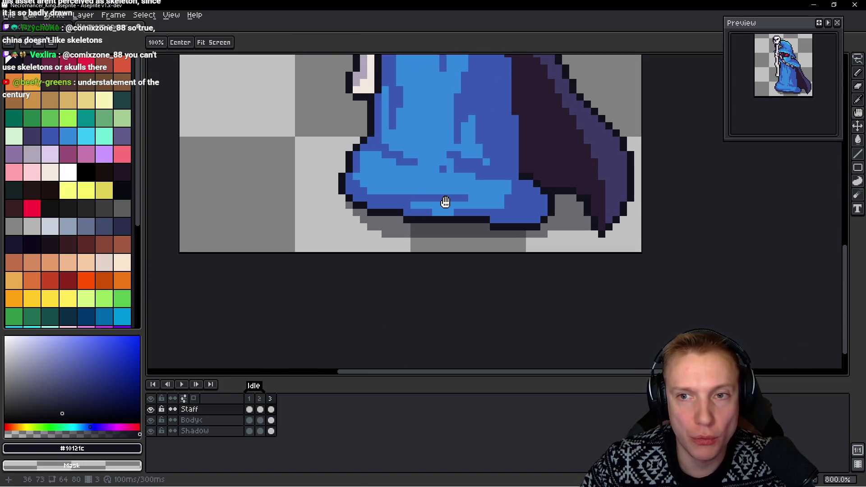
{"action": "key", "text": "Right"}
{"action": "scroll", "coordinate": [341, 208], "scroll_direction": "up", "scroll_amount": 2}
{"action": "left_click_drag", "start_coordinate": [340, 208], "coordinate": [373, 207]}
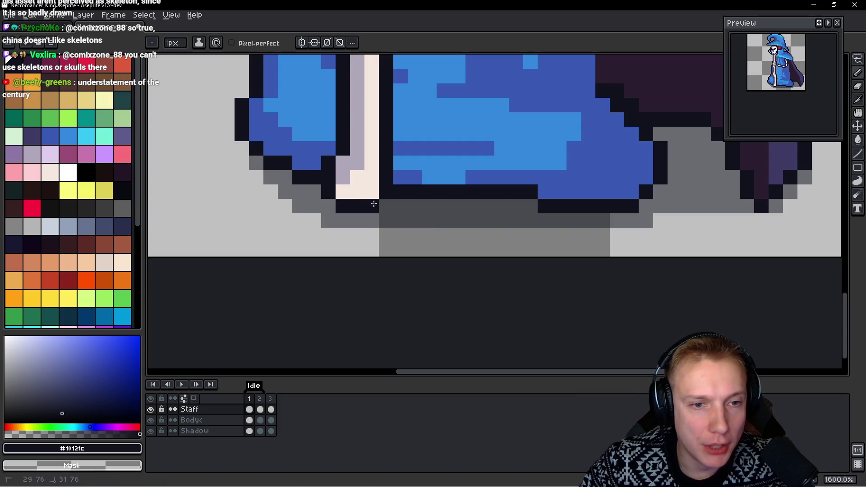
{"action": "scroll", "coordinate": [379, 209], "scroll_direction": "down", "scroll_amount": 3}
{"action": "scroll", "coordinate": [406, 214], "scroll_direction": "down", "scroll_amount": 2}
{"action": "scroll", "coordinate": [425, 217], "scroll_direction": "down", "scroll_amount": 2}
Play the Idle animation to check the staff outline across frames
{"action": "key", "text": "Return"}
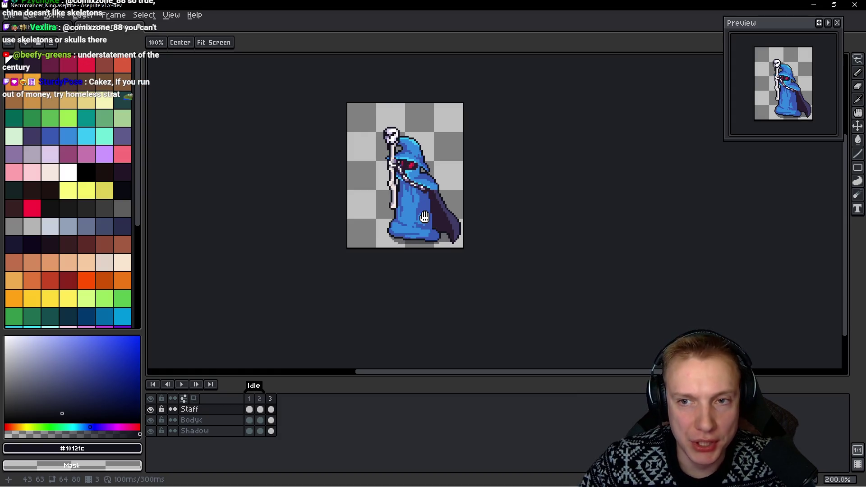
{"action": "key", "text": "Return"}
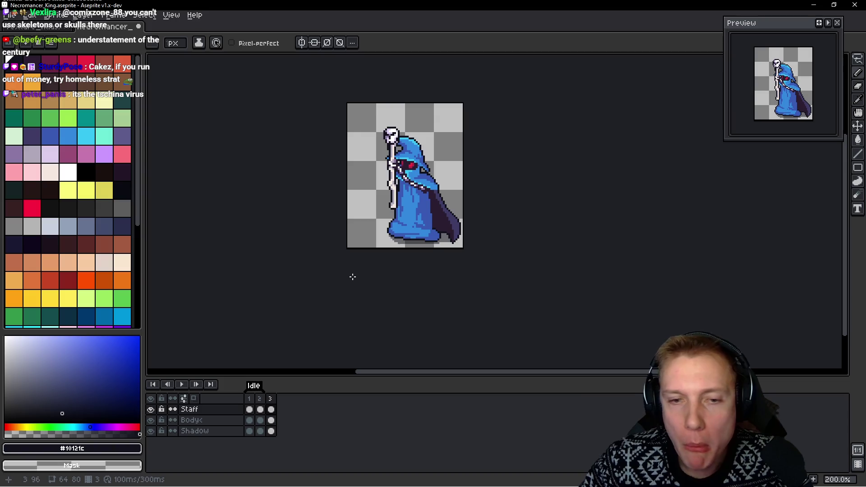
{"action": "left_click_drag", "start_coordinate": [460, 174], "coordinate": [470, 189]}
{"action": "key", "text": "Return"}
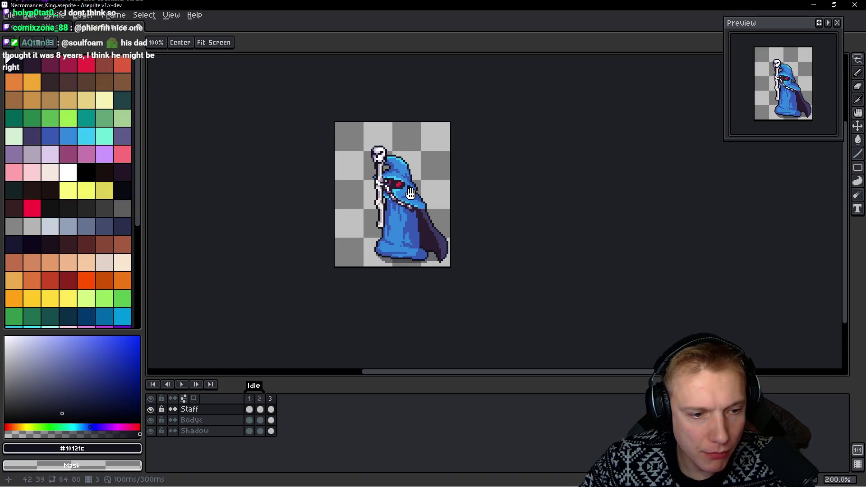
Switch to the Body layer, test selecting and deselecting the artwork, and preview the animation
{"action": "left_click", "coordinate": [410, 192], "text": "ctrl"}
{"action": "key", "text": "m"}
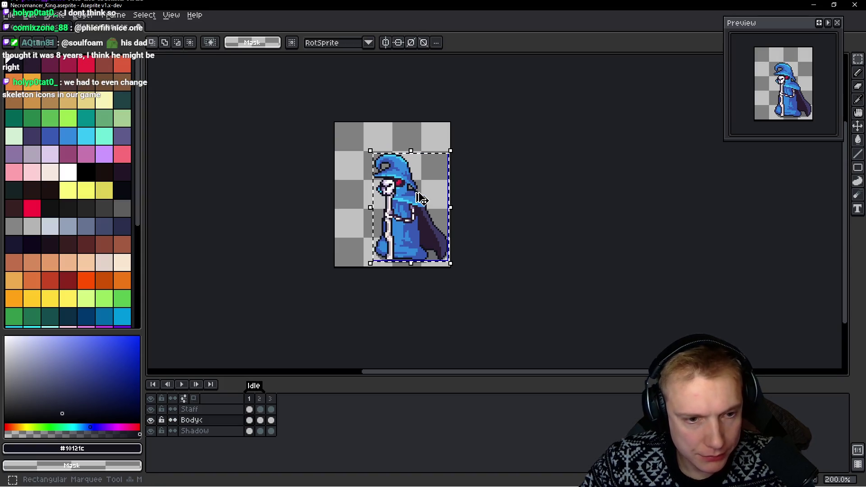
{"action": "key", "text": "ctrl+d"}
{"action": "key", "text": "space"}
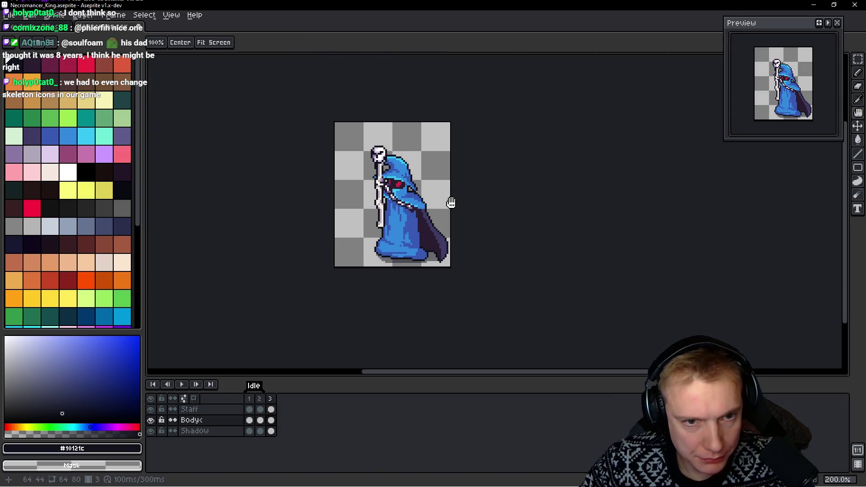
{"action": "left_click", "coordinate": [452, 202], "text": "ctrl"}
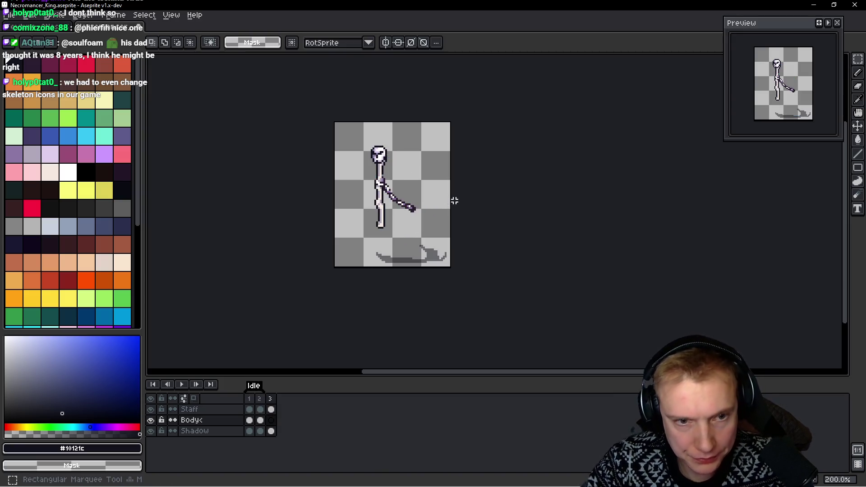
{"action": "key", "text": "ctrl+d"}
{"action": "key", "text": "space"}
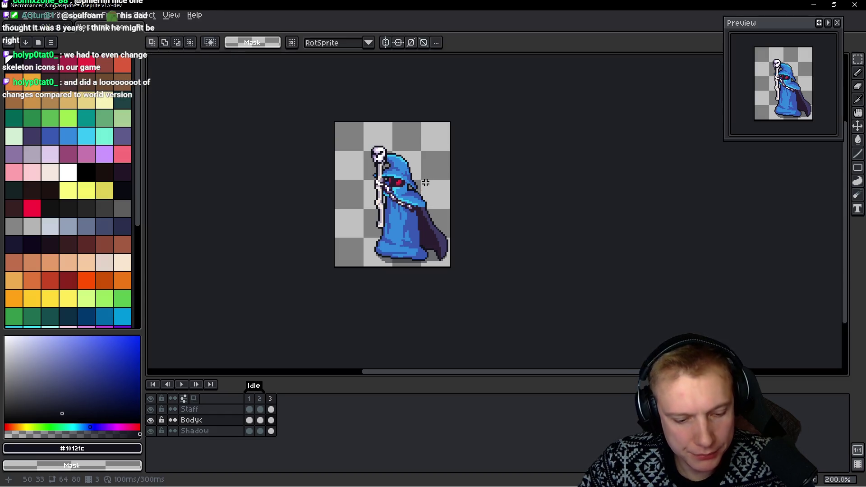
Add a fourth frame to the Idle animation
{"action": "key", "text": "alt+n"}
{"action": "scroll", "coordinate": [406, 177], "scroll_direction": "up", "scroll_amount": 1}
{"action": "scroll", "coordinate": [396, 177], "scroll_direction": "up", "scroll_amount": 1}
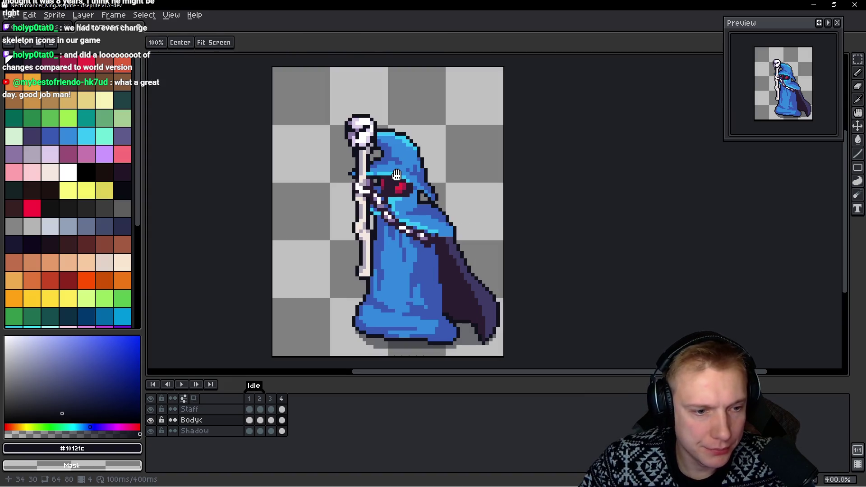
Select the Staff layer, hide the Body layer to isolate the staff, and sample its dark purple colour
{"action": "key", "text": "Up"}
{"action": "key", "text": "q"}
{"action": "left_click_drag", "start_coordinate": [377, 86], "coordinate": [384, 270]}
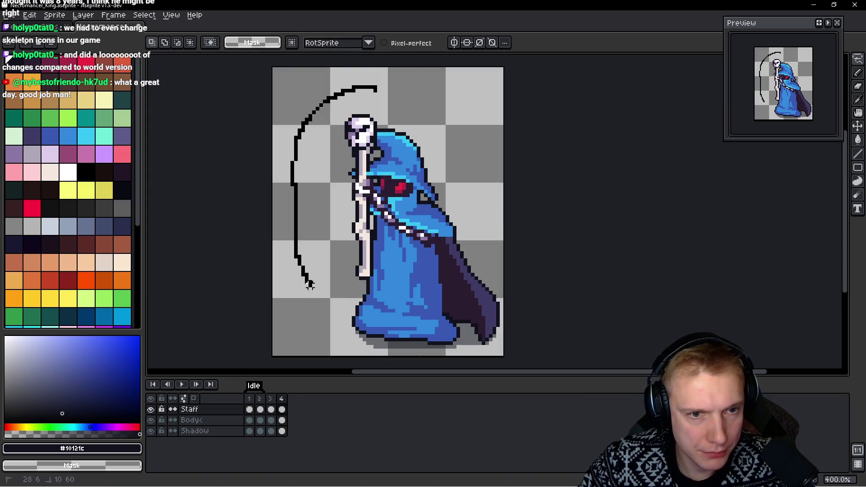
{"action": "scroll", "coordinate": [385, 228], "scroll_direction": "up", "scroll_amount": 3}
{"action": "scroll", "coordinate": [394, 193], "scroll_direction": "up", "scroll_amount": 3}
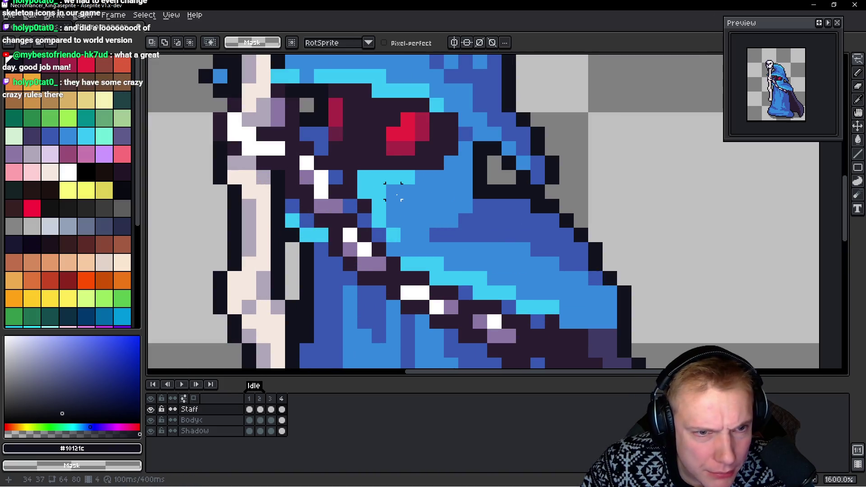
{"action": "key", "text": "ctrl+shift+h"}
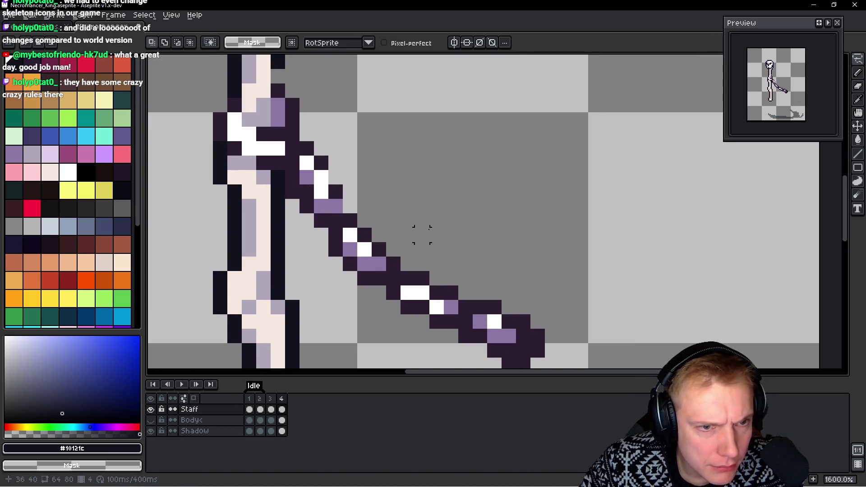
{"action": "key", "text": "b"}
{"action": "left_click", "coordinate": [318, 151], "text": "alt"}
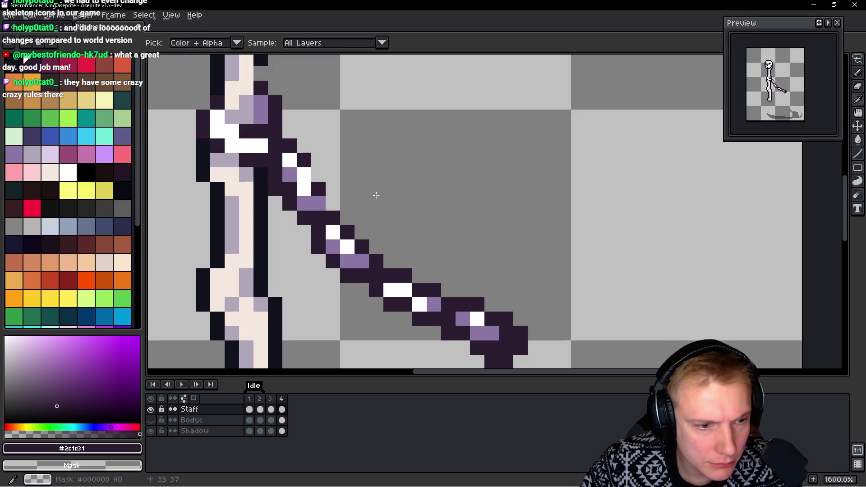
{"action": "left_click", "coordinate": [332, 173]}
{"action": "scroll", "coordinate": [384, 204], "scroll_direction": "down", "scroll_amount": 3}
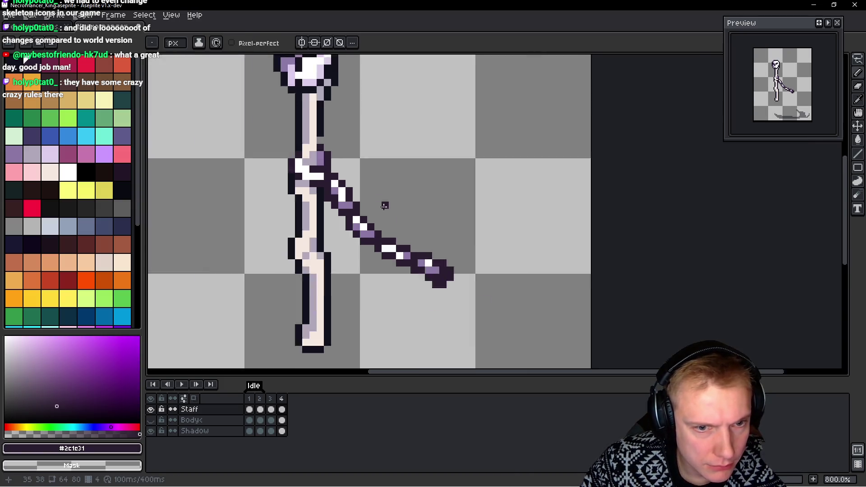
{"action": "scroll", "coordinate": [389, 207], "scroll_direction": "down", "scroll_amount": 1}
{"action": "scroll", "coordinate": [389, 207], "scroll_direction": "up", "scroll_amount": 2}
{"action": "scroll", "coordinate": [389, 206], "scroll_direction": "up", "scroll_amount": 1}
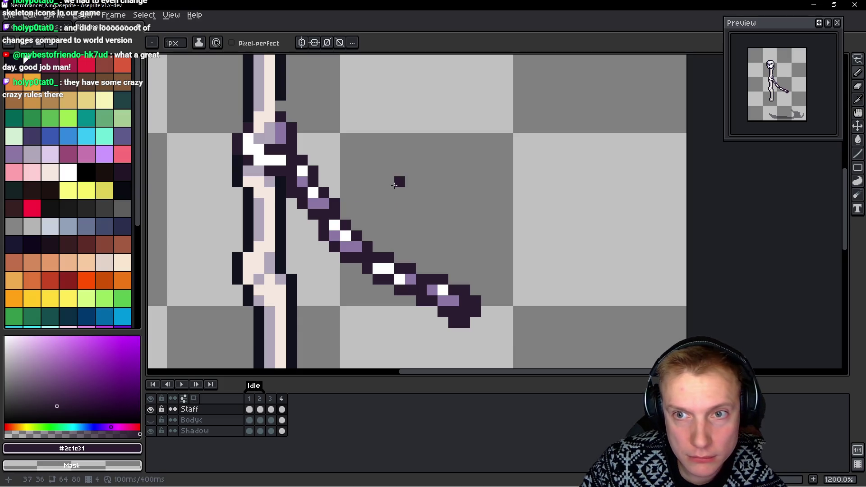
Flip between frames 3 and 4 to compare the staff, picking the near-black outline colour
{"action": "key", "text": "Left"}
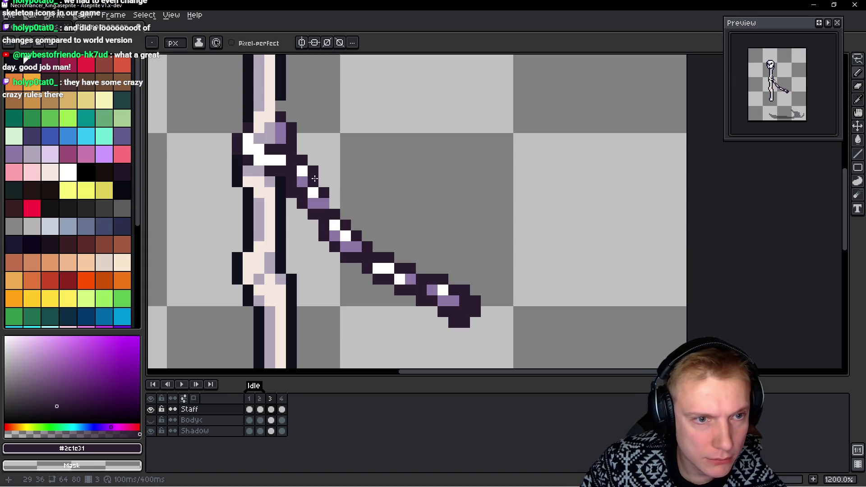
{"action": "scroll", "coordinate": [335, 200], "scroll_direction": "down", "scroll_amount": 3}
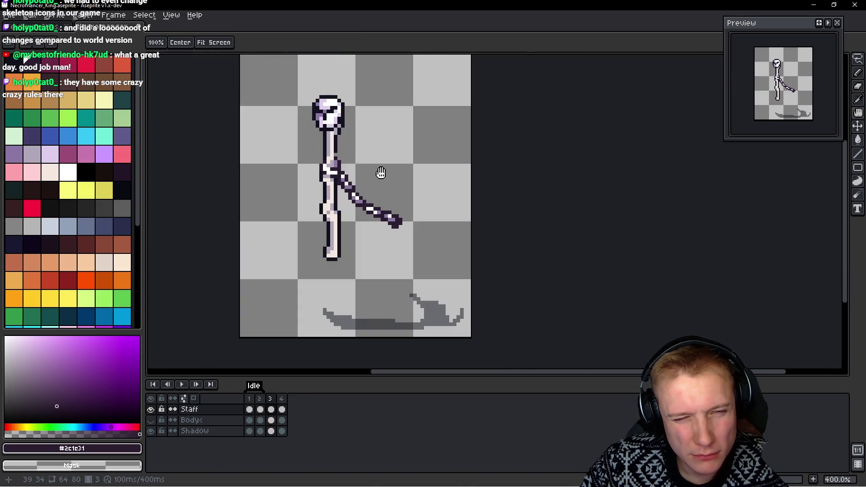
{"action": "left_click_drag", "start_coordinate": [349, 159], "coordinate": [390, 191]}
{"action": "key", "text": "m"}
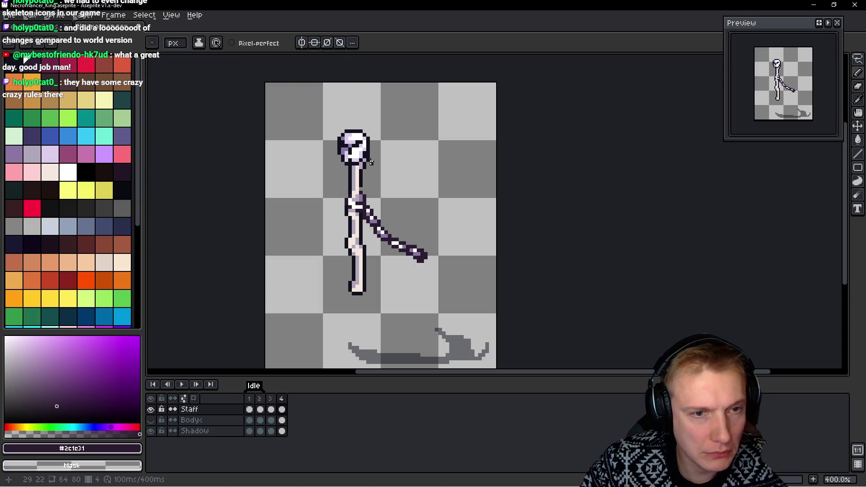
{"action": "key", "text": "Right"}
{"action": "scroll", "coordinate": [337, 195], "scroll_direction": "up", "scroll_amount": 1}
{"action": "scroll", "coordinate": [337, 195], "scroll_direction": "up", "scroll_amount": 4}
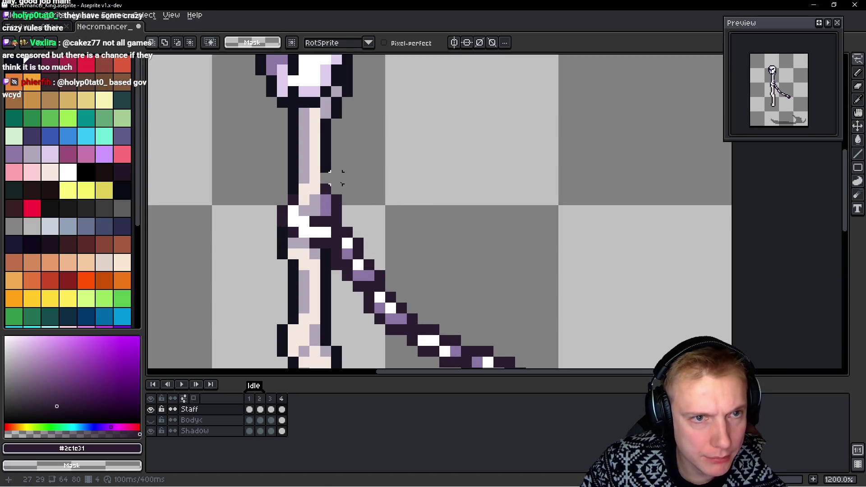
{"action": "key", "text": "b"}
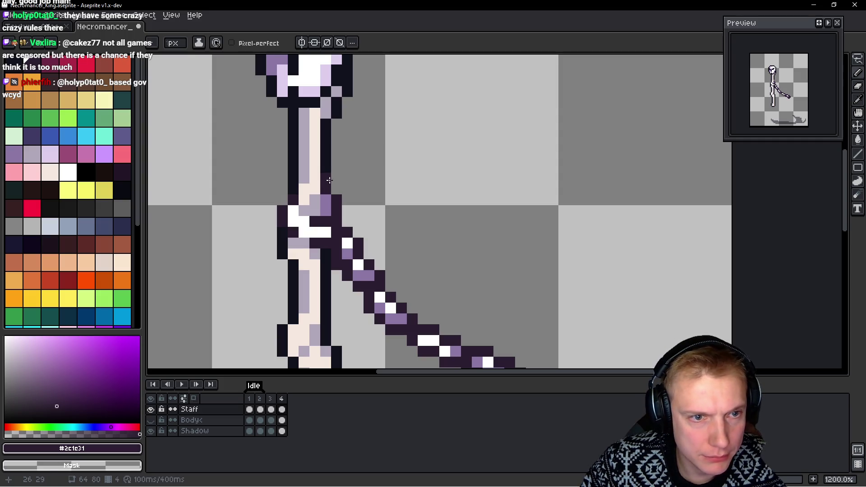
{"action": "left_click", "coordinate": [329, 180], "text": "alt"}
{"action": "key", "text": "Left"}
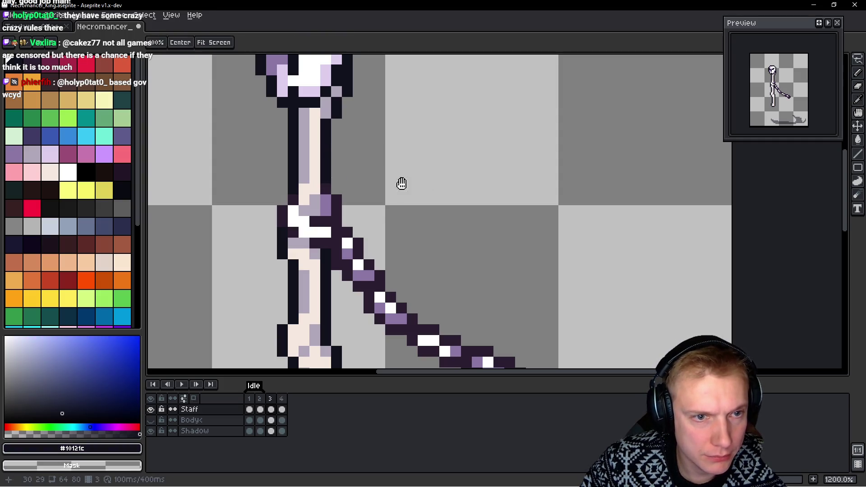
{"action": "key", "text": "Left"}
{"action": "scroll", "coordinate": [429, 174], "scroll_direction": "down", "scroll_amount": 3}
{"action": "scroll", "coordinate": [434, 207], "scroll_direction": "up", "scroll_amount": 2}
{"action": "key", "text": "Right"}
{"action": "key", "text": "Right"}
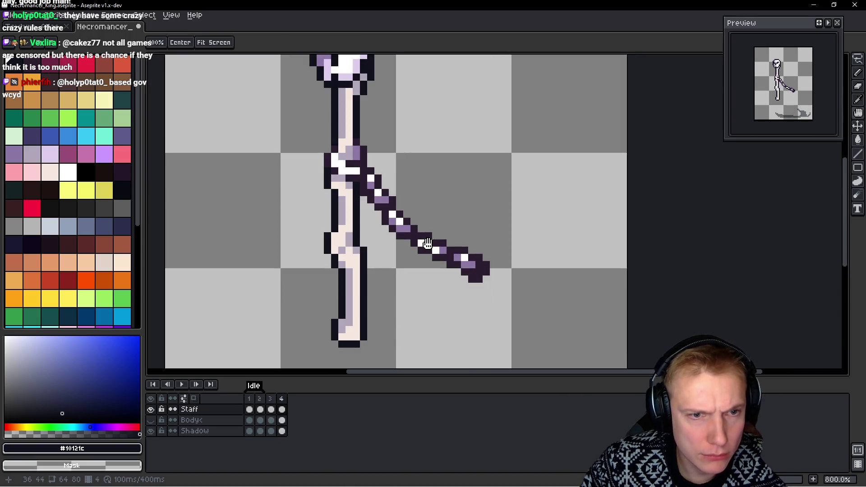
{"action": "key", "text": "b"}
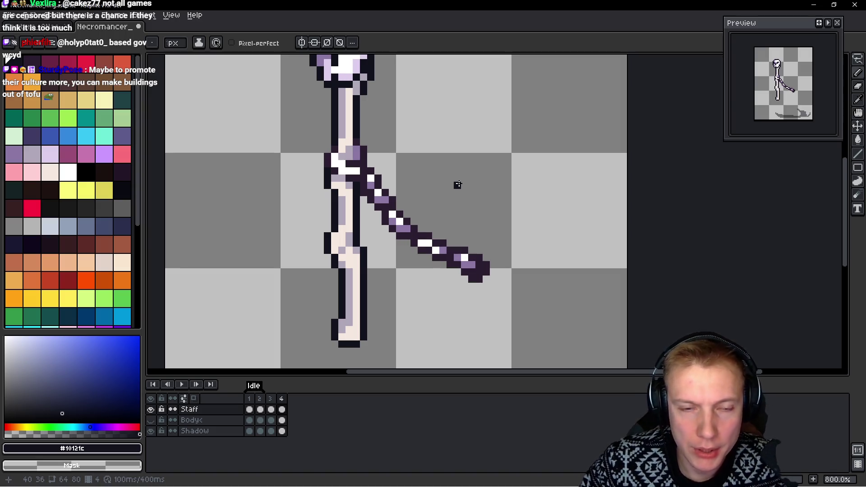
{"action": "scroll", "coordinate": [463, 185], "scroll_direction": "down", "scroll_amount": 1}
{"action": "scroll", "coordinate": [458, 187], "scroll_direction": "up", "scroll_amount": 2}
Lasso the angled staff piece on frame 4 and shift its segments into line, then commit and preview
{"action": "mouse_move", "coordinate": [417, 102]}
{"action": "left_mouse_down"}
{"action": "mouse_move", "coordinate": [328, 341]}
{"action": "mouse_move", "coordinate": [390, 363]}
{"action": "left_mouse_up"}
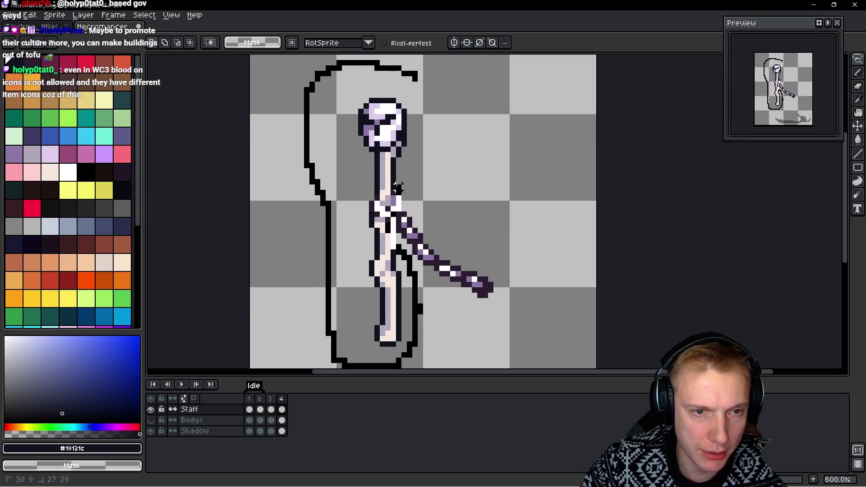
{"action": "left_click_drag", "start_coordinate": [409, 128], "coordinate": [406, 159]}
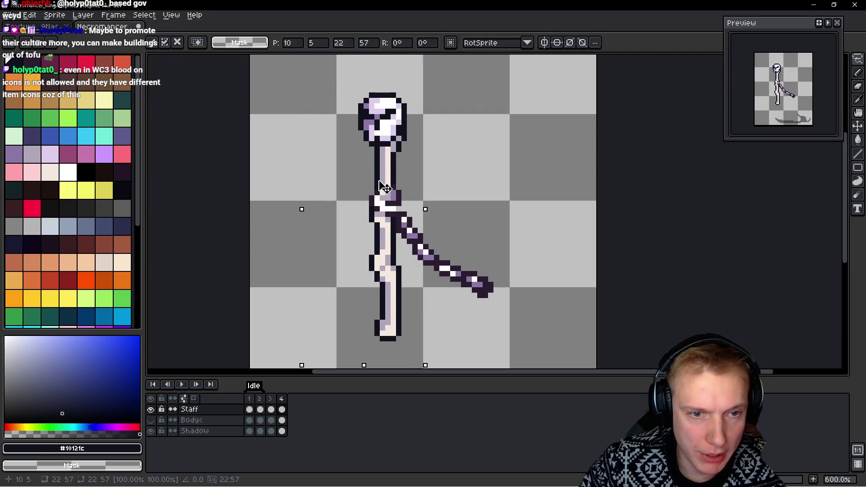
{"action": "key", "text": "ctrl+d"}
{"action": "scroll", "coordinate": [425, 197], "scroll_direction": "up", "scroll_amount": 1}
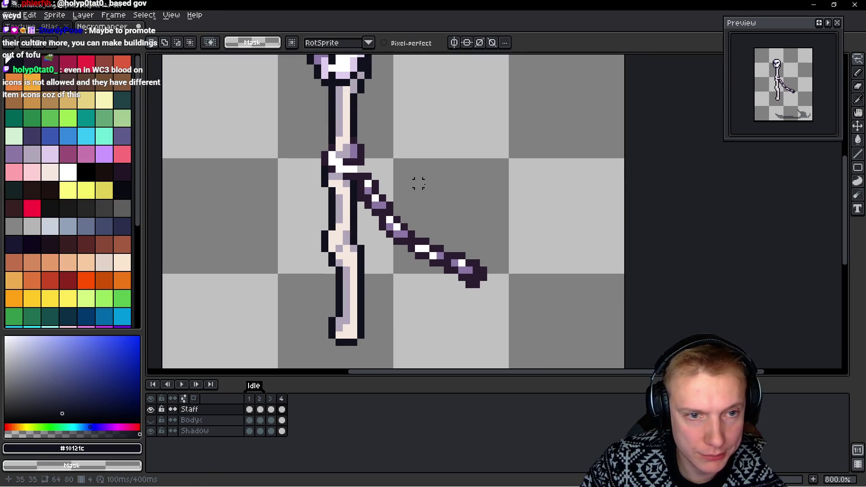
{"action": "left_click_drag", "start_coordinate": [427, 191], "coordinate": [376, 167]}
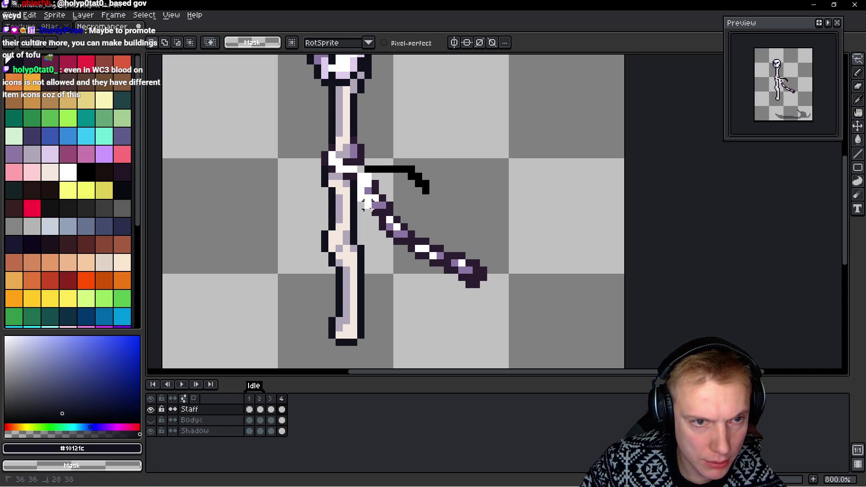
{"action": "mouse_move", "coordinate": [389, 242]}
{"action": "left_mouse_down"}
{"action": "mouse_move", "coordinate": [483, 304]}
{"action": "mouse_move", "coordinate": [431, 178]}
{"action": "left_mouse_up"}
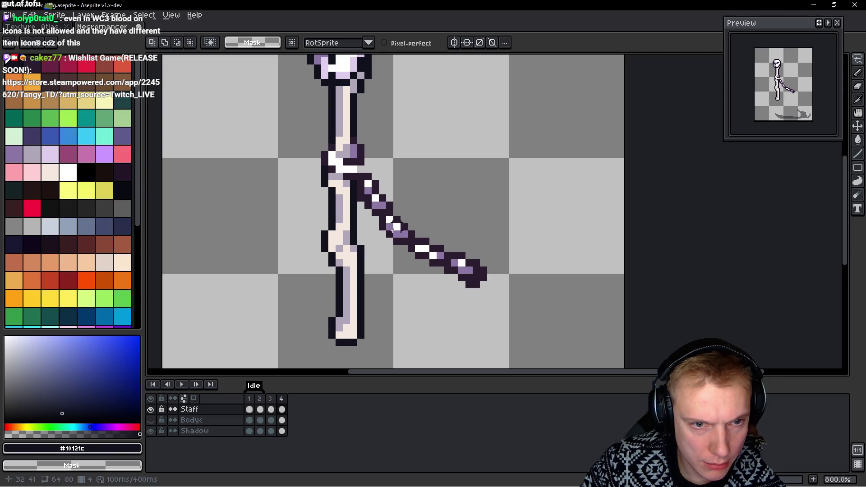
{"action": "left_click_drag", "start_coordinate": [401, 235], "coordinate": [396, 225]}
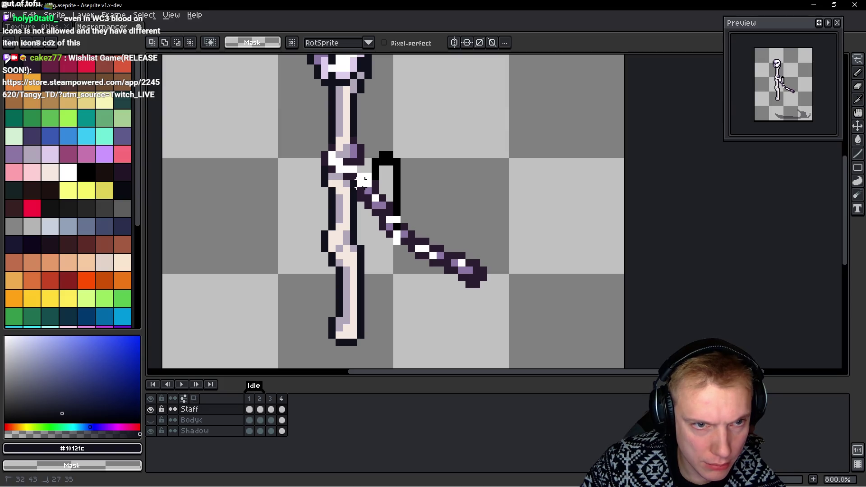
{"action": "left_click_drag", "start_coordinate": [363, 180], "coordinate": [359, 190]}
{"action": "left_click_drag", "start_coordinate": [389, 224], "coordinate": [399, 244]}
{"action": "key", "text": "Return"}
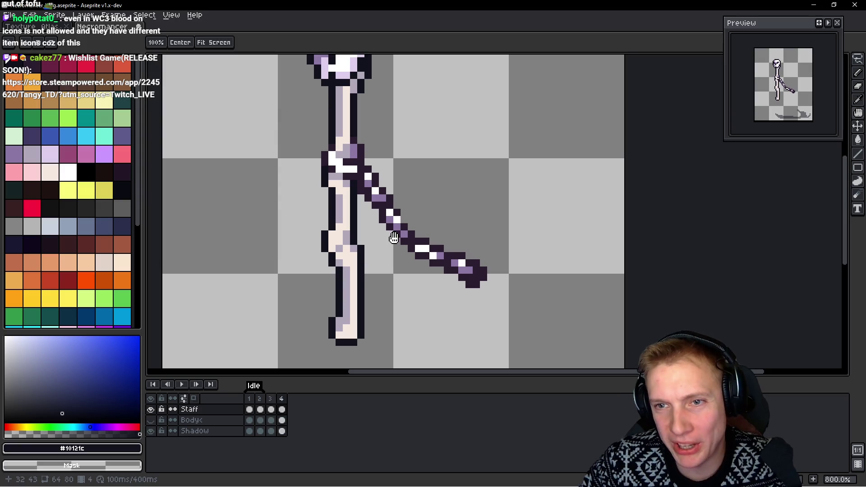
{"action": "key", "text": "m"}
{"action": "scroll", "coordinate": [456, 231], "scroll_direction": "up", "scroll_amount": 1}
{"action": "scroll", "coordinate": [454, 203], "scroll_direction": "up", "scroll_amount": 1}
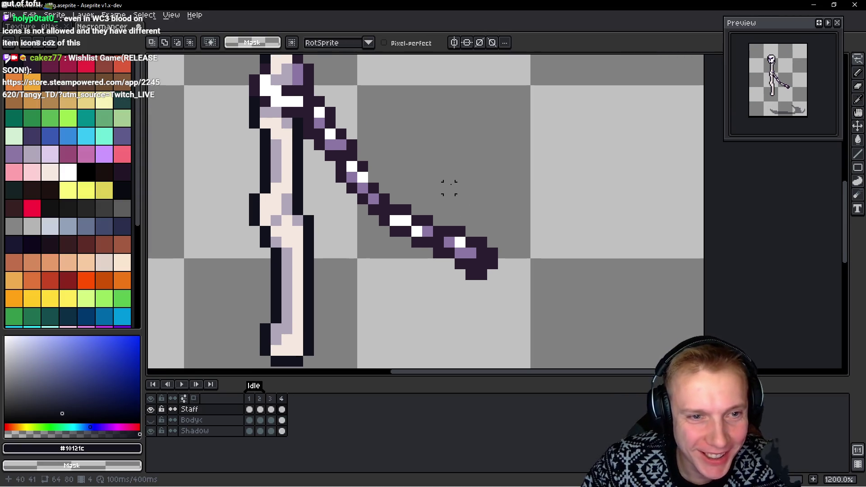
Reshape the staff's tip and line up its lower section with lasso selections, undoing a misstep
{"action": "mouse_move", "coordinate": [466, 188]}
{"action": "left_mouse_down"}
{"action": "mouse_move", "coordinate": [390, 177]}
{"action": "mouse_move", "coordinate": [374, 189]}
{"action": "left_mouse_up"}
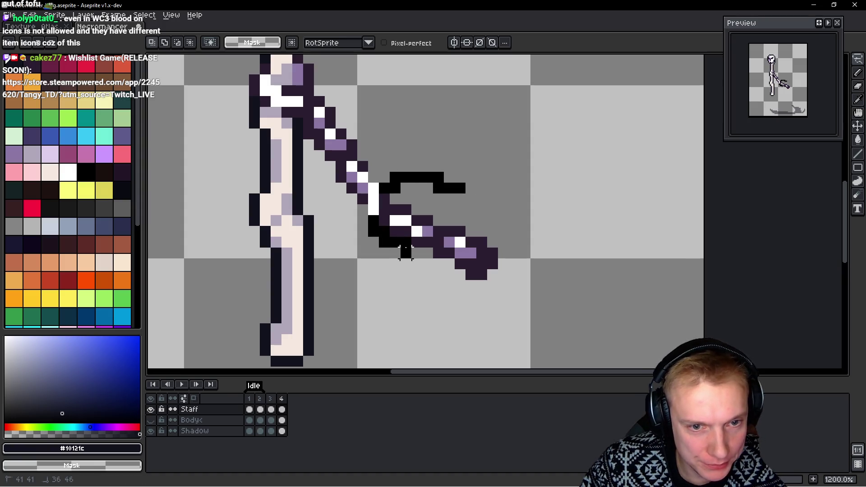
{"action": "mouse_move", "coordinate": [449, 232]}
{"action": "left_mouse_down"}
{"action": "mouse_move", "coordinate": [459, 199]}
{"action": "mouse_move", "coordinate": [451, 201]}
{"action": "left_mouse_up"}
{"action": "key", "text": "Return"}
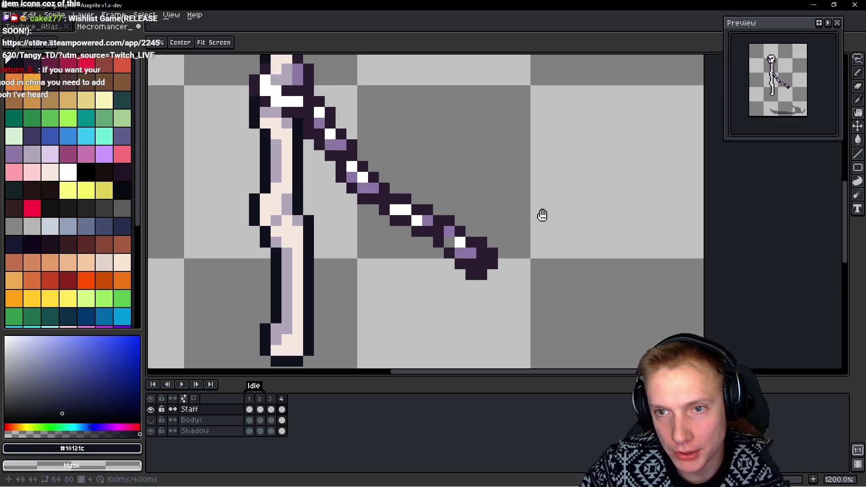
{"action": "key", "text": "q"}
{"action": "key", "text": "ctrl+z"}
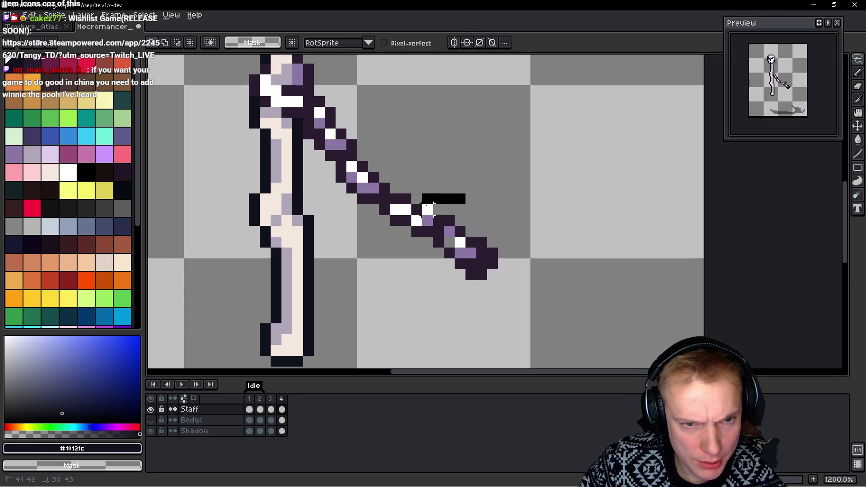
{"action": "left_click_drag", "start_coordinate": [427, 243], "coordinate": [465, 198]}
{"action": "key", "text": "ctrl+d"}
{"action": "key", "text": "h"}
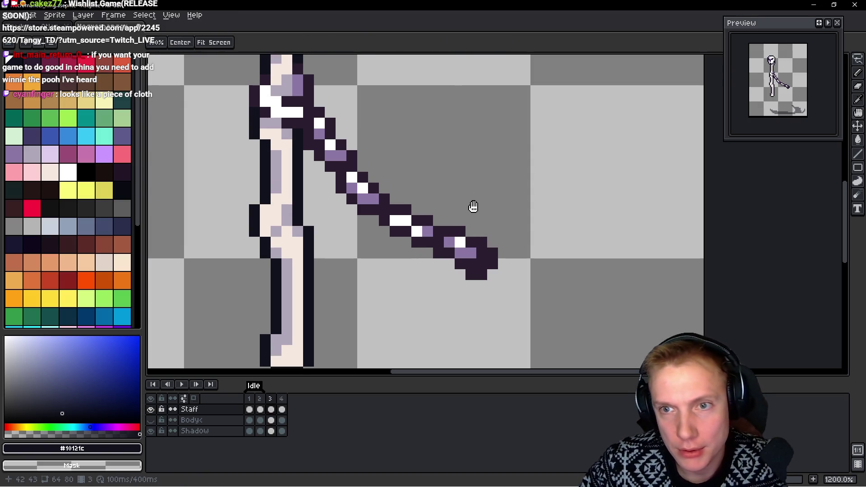
Step through frames to check the staff, darken a stray light pixel and preview the cycle
{"action": "key", "text": "Right"}
{"action": "key", "text": "Left"}
{"action": "key", "text": "Right"}
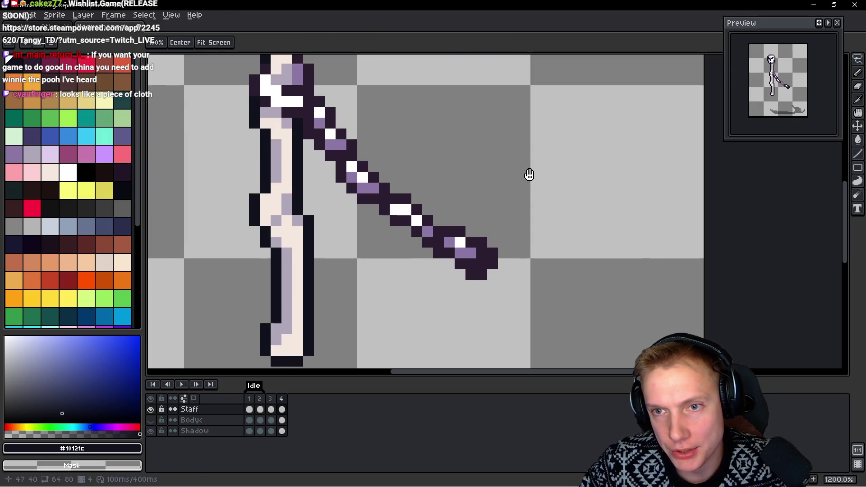
{"action": "key", "text": "Left"}
{"action": "left_click", "coordinate": [407, 214], "text": "alt"}
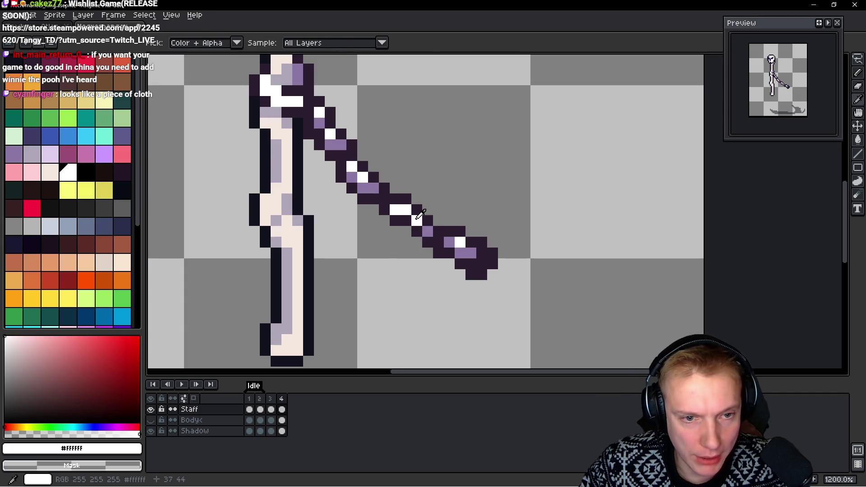
{"action": "left_click", "coordinate": [404, 215], "text": "alt"}
{"action": "key", "text": "h"}
{"action": "key", "text": "Return"}
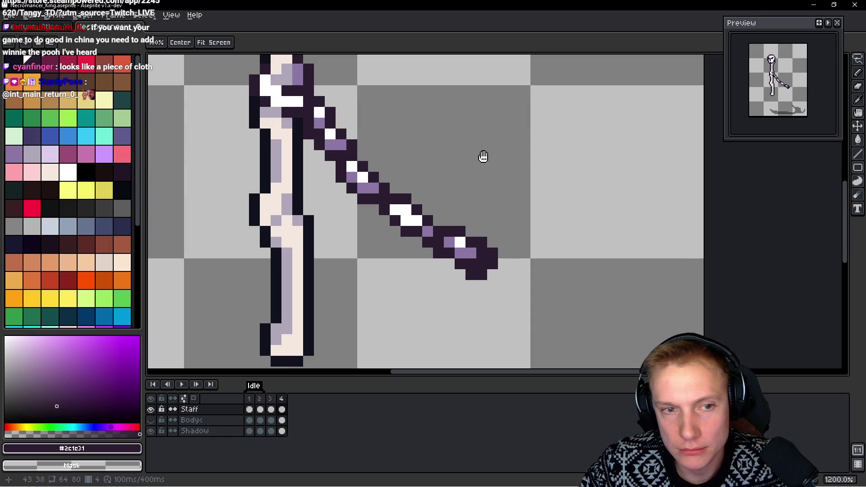
{"action": "key", "text": "b"}
{"action": "key", "text": "h"}
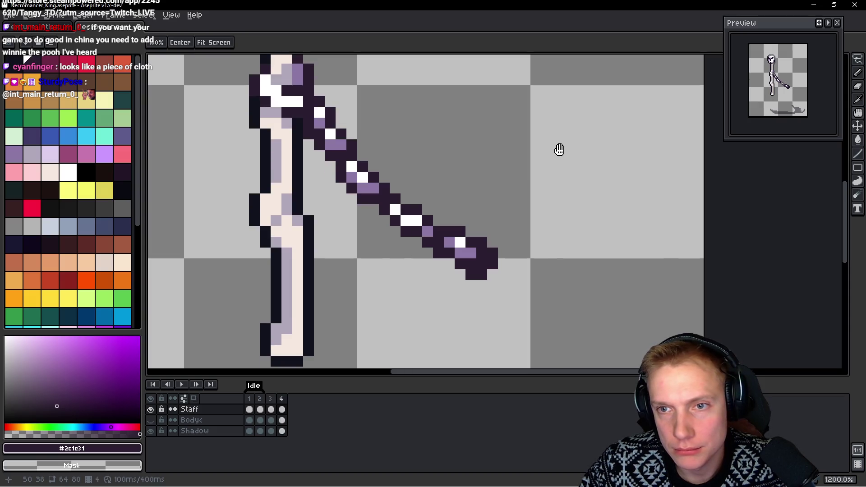
{"action": "key", "text": "b"}
{"action": "scroll", "coordinate": [513, 101], "scroll_direction": "down", "scroll_amount": 4}
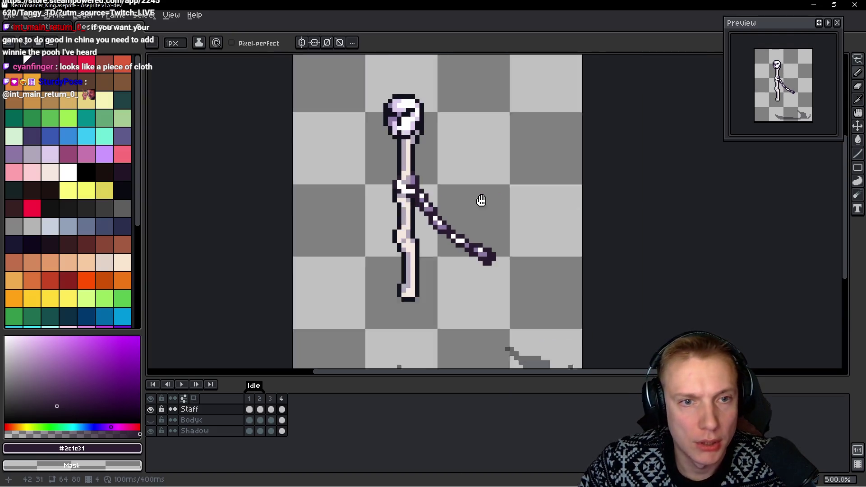
Undo an accidental line, add a new empty Layer 1 above Staff, and return to the Staff layer on frame 3
{"action": "left_click", "coordinate": [477, 164], "text": "shift"}
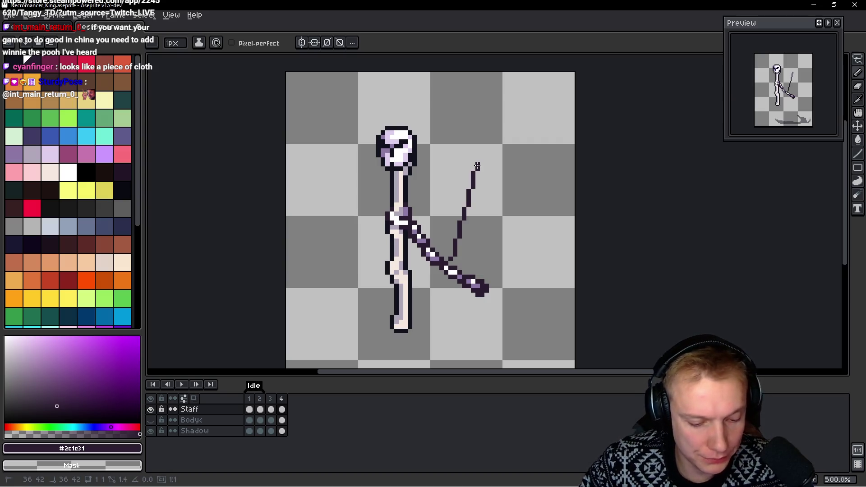
{"action": "key", "text": "ctrl+z"}
{"action": "key", "text": "shift+n"}
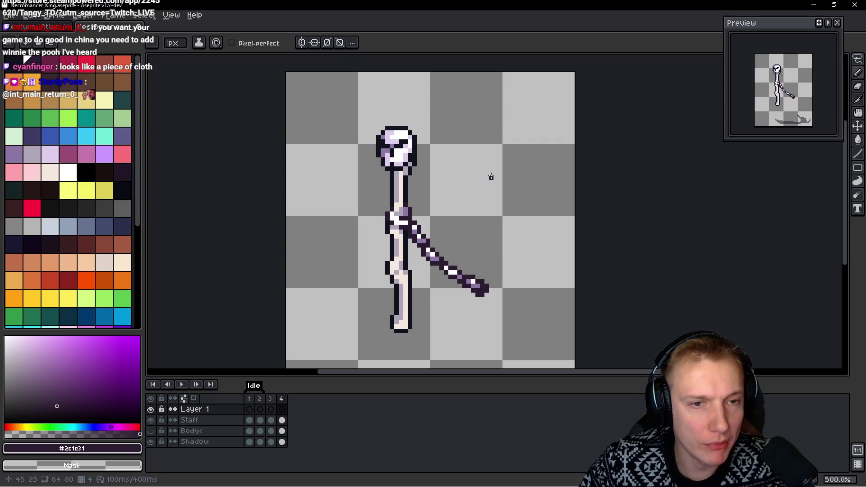
{"action": "key", "text": "comma"}
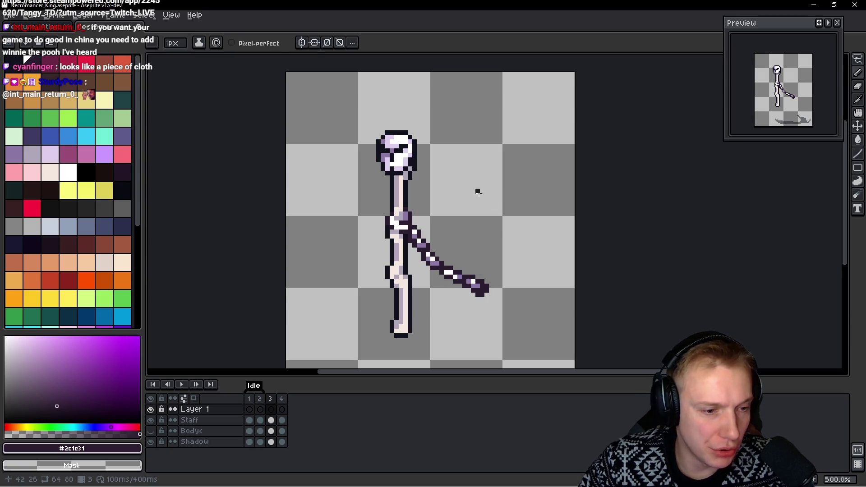
{"action": "key", "text": "alt+Down"}
{"action": "scroll", "coordinate": [454, 213], "scroll_direction": "up", "scroll_amount": 4}
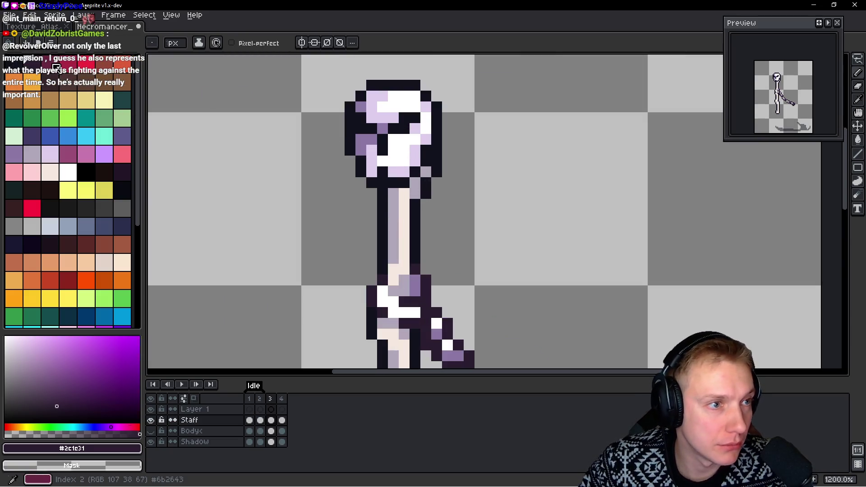
Paint dark red eye pixels into the skull on frames 3 and 4
{"action": "left_click", "coordinate": [69, 78]}
{"action": "left_click", "coordinate": [405, 121]}
{"action": "scroll", "coordinate": [400, 124], "scroll_direction": "up", "scroll_amount": 1}
{"action": "left_click", "coordinate": [393, 129]}
{"action": "left_click", "coordinate": [350, 128]}
{"action": "left_click", "coordinate": [350, 113]}
{"action": "left_click", "coordinate": [364, 128]}
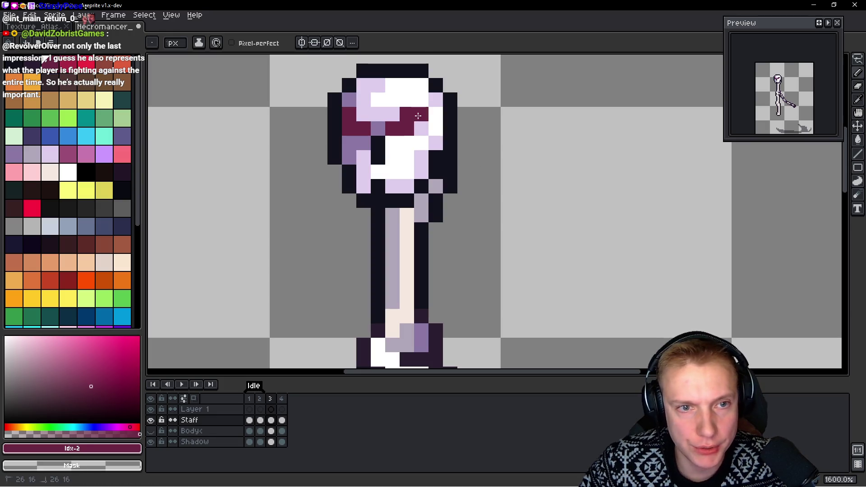
{"action": "key", "text": "Right"}
{"action": "left_click", "coordinate": [416, 99]}
{"action": "left_click", "coordinate": [349, 113]}
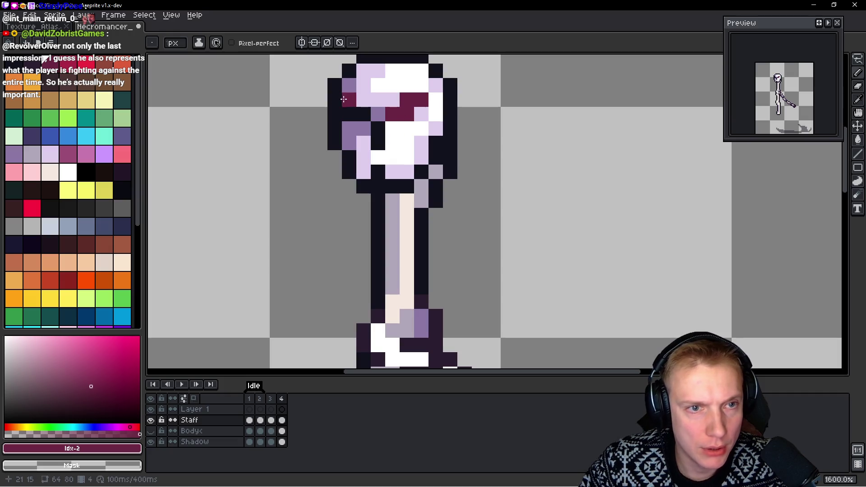
{"action": "left_click", "coordinate": [364, 114]}
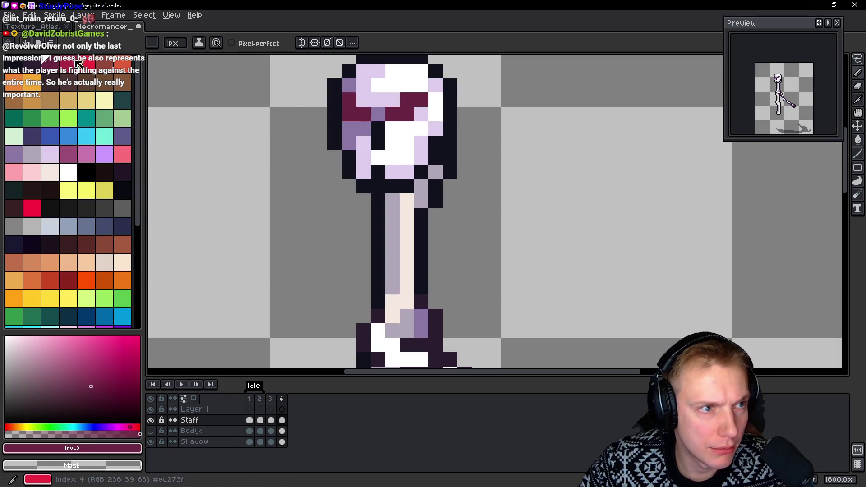
Add bright red eye highlights, create a fifth frame and brighten its eye pixels too
{"action": "left_click", "coordinate": [122, 71]}
{"action": "left_click", "coordinate": [349, 100]}
{"action": "left_click_drag", "start_coordinate": [400, 113], "coordinate": [409, 100]}
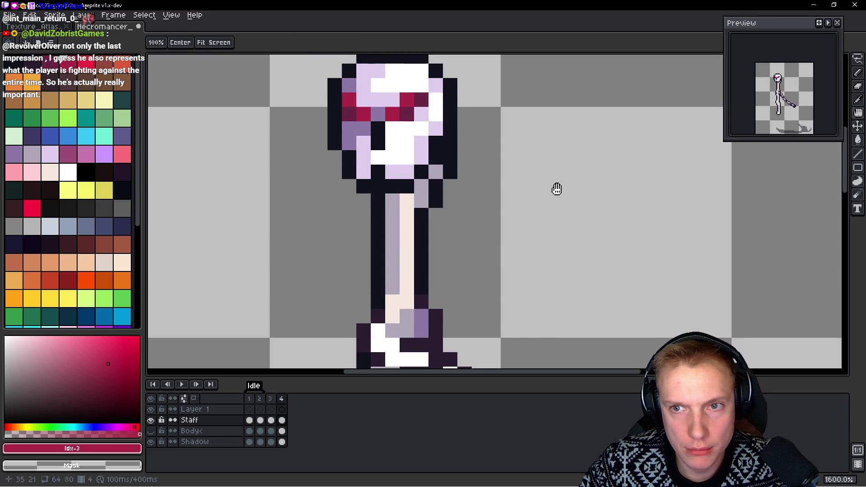
{"action": "scroll", "coordinate": [532, 177], "scroll_direction": "down", "scroll_amount": 5}
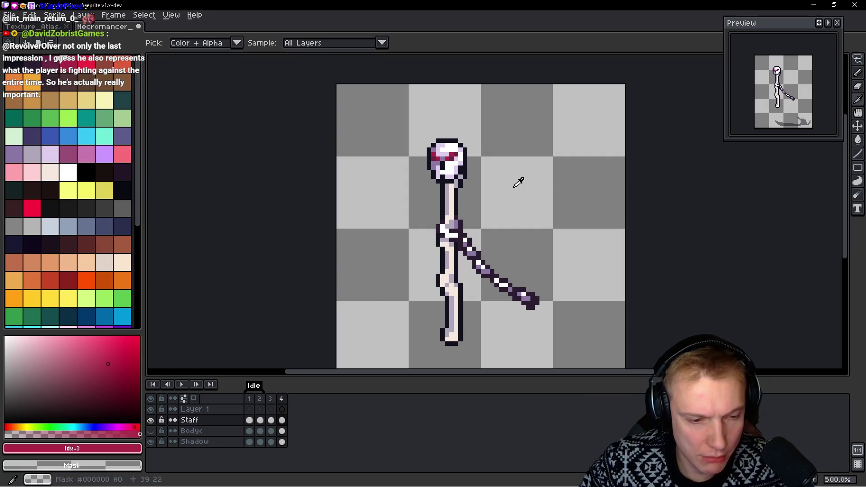
{"action": "key", "text": "alt+n"}
{"action": "scroll", "coordinate": [453, 146], "scroll_direction": "up", "scroll_amount": 2}
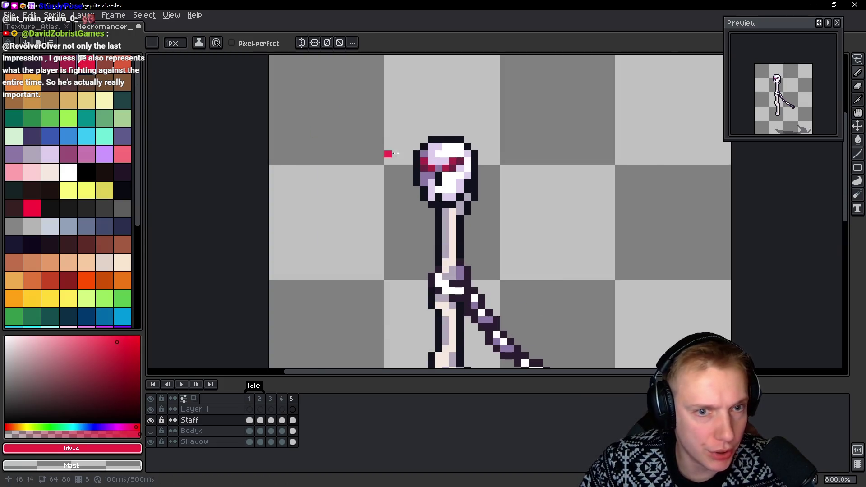
{"action": "scroll", "coordinate": [386, 152], "scroll_direction": "up", "scroll_amount": 3}
{"action": "left_click", "coordinate": [352, 148]}
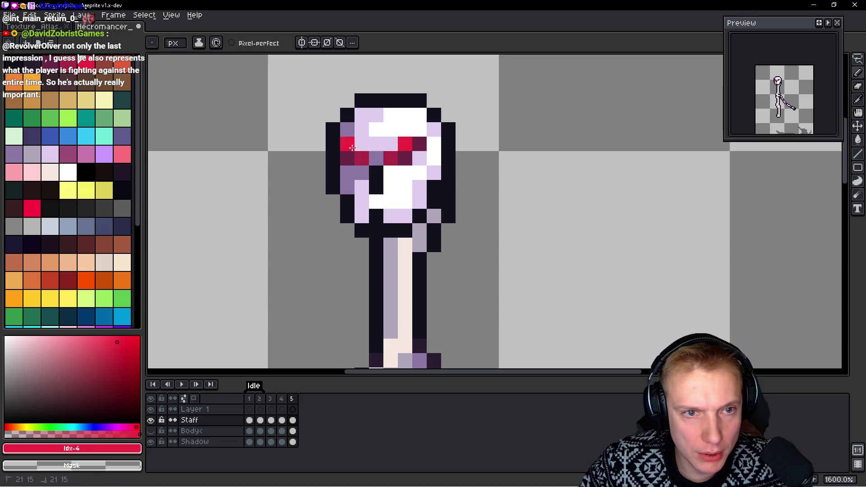
{"action": "left_click", "coordinate": [391, 158]}
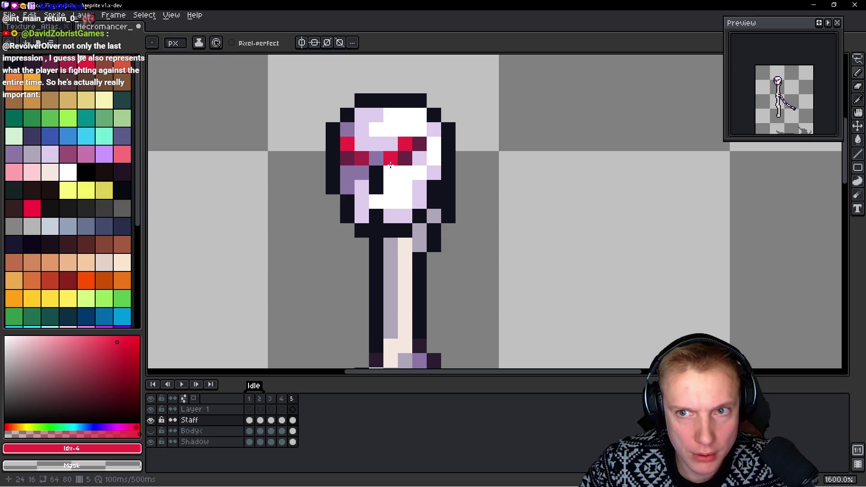
{"action": "left_click", "coordinate": [449, 173]}
{"action": "scroll", "coordinate": [546, 171], "scroll_direction": "down", "scroll_amount": 4}
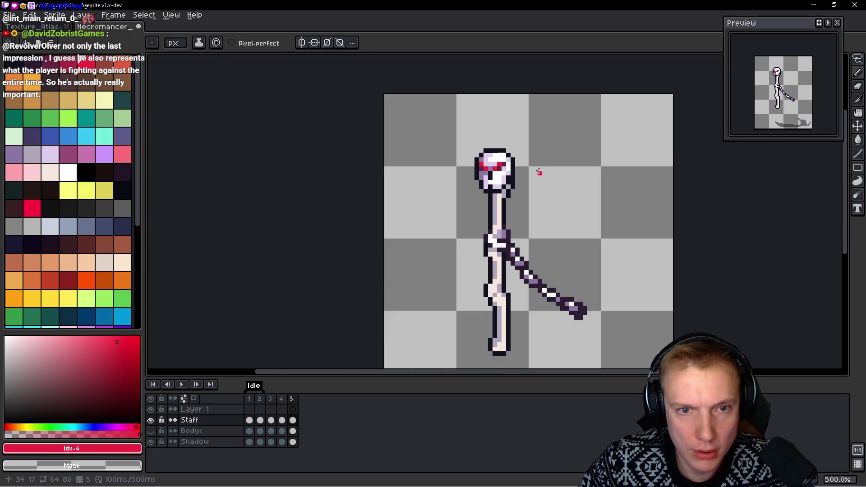
{"action": "key", "text": "alt+Up"}
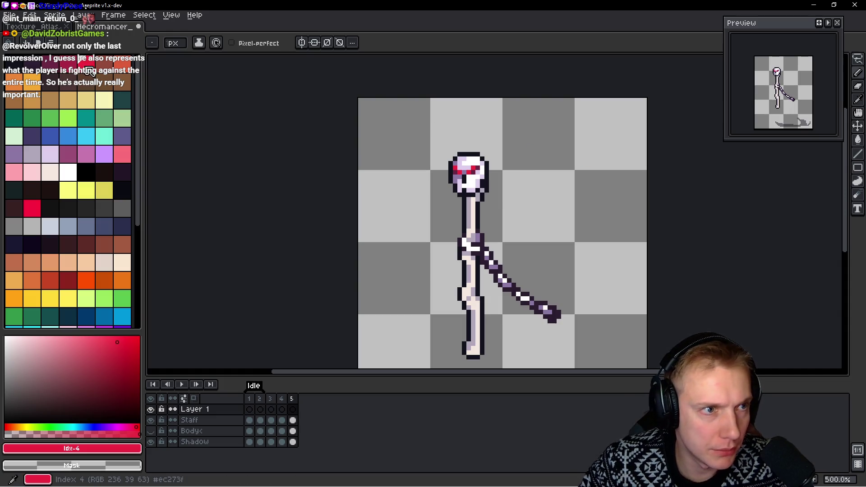
{"action": "key", "text": "alt+Down"}
{"action": "key", "text": "alt+Down"}
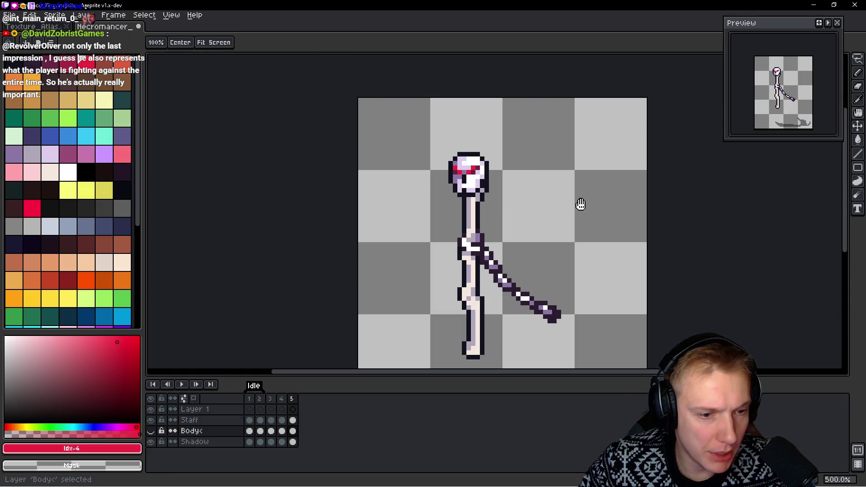
Create Layer 2 above Body and paint a red circle behind the head with a 7px round brush
{"action": "key", "text": "shift+n"}
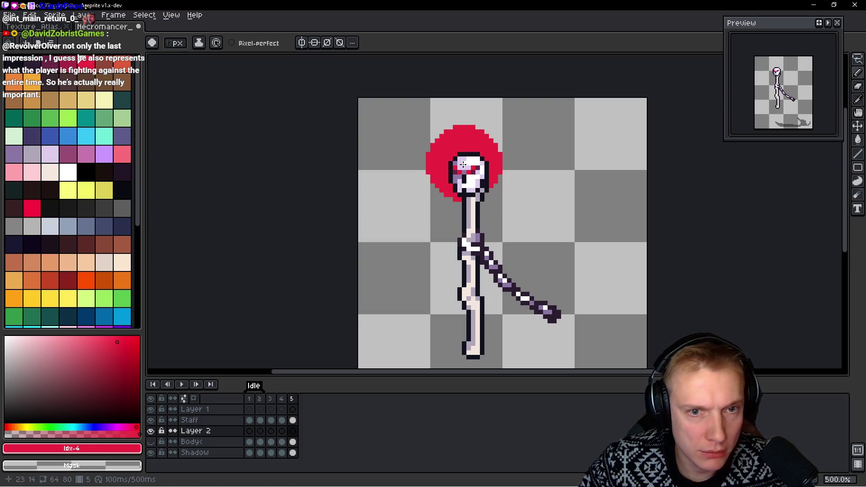
{"action": "key", "text": "space"}
{"action": "key", "text": "Left"}
{"action": "key", "text": "Left"}
{"action": "key", "text": "Right"}
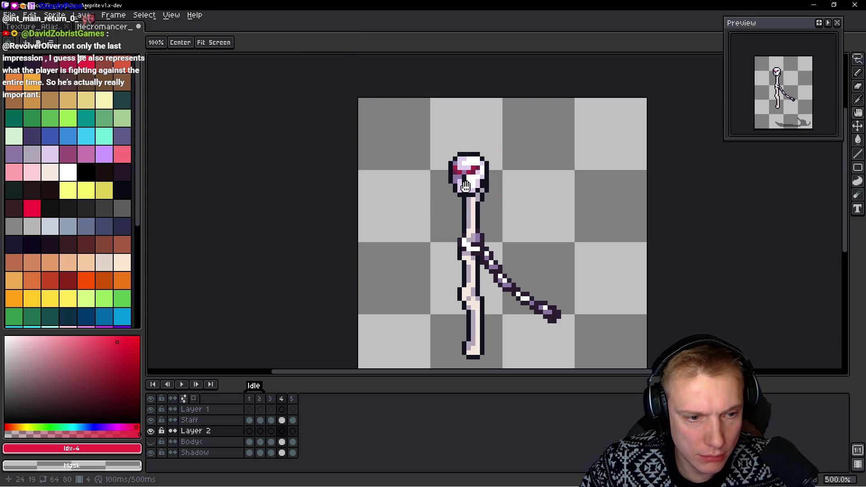
{"action": "key", "text": "space"}
{"action": "key", "text": "Right"}
{"action": "key", "text": "space"}
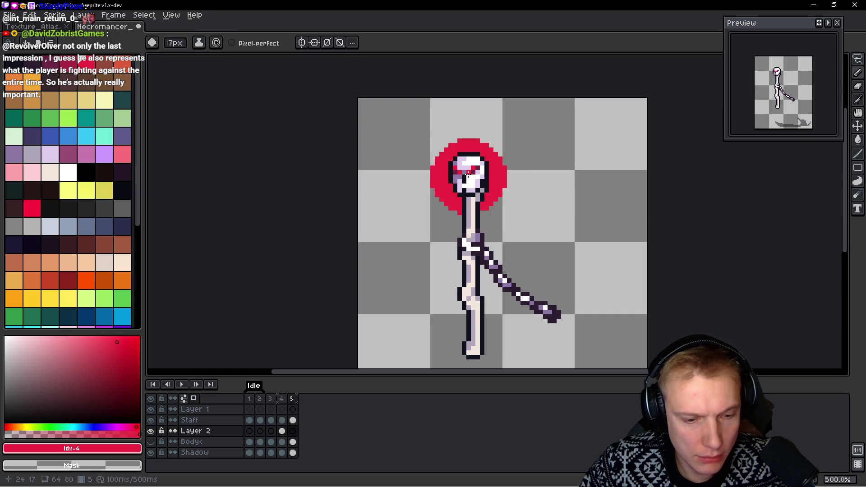
{"action": "left_click", "coordinate": [468, 175]}
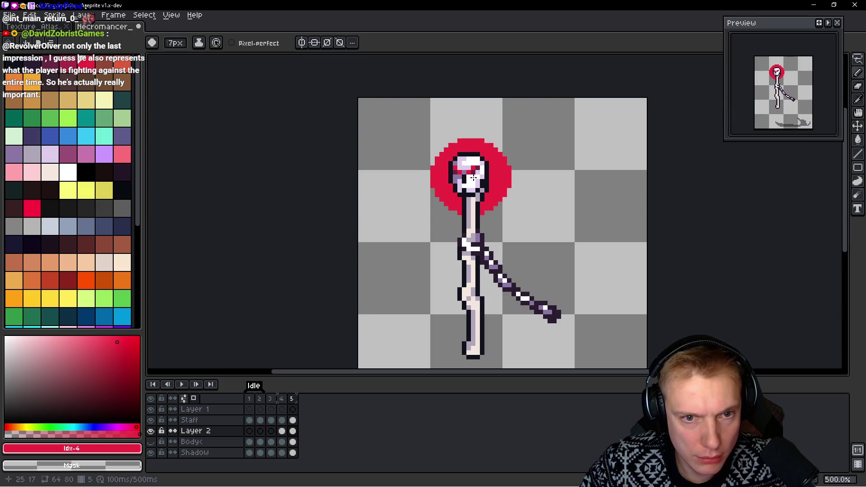
{"action": "key", "text": "Left"}
{"action": "key", "text": "space"}
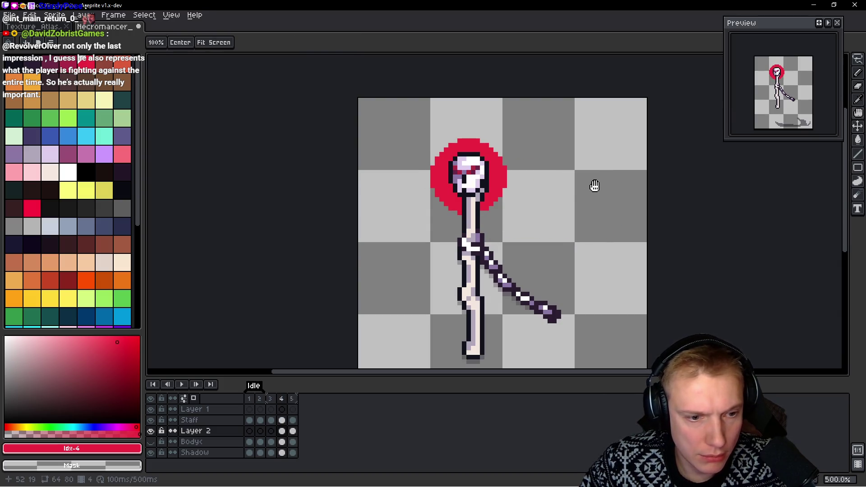
Open the Convolution Matrix filter and choose blur-9x9 to soften the glow
{"action": "key", "text": "F9"}
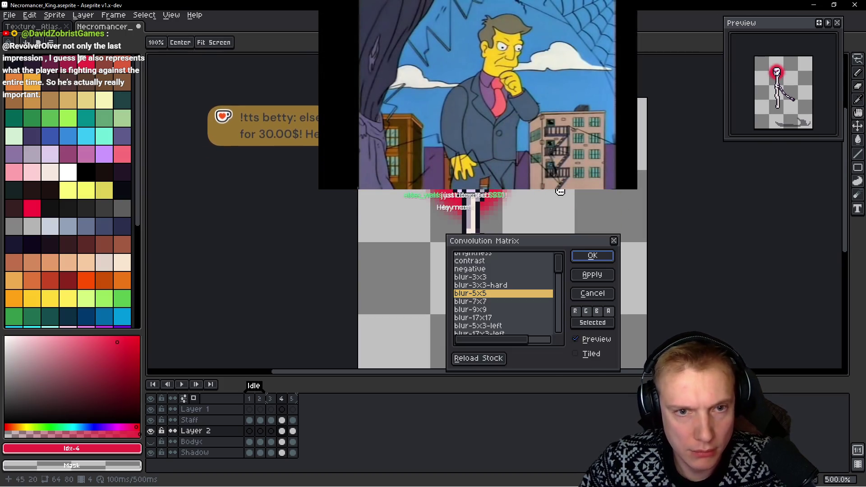
{"action": "left_click", "coordinate": [469, 310]}
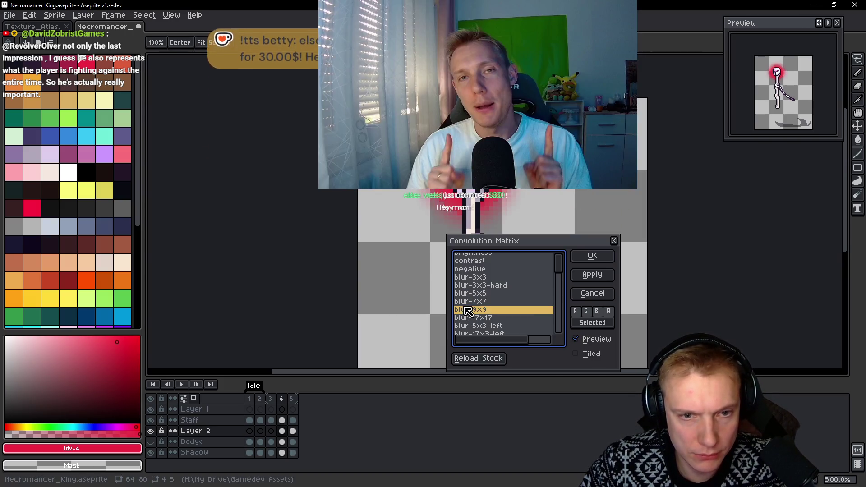
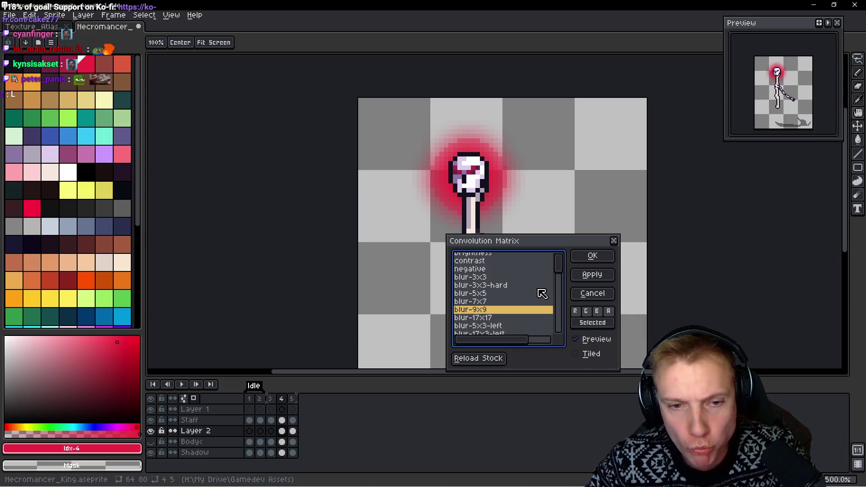
Blur the skull's red glow on frame 4, undoing the first attempt and retrying with the blur-7x7 kernel
{"action": "left_click", "coordinate": [593, 257]}
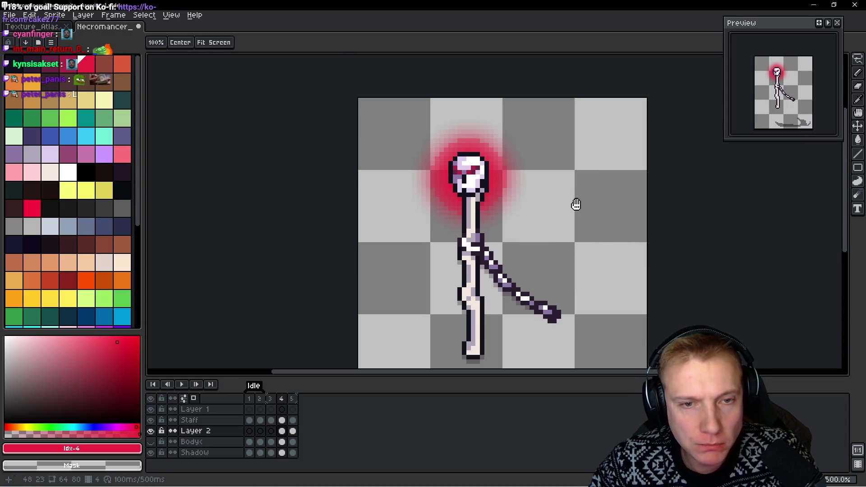
{"action": "key", "text": "ctrl+z"}
{"action": "key", "text": "F9"}
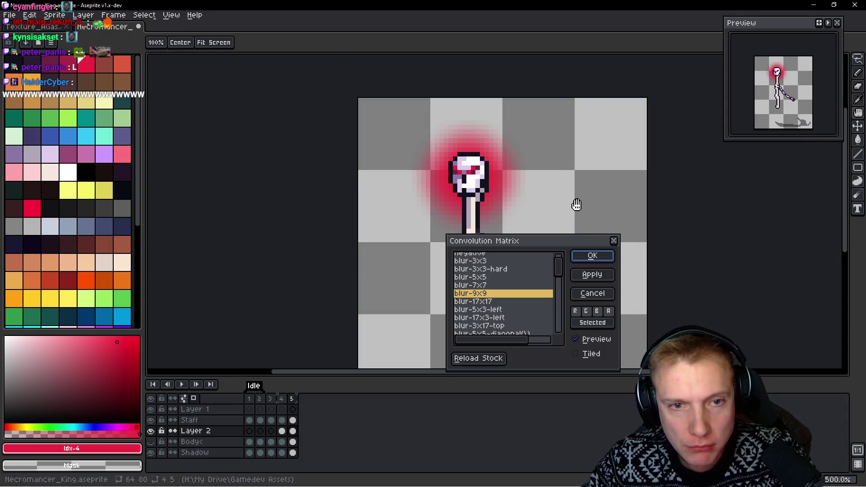
{"action": "left_click", "coordinate": [486, 284]}
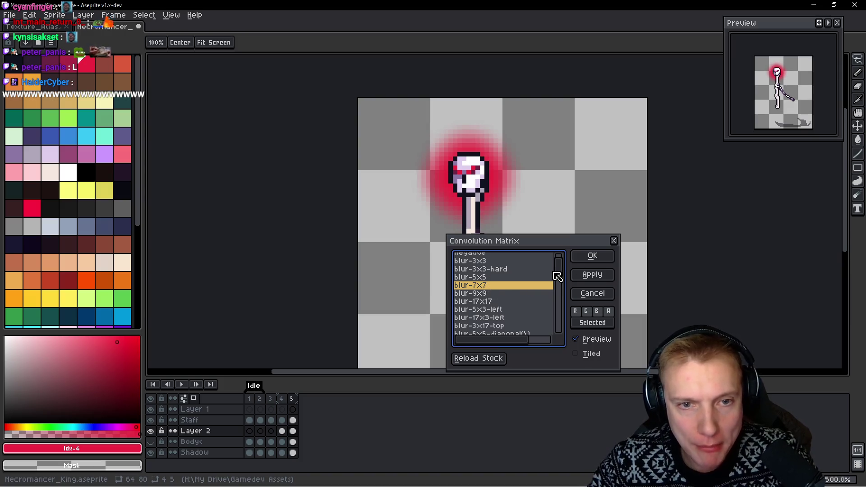
{"action": "left_click", "coordinate": [593, 259]}
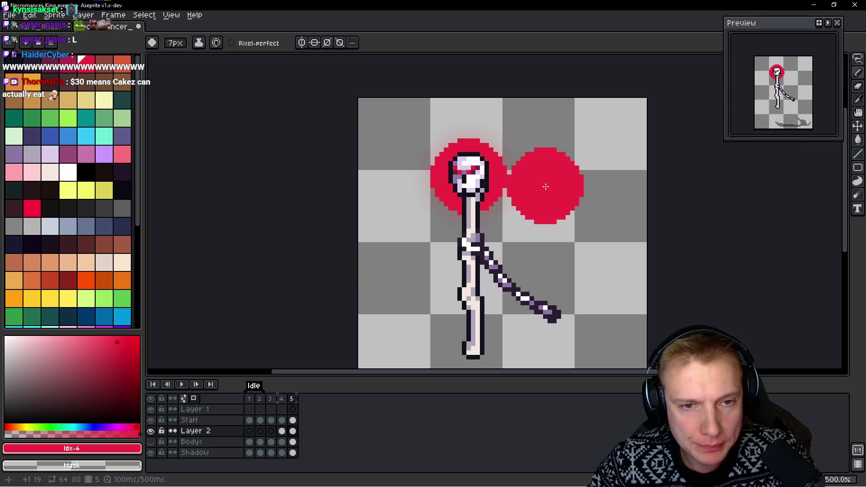
Apply further convolution blur passes to the glow, settling on the blur-5x5 kernel, then move on to frame 5
{"action": "key", "text": "F9"}
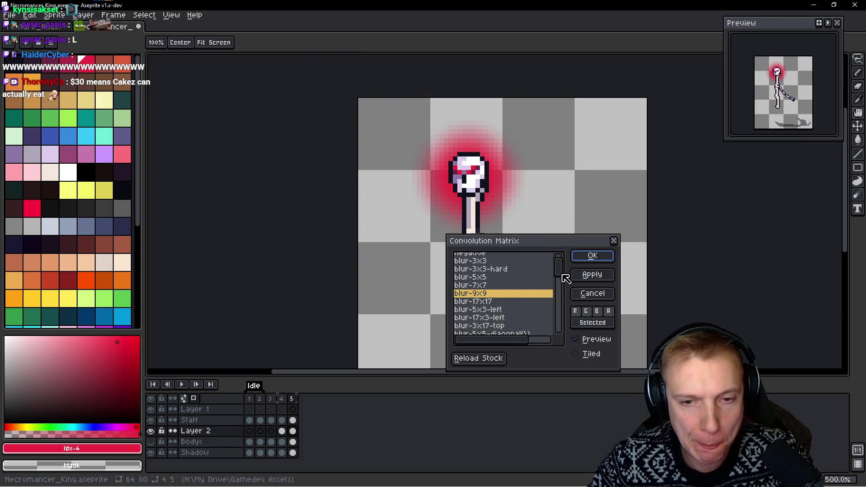
{"action": "left_click", "coordinate": [591, 259]}
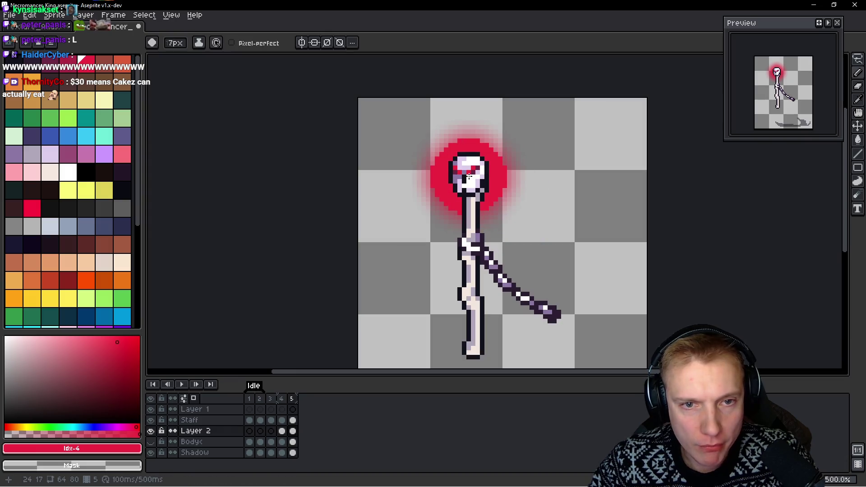
{"action": "key", "text": "F9"}
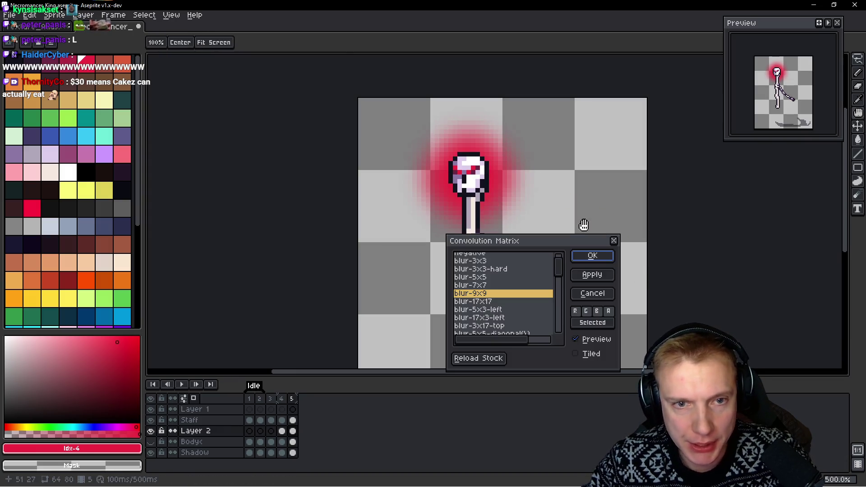
{"action": "left_click", "coordinate": [470, 263]}
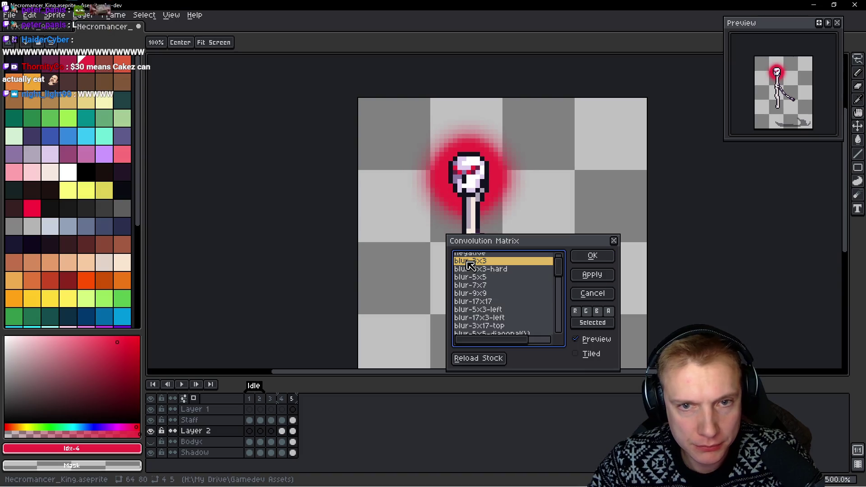
{"action": "left_click", "coordinate": [465, 278]}
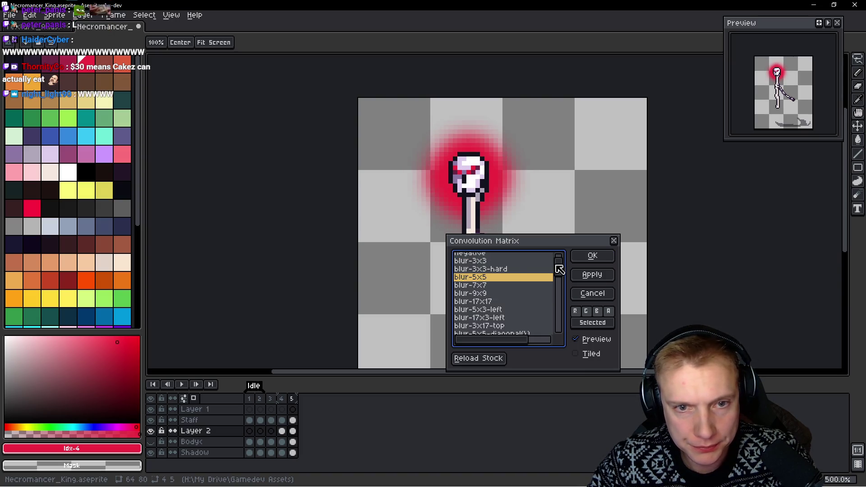
{"action": "left_click", "coordinate": [590, 257]}
{"action": "key", "text": "Right"}
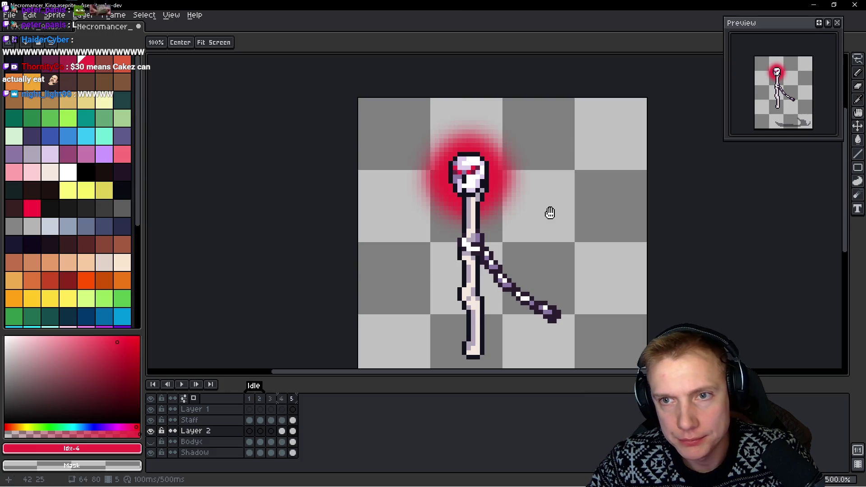
{"action": "scroll", "coordinate": [549, 214], "scroll_direction": "down", "scroll_amount": 2}
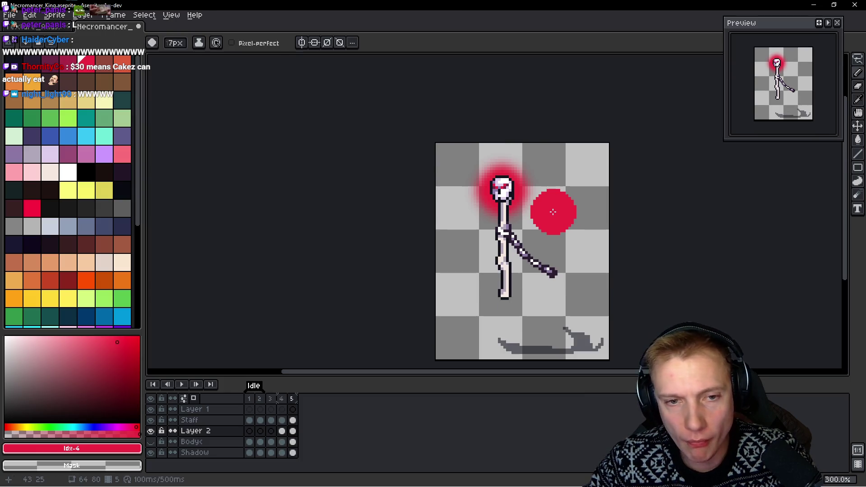
{"action": "scroll", "coordinate": [554, 212], "scroll_direction": "up", "scroll_amount": 1}
Compare frames 2 to 4 and turn off onion skinning before copying the glow
{"action": "key", "text": "Left"}
{"action": "key", "text": "Left"}
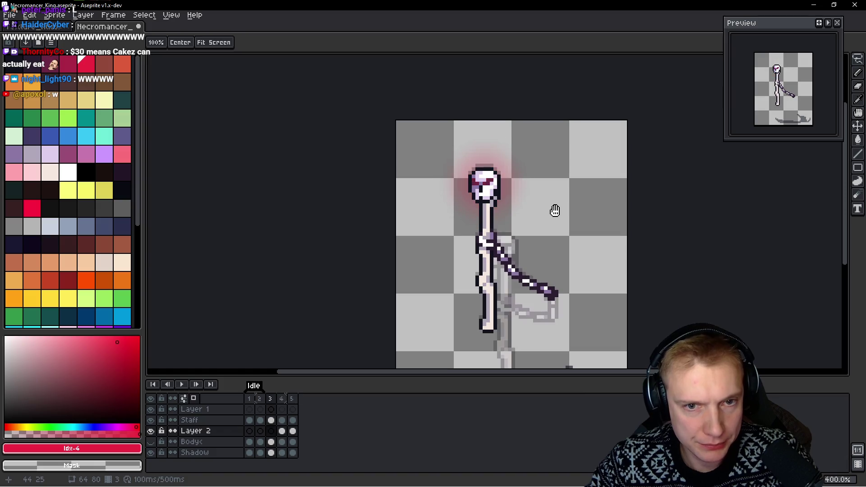
{"action": "key", "text": "Left"}
{"action": "key", "text": "Right"}
{"action": "key", "text": "b"}
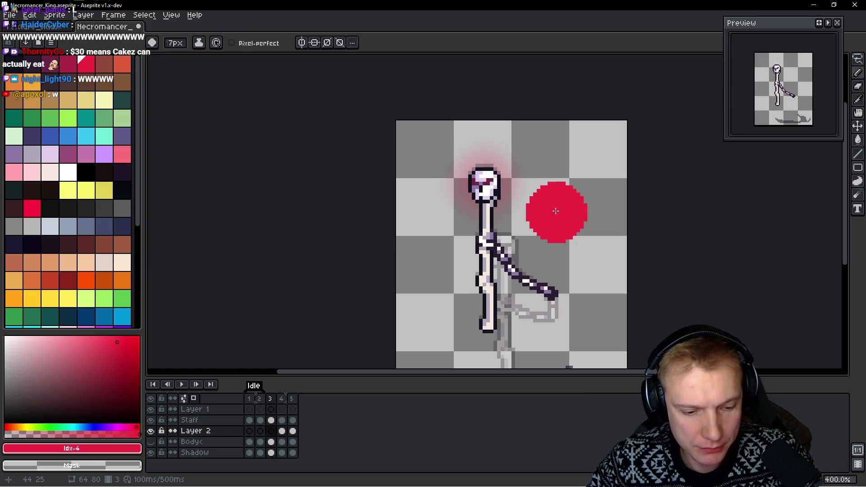
{"action": "key", "text": "F3"}
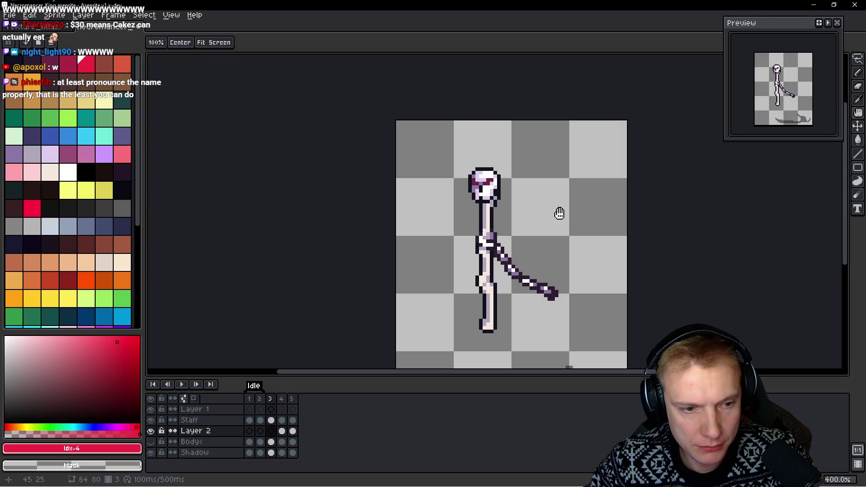
{"action": "key", "text": "Right"}
Copy the glowing skull from frame 4, paste and commit it on frame 3, then marquee the skull area
{"action": "key", "text": "ctrl+t"}
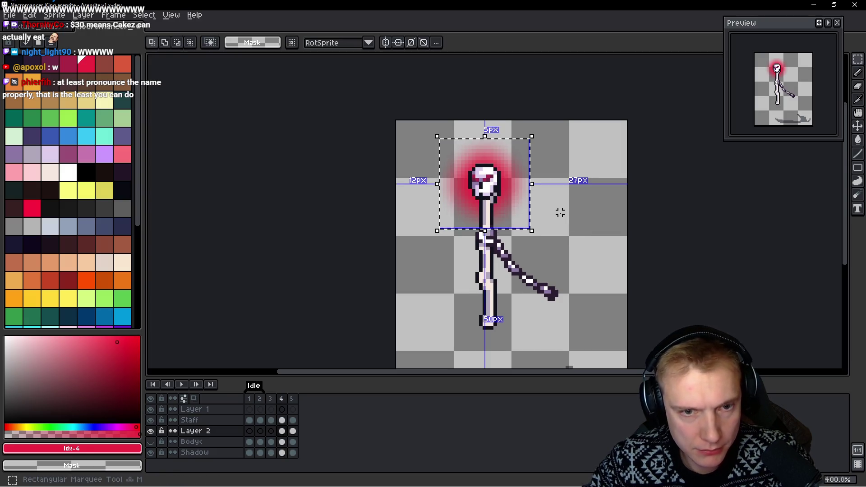
{"action": "key", "text": "ctrl+c"}
{"action": "key", "text": "ctrl+d"}
{"action": "key", "text": "Left"}
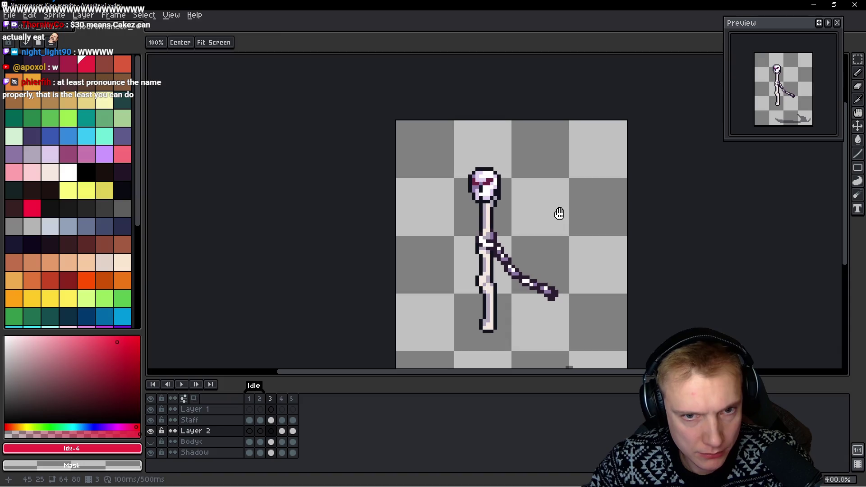
{"action": "key", "text": "ctrl+v"}
{"action": "key", "text": "Return"}
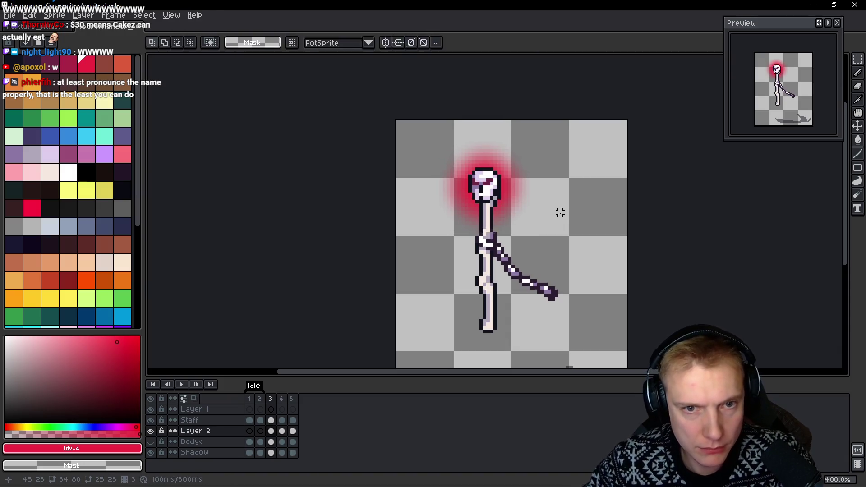
{"action": "key", "text": "Right"}
{"action": "key", "text": "Left"}
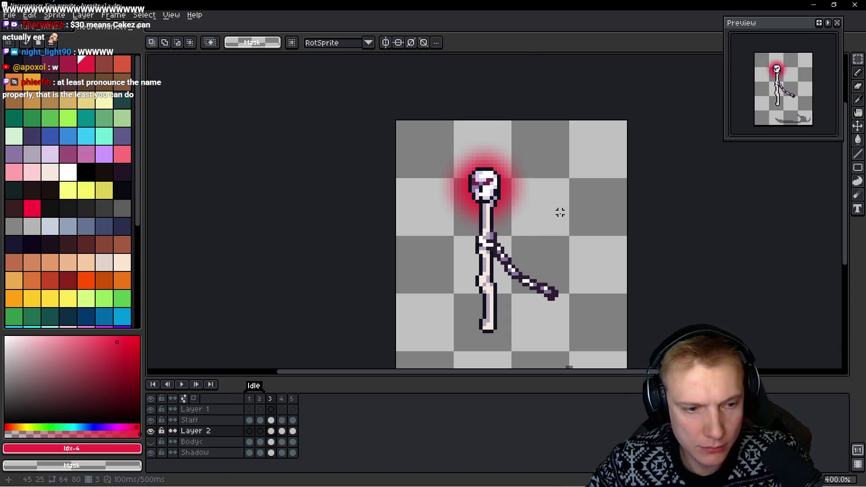
{"action": "left_click_drag", "start_coordinate": [440, 142], "coordinate": [531, 233]}
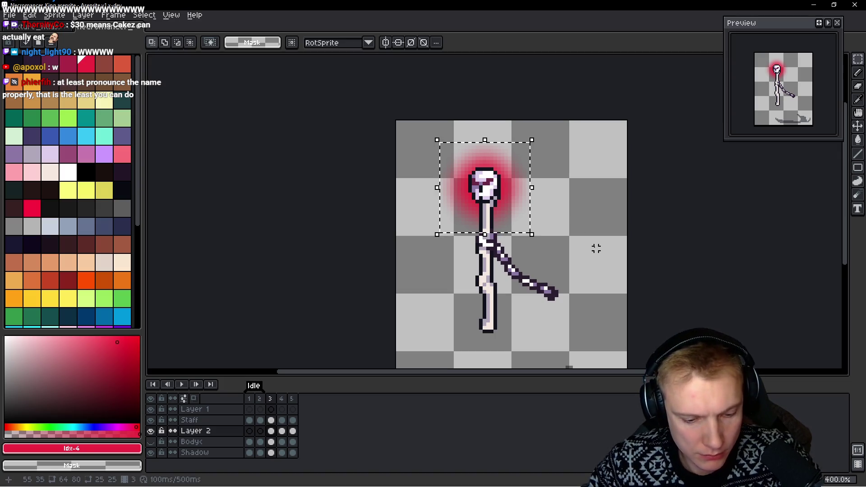
Lower the red glow's alpha on frame 3 with the Hue/Saturation adjustment
{"action": "key", "text": "ctrl+u"}
{"action": "left_click_drag", "start_coordinate": [721, 250], "coordinate": [690, 249]}
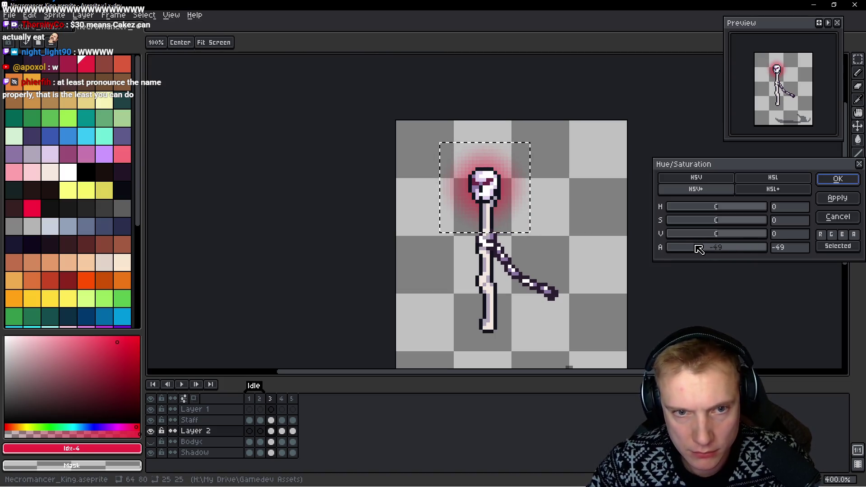
{"action": "left_click", "coordinate": [838, 179]}
Reselect the glow on frame 4 and reduce its alpha by a smaller amount
{"action": "key", "text": "Right"}
{"action": "key", "text": "m"}
{"action": "key", "text": "Up"}
{"action": "key", "text": "Up"}
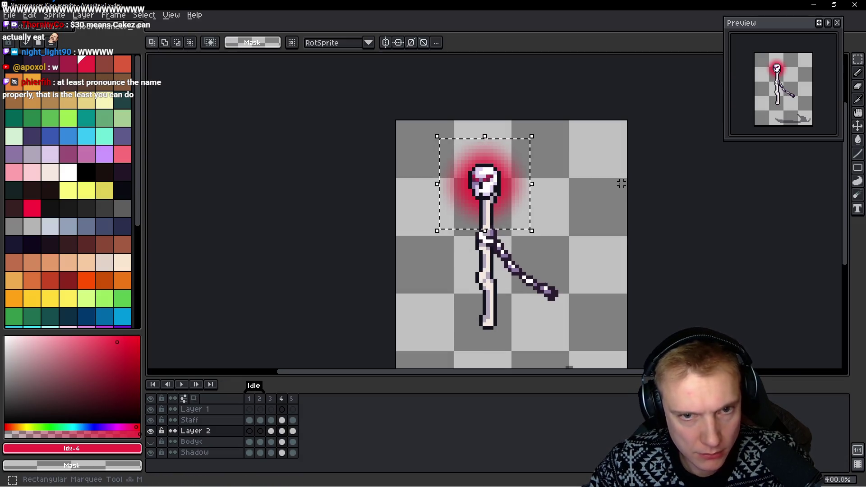
{"action": "key", "text": "ctrl+u"}
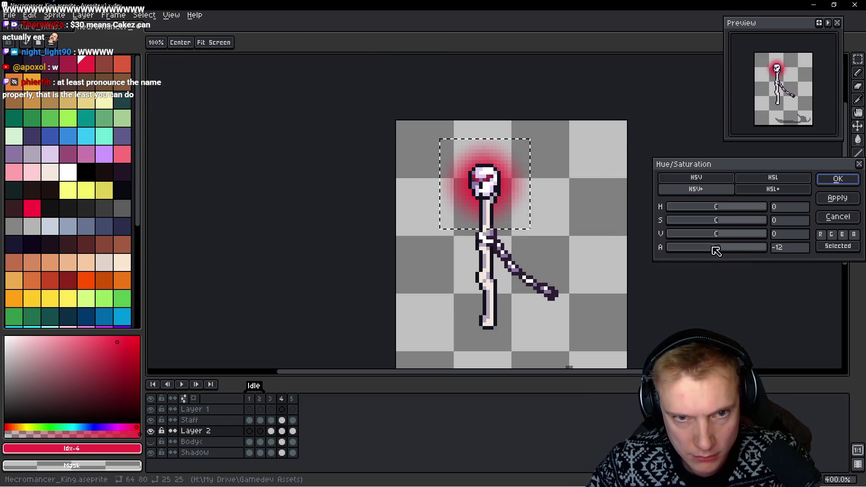
{"action": "left_click_drag", "start_coordinate": [717, 251], "coordinate": [710, 251]}
{"action": "left_click", "coordinate": [839, 180]}
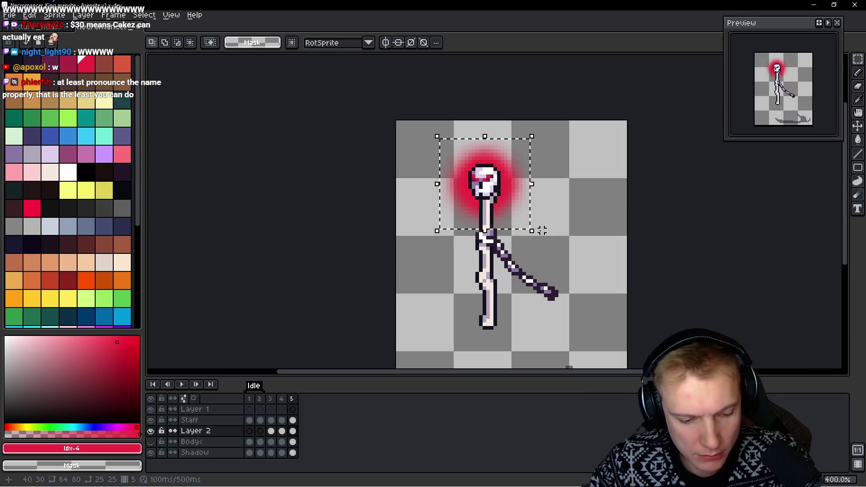
Reduce the glow's alpha on frame 5 as well, then clear the selection
{"action": "key", "text": "ctrl+u"}
{"action": "left_click_drag", "start_coordinate": [719, 250], "coordinate": [710, 249]}
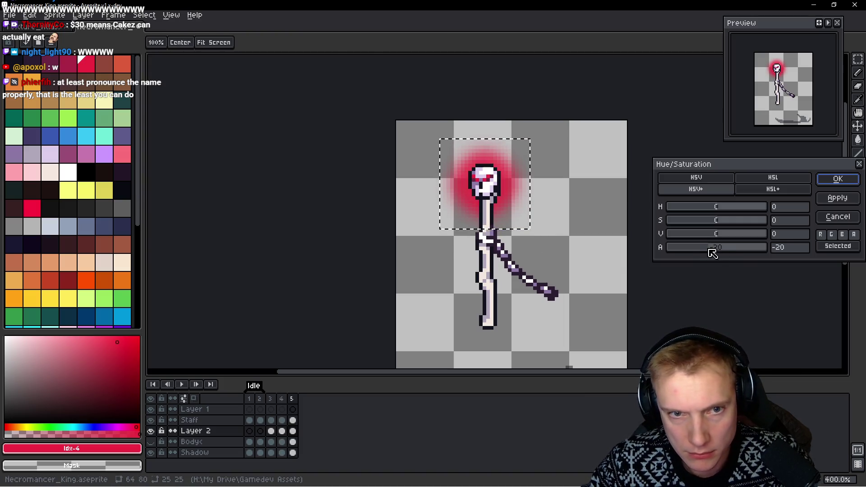
{"action": "left_click", "coordinate": [838, 179]}
{"action": "key", "text": "ctrl+d"}
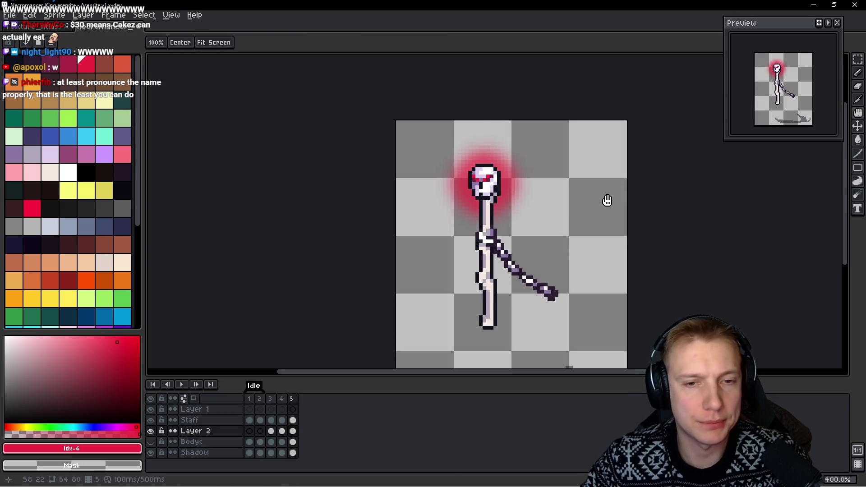
{"action": "key", "text": "m"}
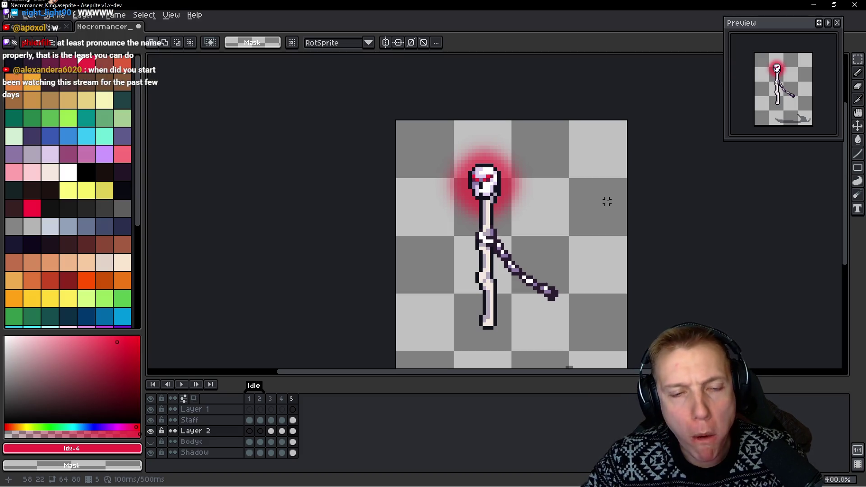
{"action": "left_click_drag", "start_coordinate": [585, 227], "coordinate": [531, 180]}
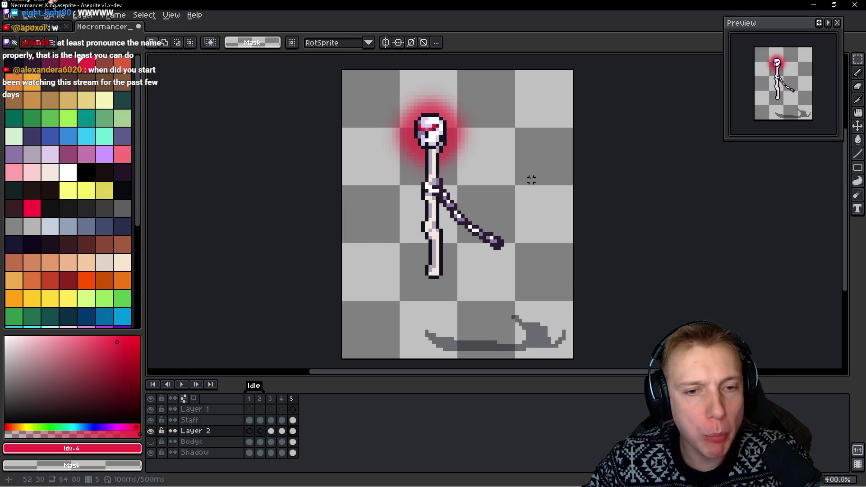
{"action": "key", "text": "Left"}
{"action": "key", "text": "Left"}
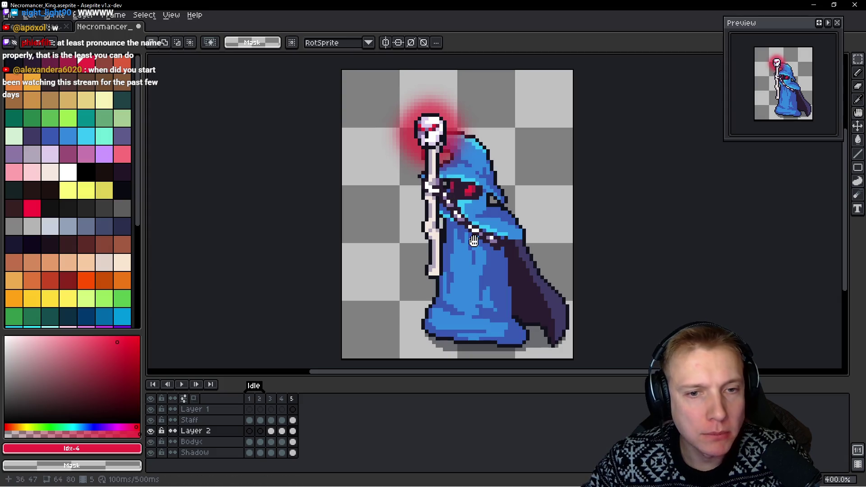
{"action": "key", "text": "Right"}
{"action": "key", "text": "Right"}
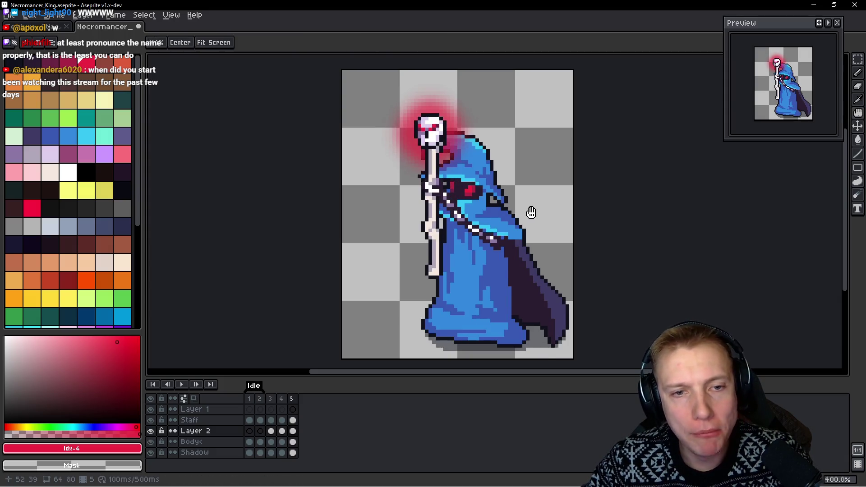
{"action": "key", "text": "Right"}
{"action": "key", "text": "Return"}
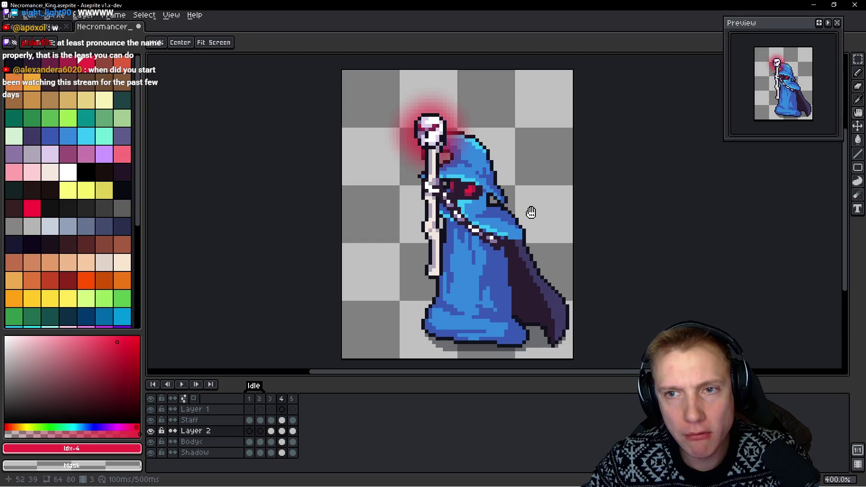
{"action": "key", "text": "Return"}
{"action": "key", "text": "m"}
{"action": "left_click_drag", "start_coordinate": [270, 399], "coordinate": [292, 399]}
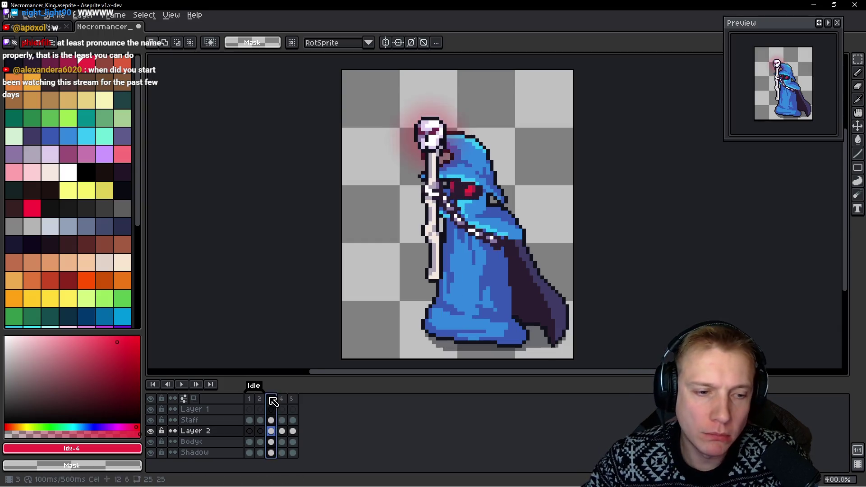
Rename the new tag over frames 3–5 to Summon, preview the animation and return to frame 1
{"action": "double_click", "coordinate": [278, 387]}
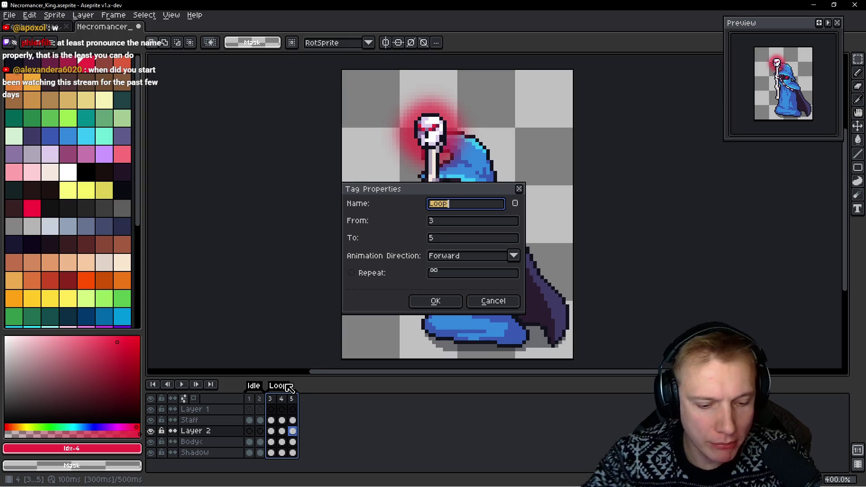
{"action": "type", "text": "A"}
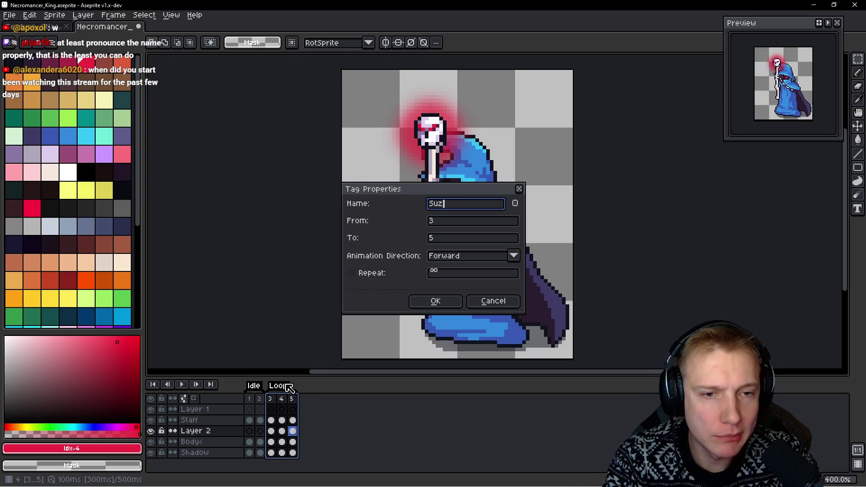
{"action": "type", "text": "n"}
{"action": "key", "text": "Return"}
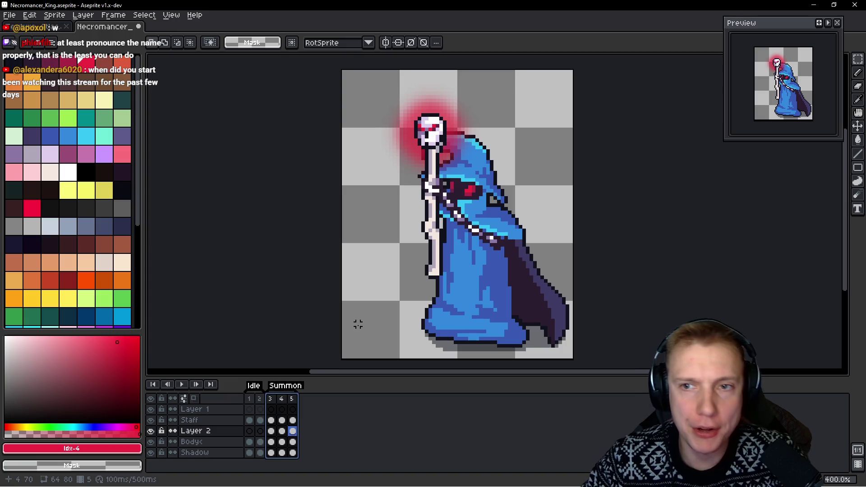
{"action": "key", "text": "Return"}
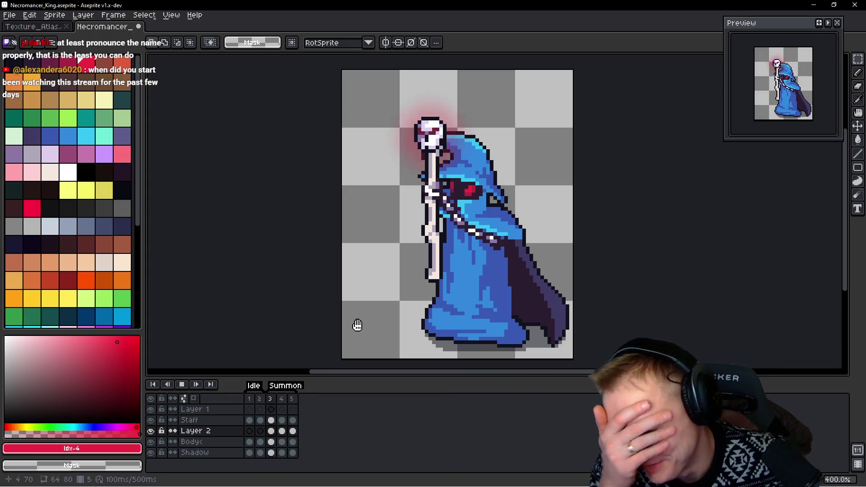
{"action": "key", "text": "Return"}
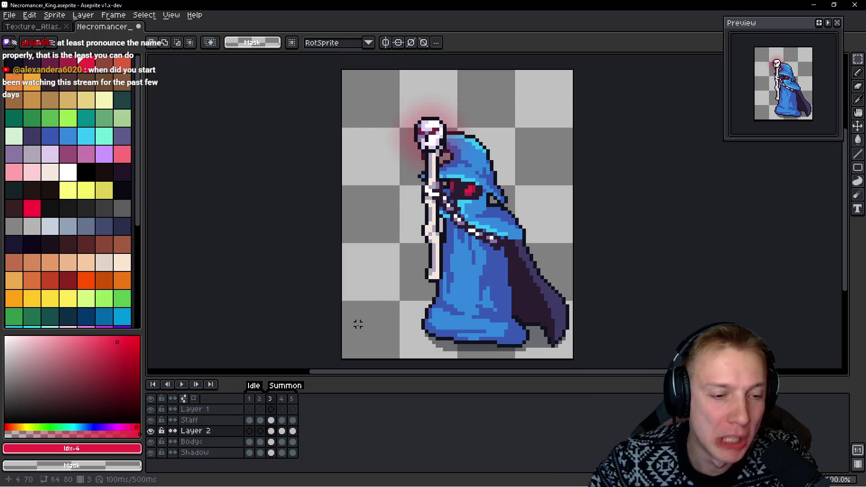
{"action": "key", "text": "h"}
{"action": "key", "text": "Left"}
{"action": "key", "text": "Left"}
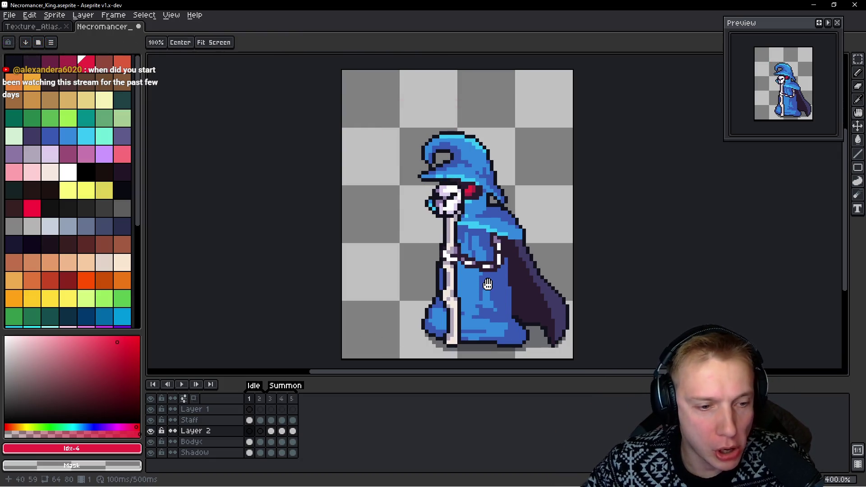
Insert a frame after frame 1, preview, add a seventh frame at the end and select the staff skull glow for transforming
{"action": "key", "text": "alt+n"}
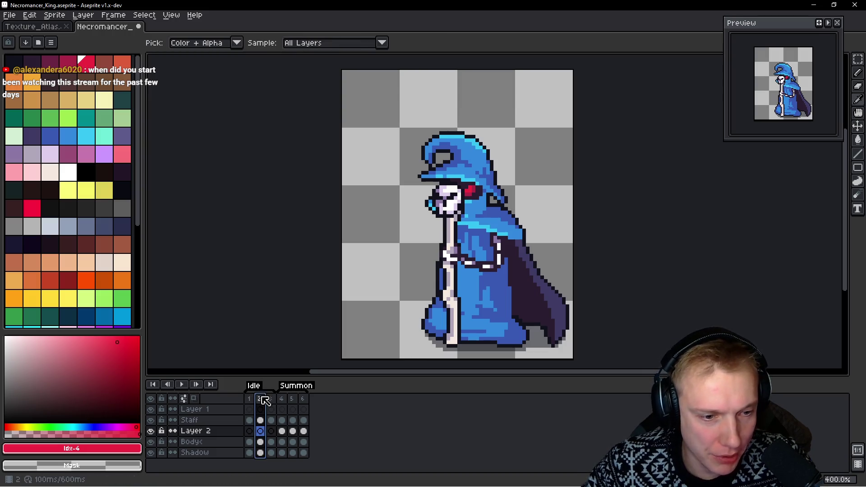
{"action": "left_click", "coordinate": [271, 399]}
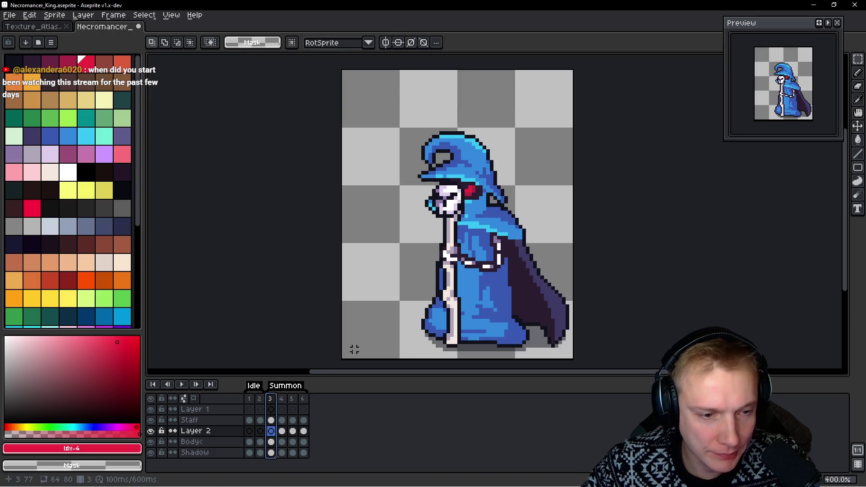
{"action": "key", "text": "Return"}
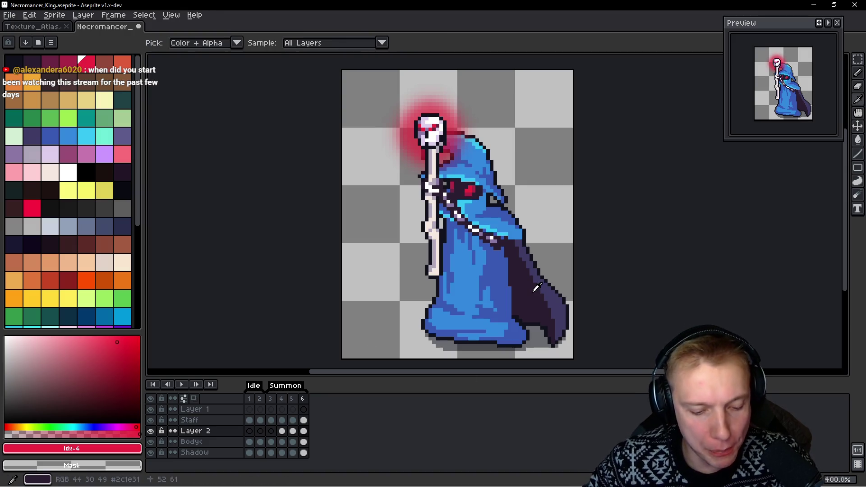
{"action": "key", "text": "alt+n"}
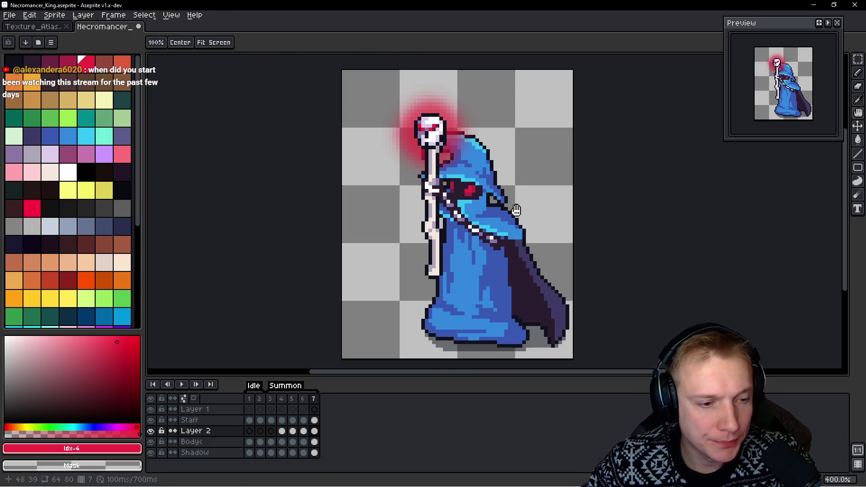
{"action": "key", "text": "ctrl+v"}
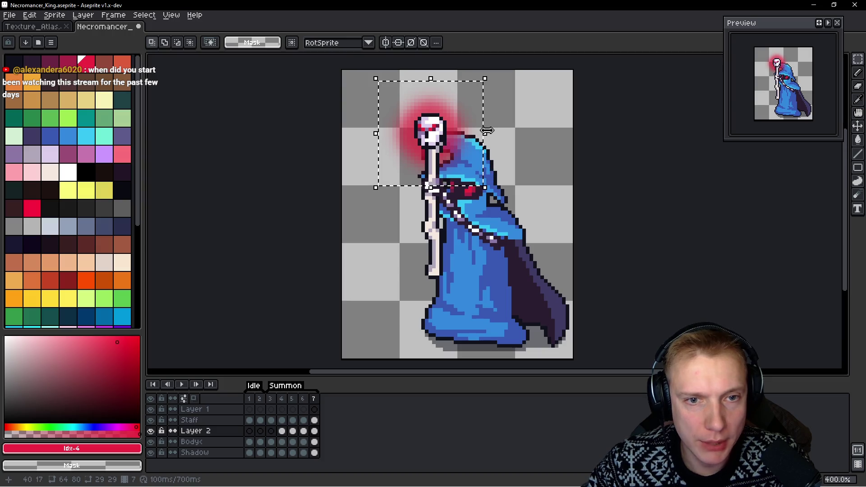
Squash the skull glow narrower on frame 7, nudge the staff head into place and commit the transform
{"action": "left_click_drag", "start_coordinate": [485, 133], "coordinate": [441, 133]}
{"action": "left_click_drag", "start_coordinate": [409, 77], "coordinate": [411, 58]}
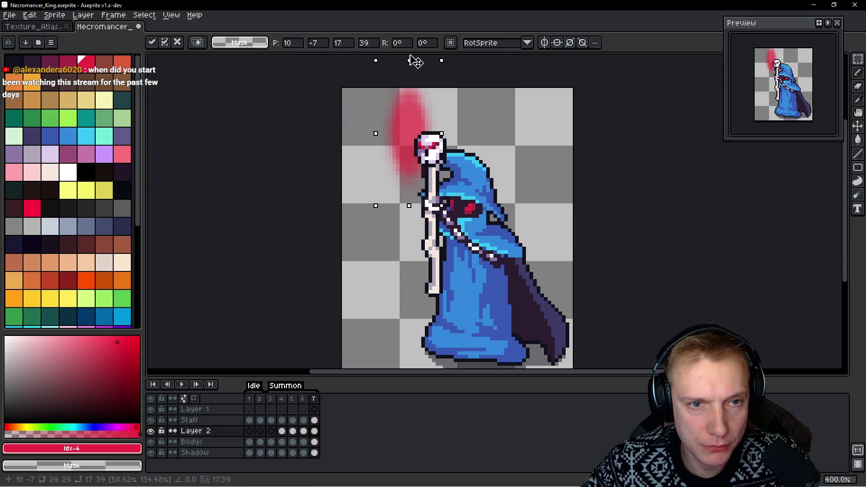
{"action": "left_click_drag", "start_coordinate": [411, 143], "coordinate": [431, 163]}
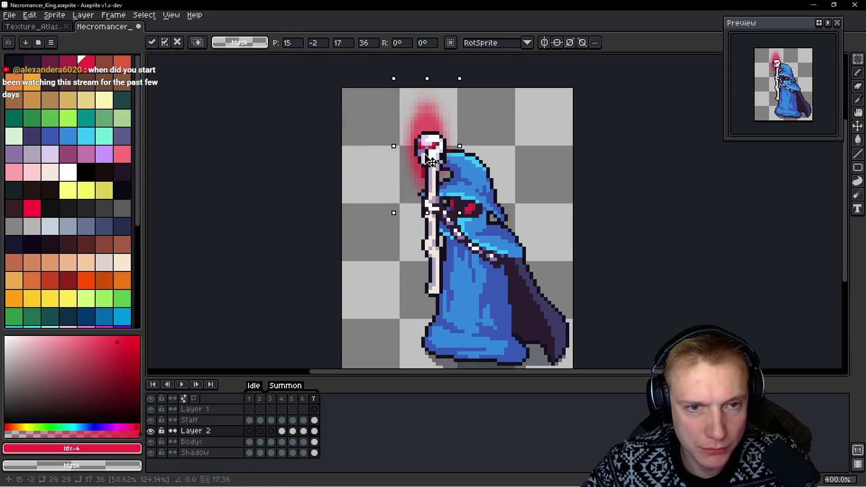
{"action": "key", "text": "Up"}
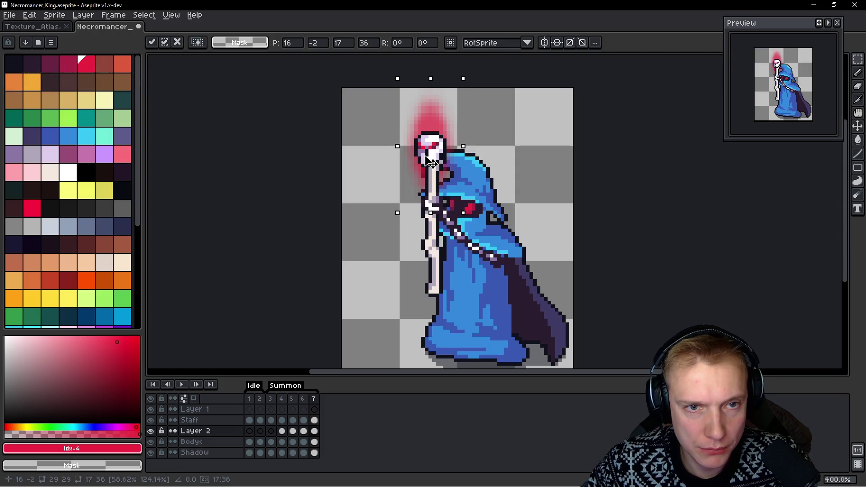
{"action": "left_click_drag", "start_coordinate": [462, 145], "coordinate": [458, 146]}
{"action": "left_click_drag", "start_coordinate": [397, 145], "coordinate": [405, 146]}
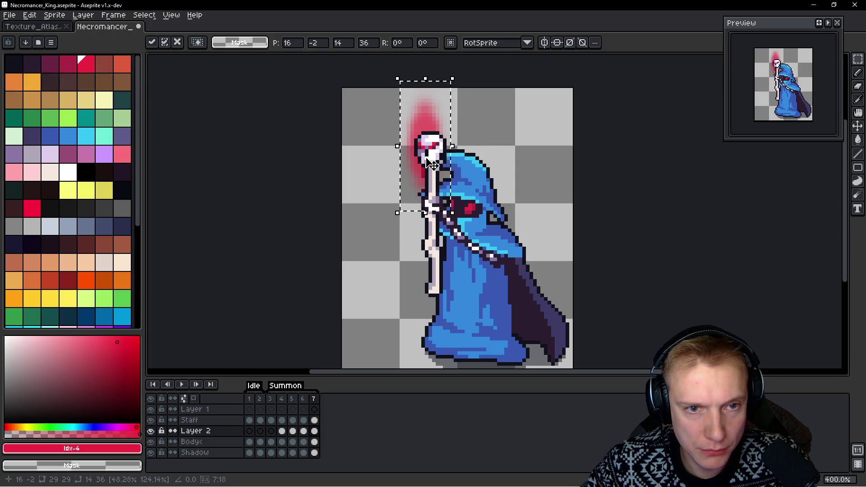
{"action": "key", "text": "Left"}
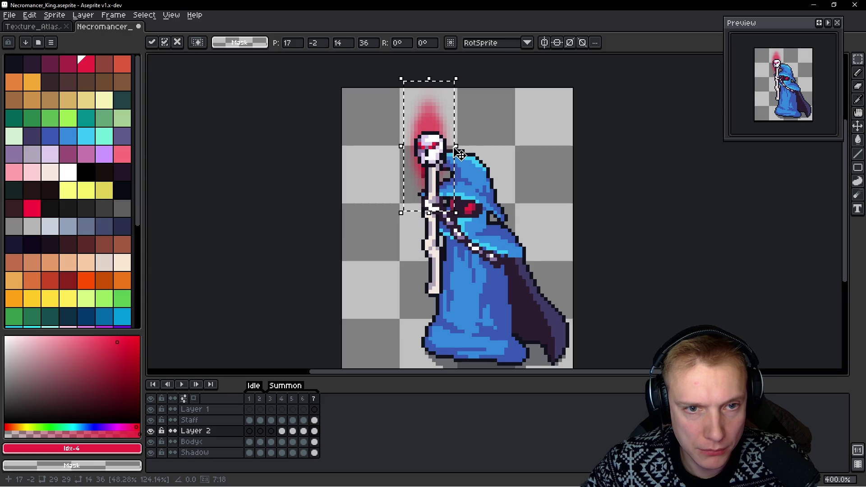
{"action": "left_click_drag", "start_coordinate": [456, 147], "coordinate": [459, 148]}
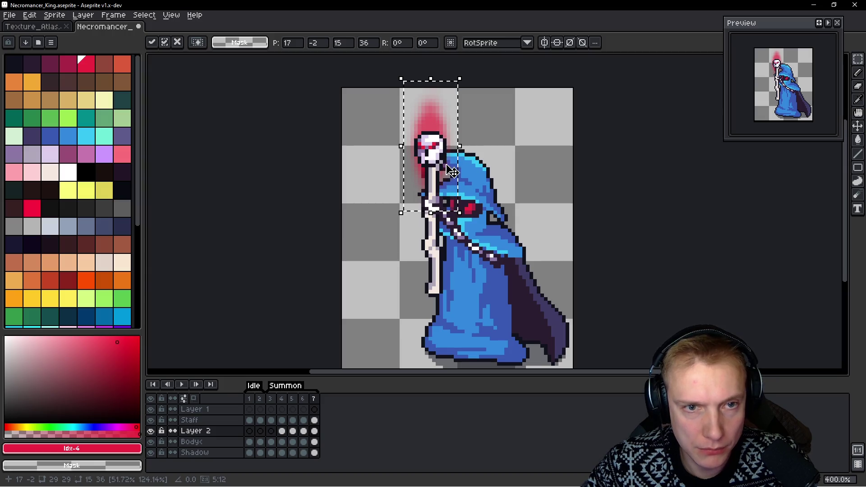
{"action": "key", "text": "space"}
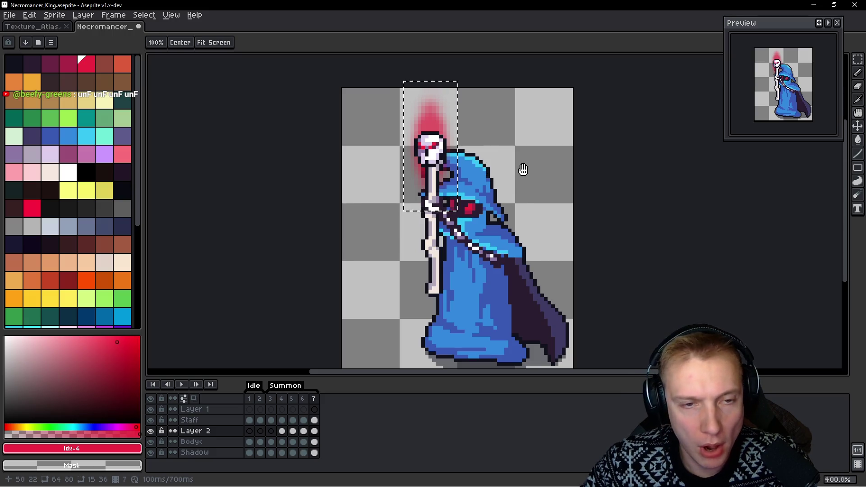
Add an eighth frame and stretch its glow narrower and further upward into a tall streak
{"action": "key", "text": "alt"}
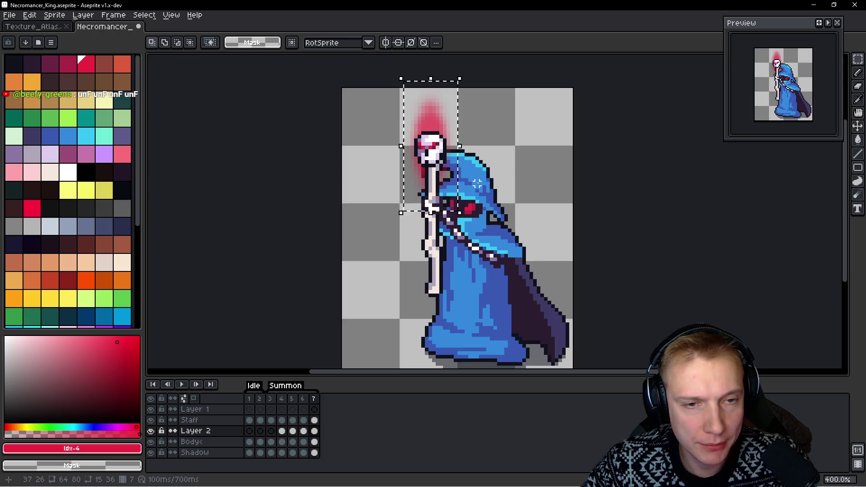
{"action": "key", "text": "alt"}
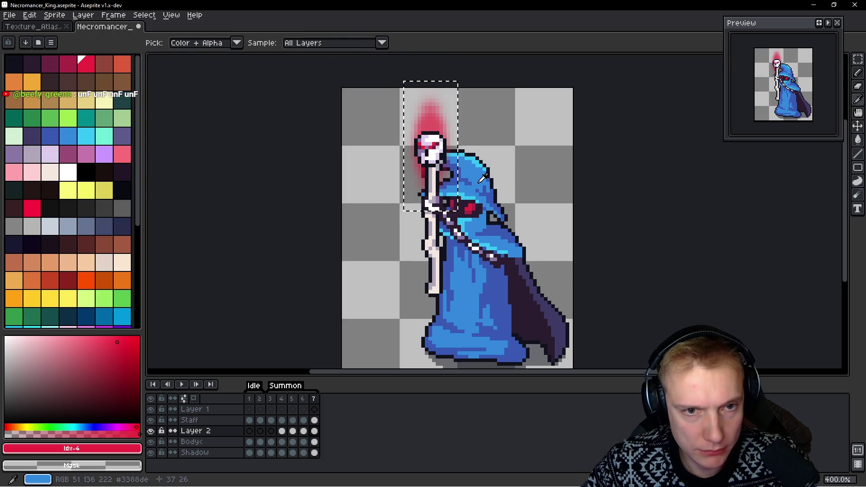
{"action": "key", "text": "alt+n"}
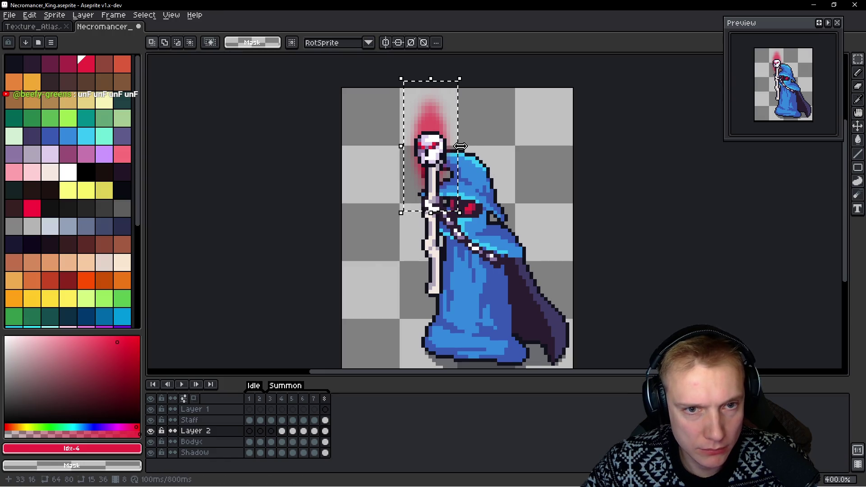
{"action": "left_click_drag", "start_coordinate": [461, 147], "coordinate": [438, 147]}
{"action": "left_click_drag", "start_coordinate": [419, 79], "coordinate": [421, 58]}
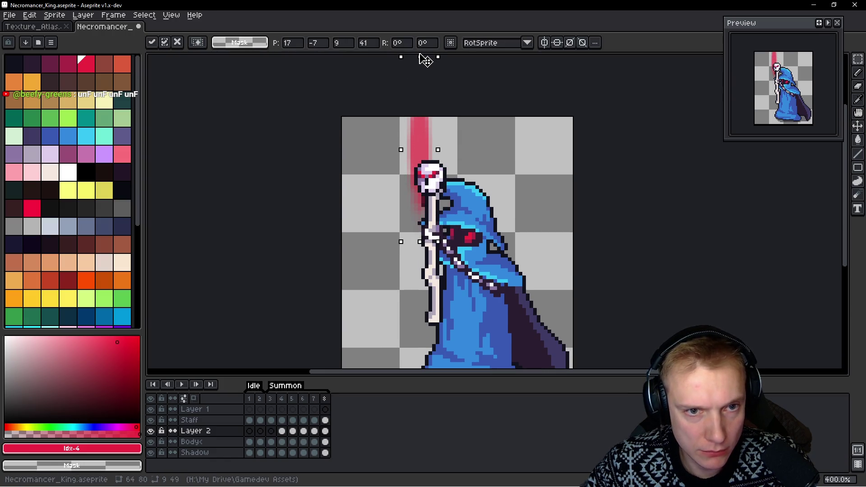
{"action": "key", "text": "Return"}
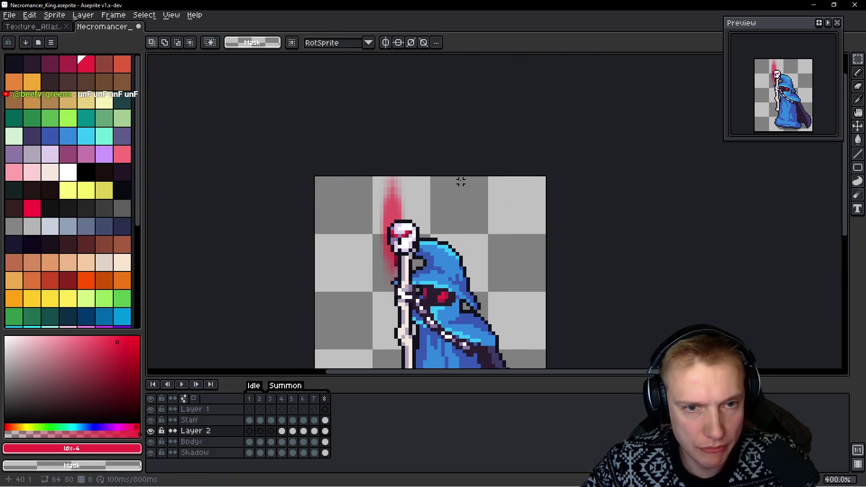
Extend the canvas upward via Canvas Size so the tall glow fits
{"action": "key", "text": "ctrl+alt+c"}
{"action": "left_click_drag", "start_coordinate": [445, 177], "coordinate": [445, 106]}
{"action": "left_click", "coordinate": [747, 218]}
{"action": "scroll", "coordinate": [489, 106], "scroll_direction": "down", "scroll_amount": 3}
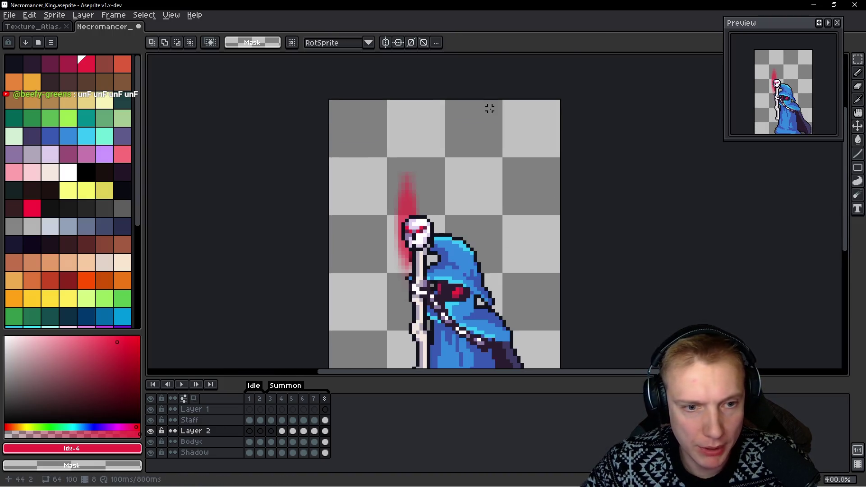